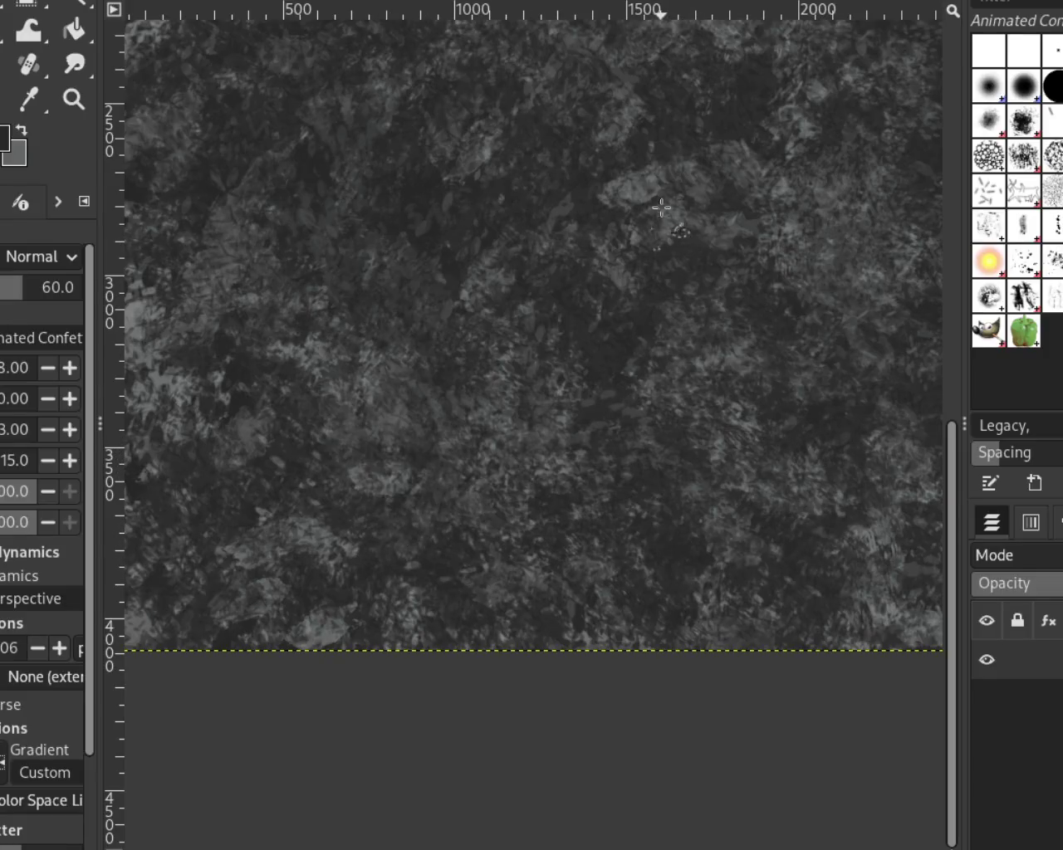
Zoom out and back in on the texture, then sample a lighter grey from it with the Paintbrush.
{"action": "key", "text": "z"}
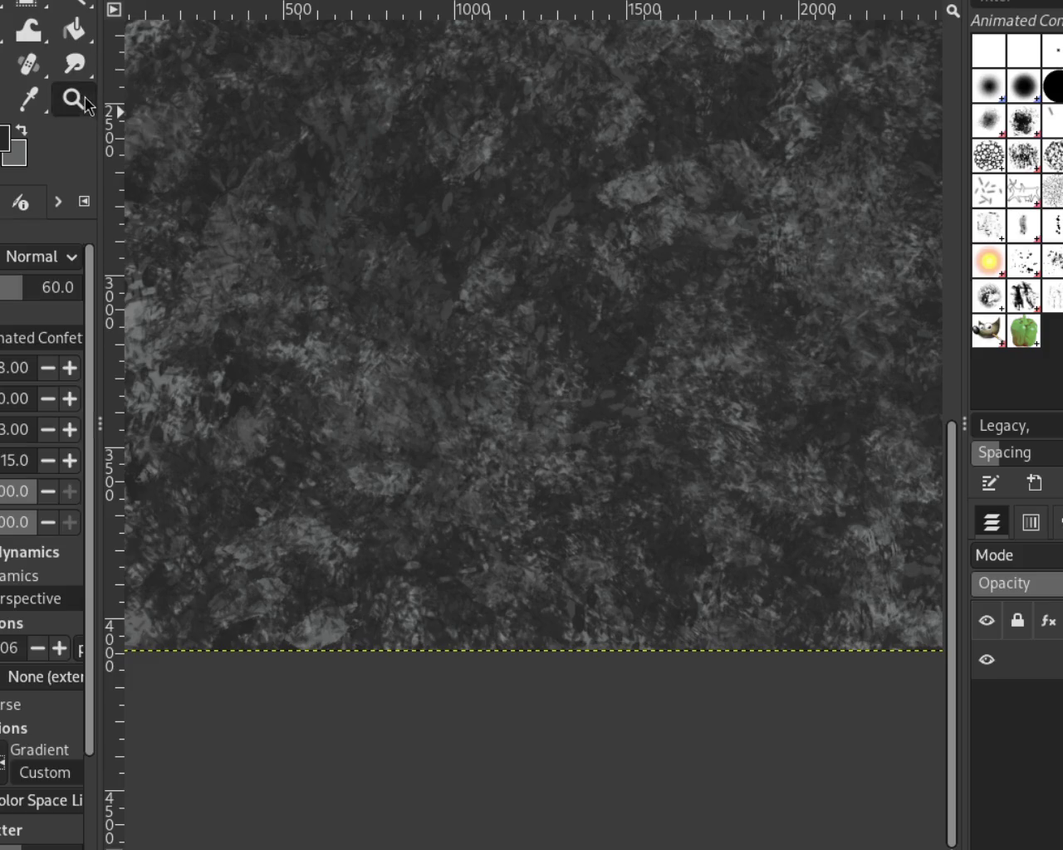
{"action": "scroll", "coordinate": [501, 258], "scroll_direction": "left", "scroll_amount": 2}
{"action": "left_click", "coordinate": [747, 506], "text": "ctrl"}
{"action": "left_click", "coordinate": [660, 227]}
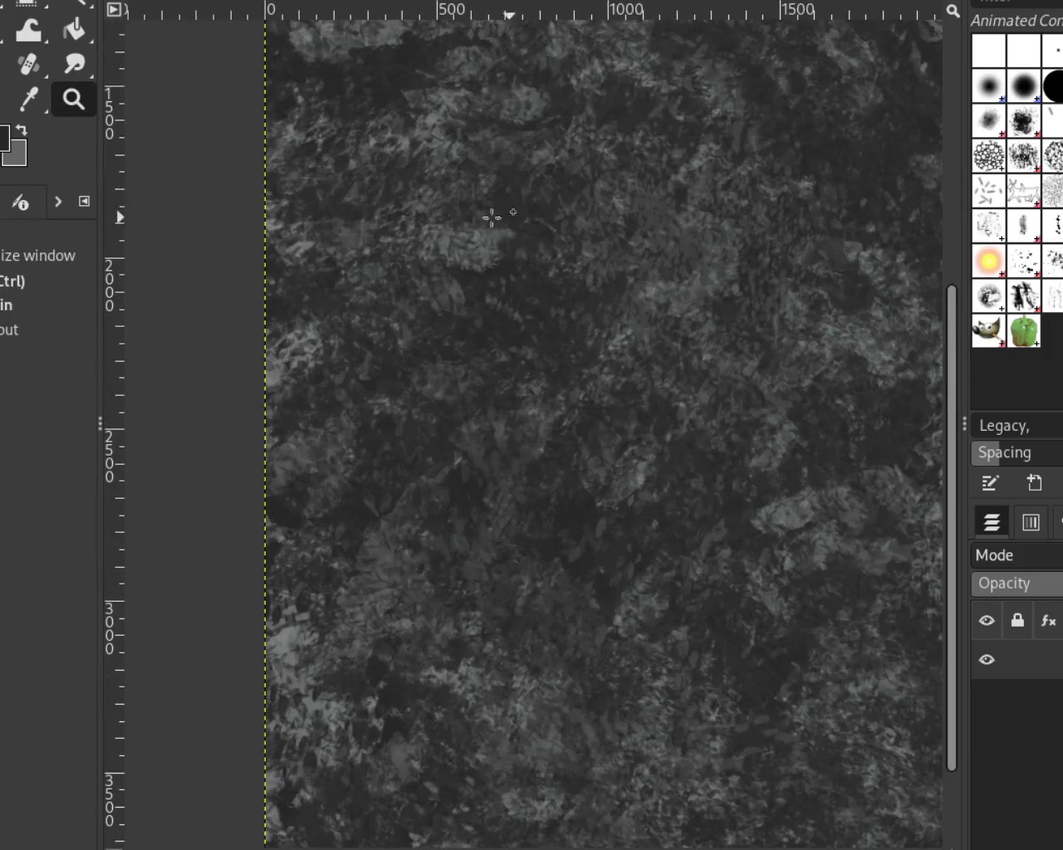
{"action": "key", "text": "p"}
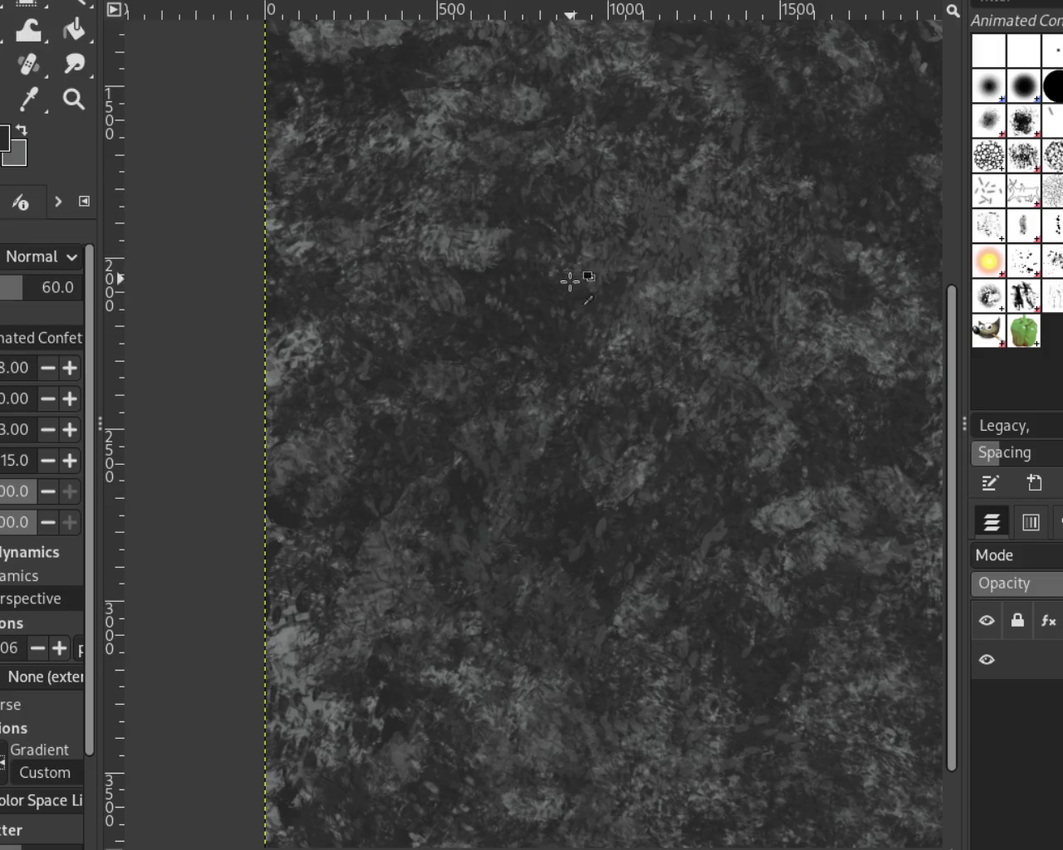
{"action": "left_click", "coordinate": [277, 365], "text": "ctrl"}
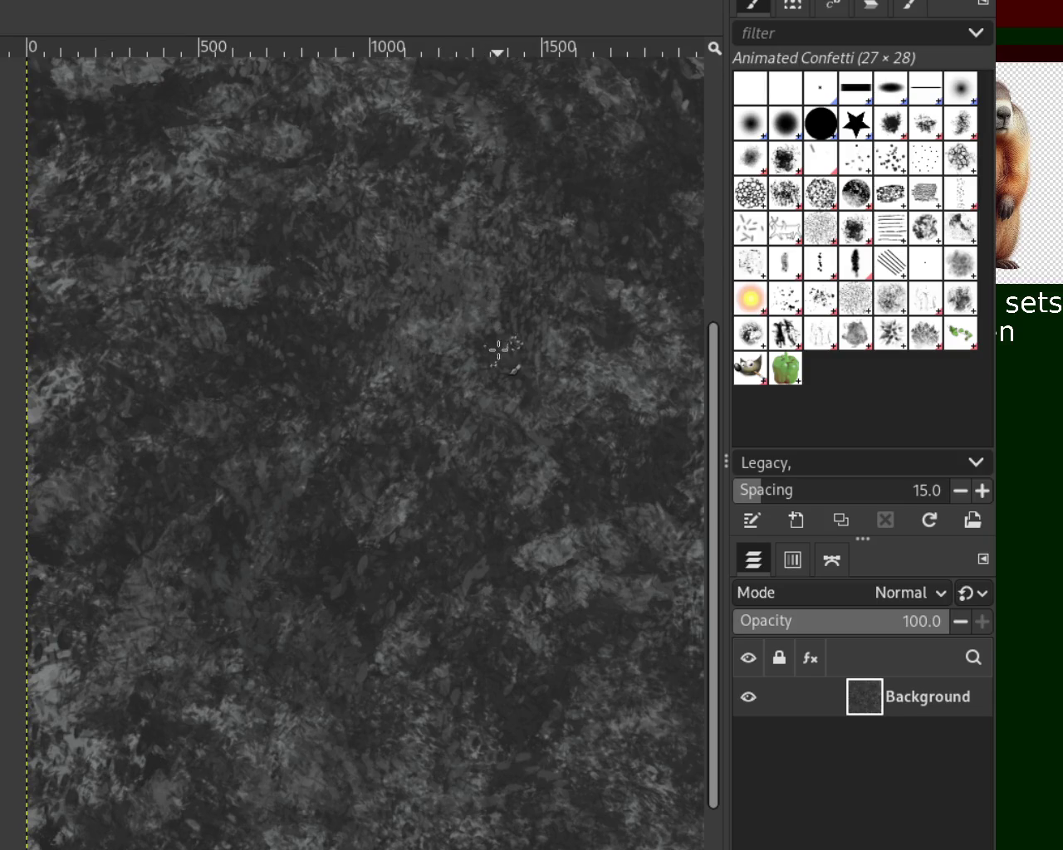
Zoom in and out repeatedly to inspect the dark stone texture on the Background layer.
{"action": "scroll", "coordinate": [330, 363], "scroll_direction": "up", "scroll_amount": 2}
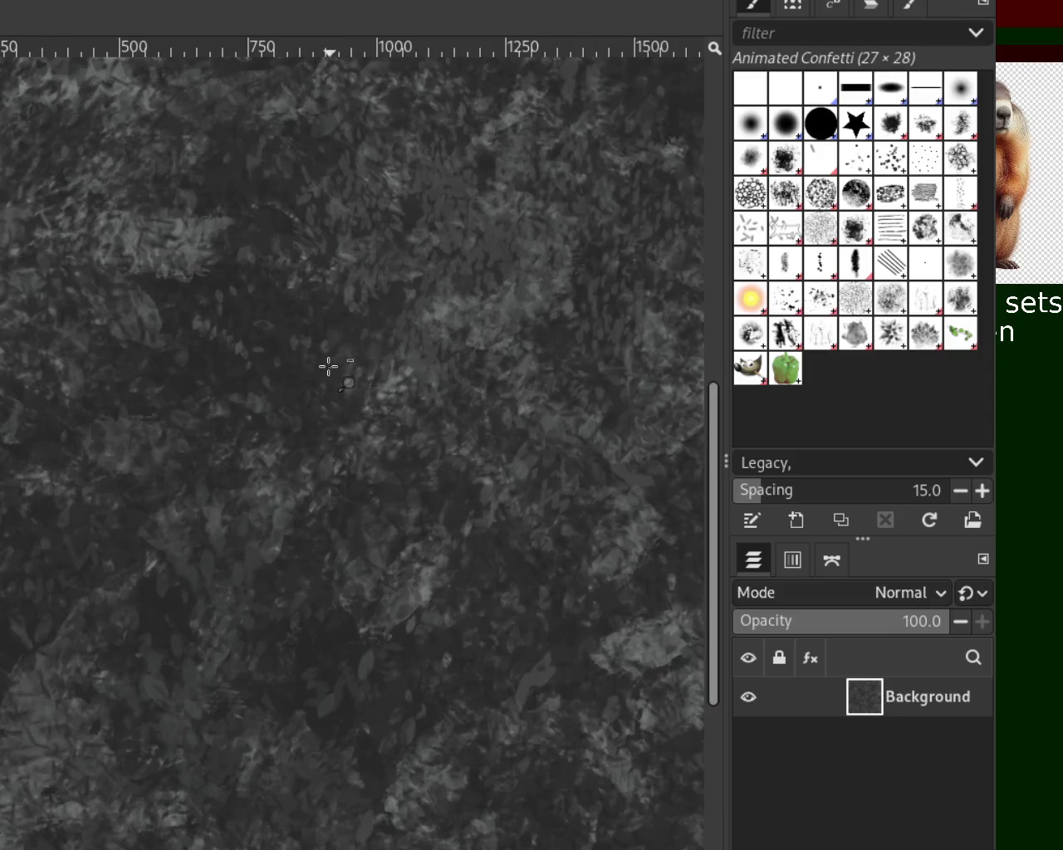
{"action": "scroll", "coordinate": [327, 366], "scroll_direction": "down", "scroll_amount": 4}
{"action": "scroll", "coordinate": [327, 366], "scroll_direction": "down", "scroll_amount": 1}
{"action": "scroll", "coordinate": [522, 224], "scroll_direction": "up", "scroll_amount": 2}
{"action": "scroll", "coordinate": [380, 503], "scroll_direction": "down", "scroll_amount": 1}
{"action": "scroll", "coordinate": [509, 427], "scroll_direction": "down", "scroll_amount": 1}
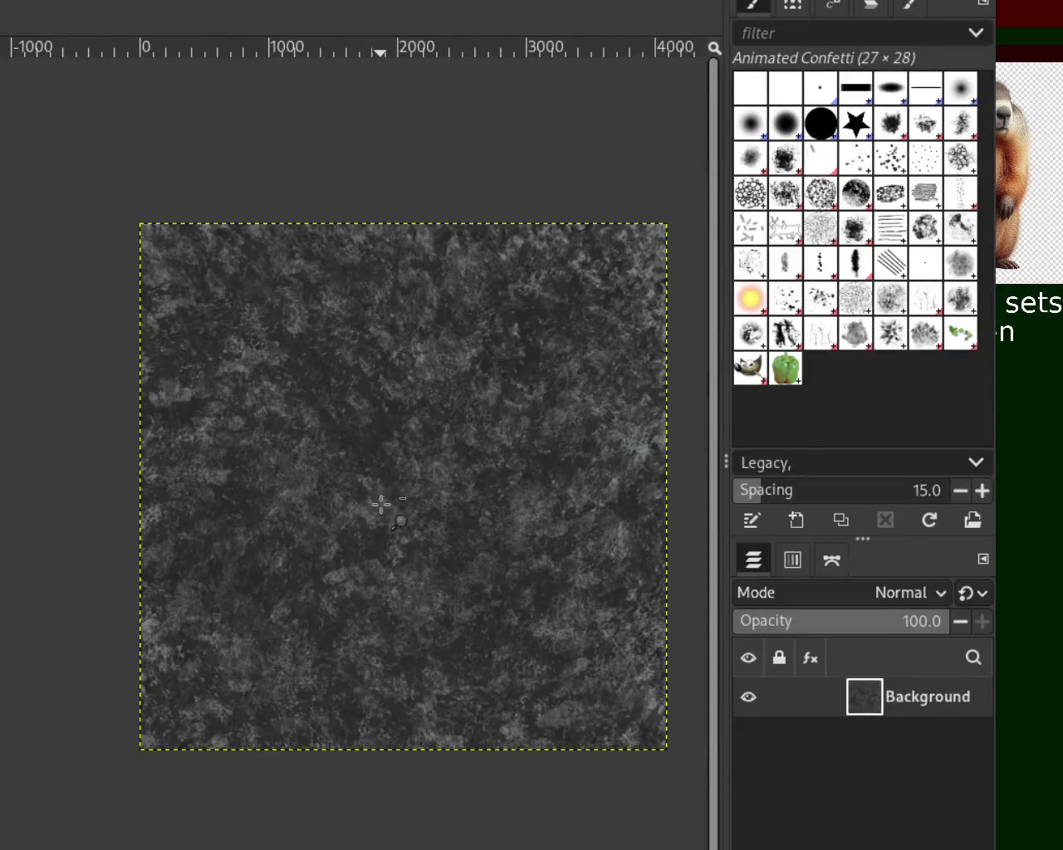
{"action": "scroll", "coordinate": [501, 366], "scroll_direction": "up", "scroll_amount": 1}
{"action": "scroll", "coordinate": [267, 439], "scroll_direction": "up", "scroll_amount": 1}
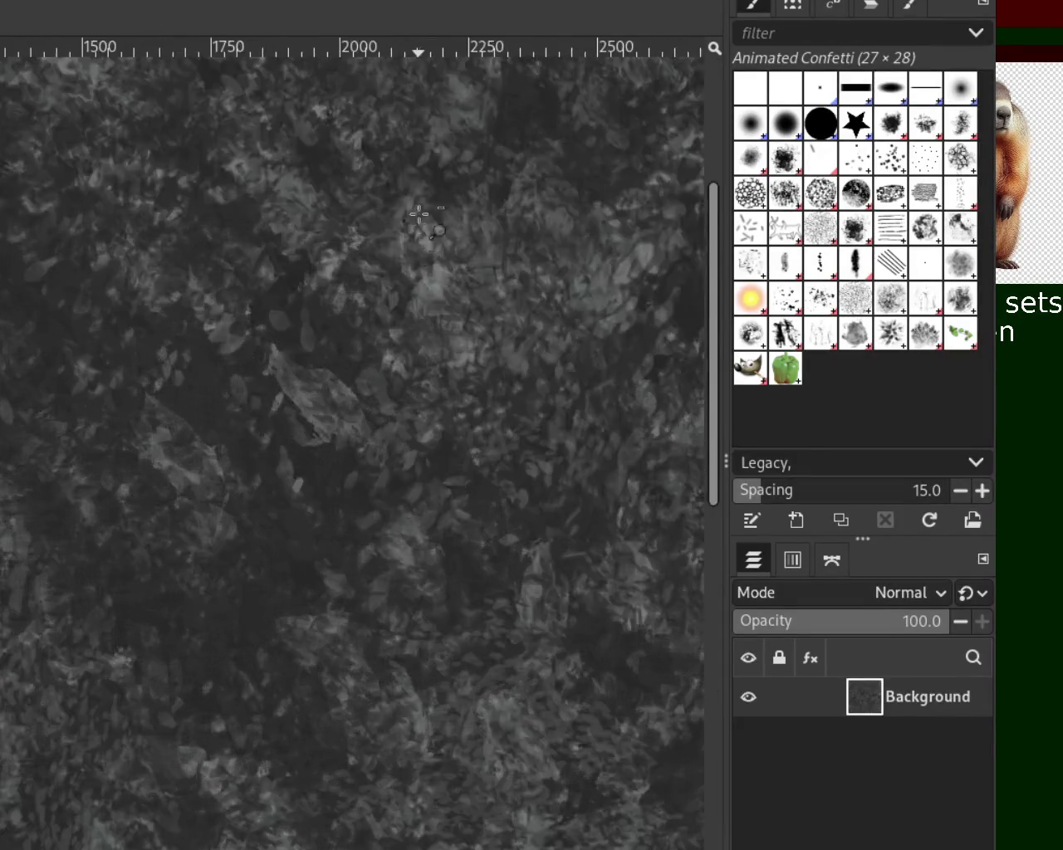
{"action": "scroll", "coordinate": [427, 249], "scroll_direction": "down", "scroll_amount": 2}
{"action": "scroll", "coordinate": [417, 273], "scroll_direction": "up", "scroll_amount": 1}
{"action": "scroll", "coordinate": [304, 424], "scroll_direction": "down", "scroll_amount": 1}
{"action": "scroll", "coordinate": [505, 220], "scroll_direction": "down", "scroll_amount": 1}
{"action": "scroll", "coordinate": [507, 223], "scroll_direction": "up", "scroll_amount": 1}
{"action": "scroll", "coordinate": [506, 223], "scroll_direction": "down", "scroll_amount": 1}
{"action": "scroll", "coordinate": [538, 241], "scroll_direction": "up", "scroll_amount": 1}
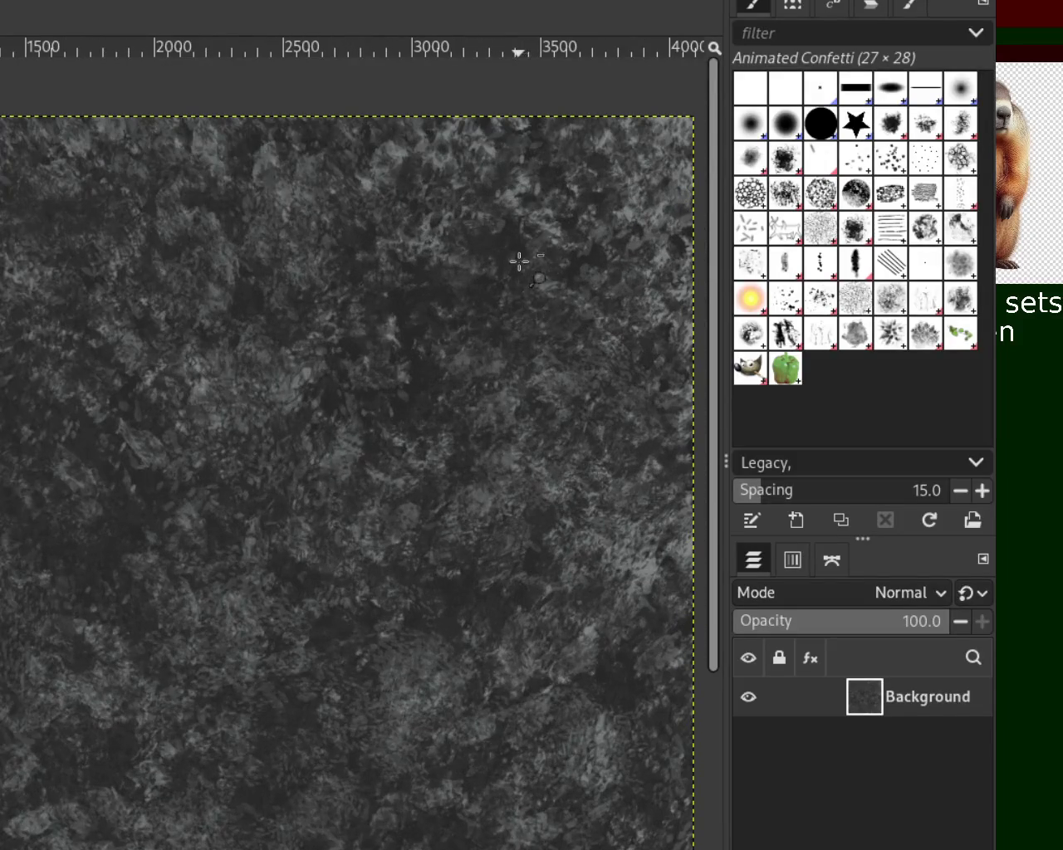
{"action": "scroll", "coordinate": [522, 264], "scroll_direction": "down", "scroll_amount": 1}
{"action": "scroll", "coordinate": [547, 627], "scroll_direction": "up", "scroll_amount": 1}
{"action": "scroll", "coordinate": [522, 291], "scroll_direction": "down", "scroll_amount": 1}
{"action": "scroll", "coordinate": [465, 432], "scroll_direction": "down", "scroll_amount": 1}
{"action": "scroll", "coordinate": [417, 569], "scroll_direction": "up", "scroll_amount": 1}
{"action": "scroll", "coordinate": [437, 318], "scroll_direction": "down", "scroll_amount": 1}
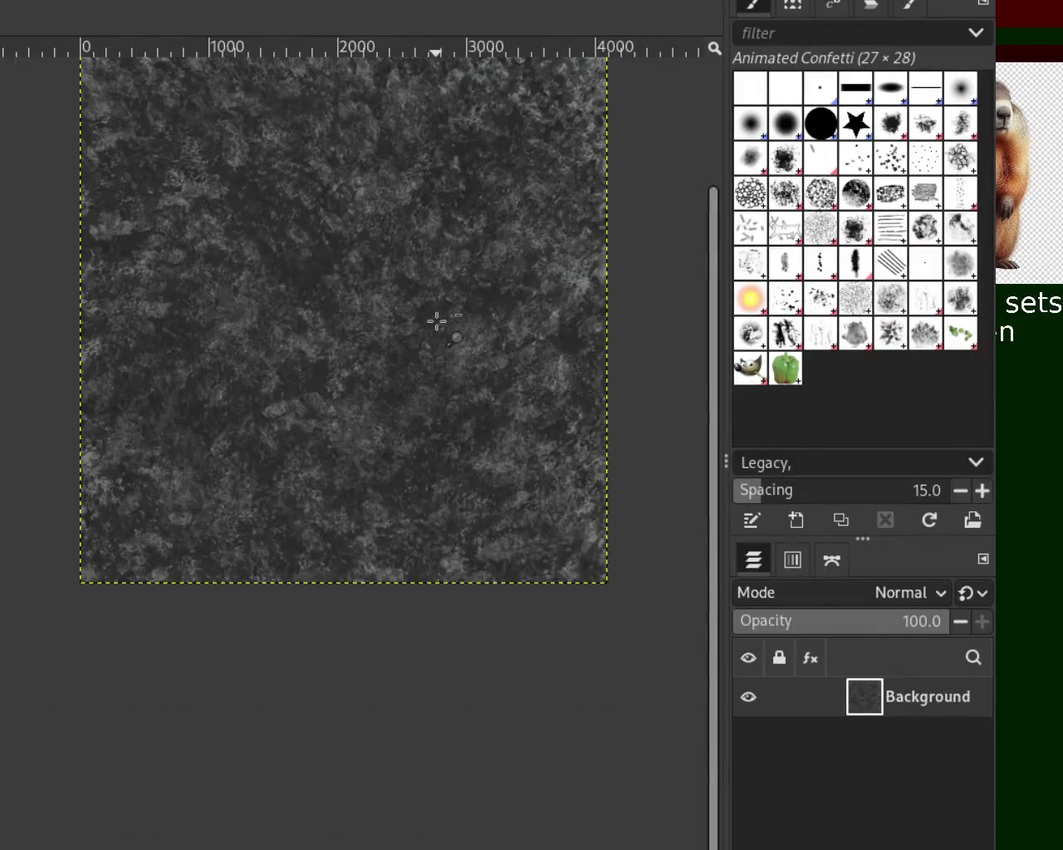
{"action": "scroll", "coordinate": [424, 224], "scroll_direction": "up", "scroll_amount": 1}
{"action": "scroll", "coordinate": [394, 399], "scroll_direction": "down", "scroll_amount": 1}
{"action": "scroll", "coordinate": [384, 379], "scroll_direction": "up", "scroll_amount": 1}
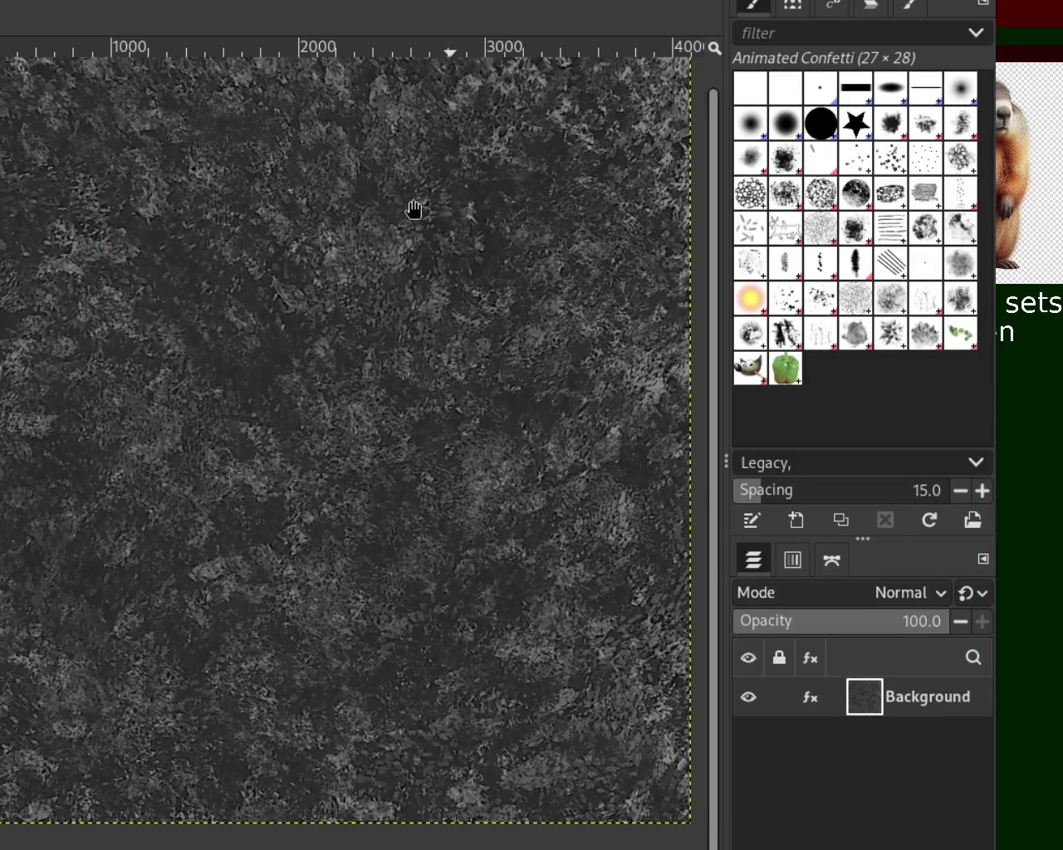
Undo the speckle filter and inspect the restored softer stone texture up close.
{"action": "key", "text": "ctrl+z"}
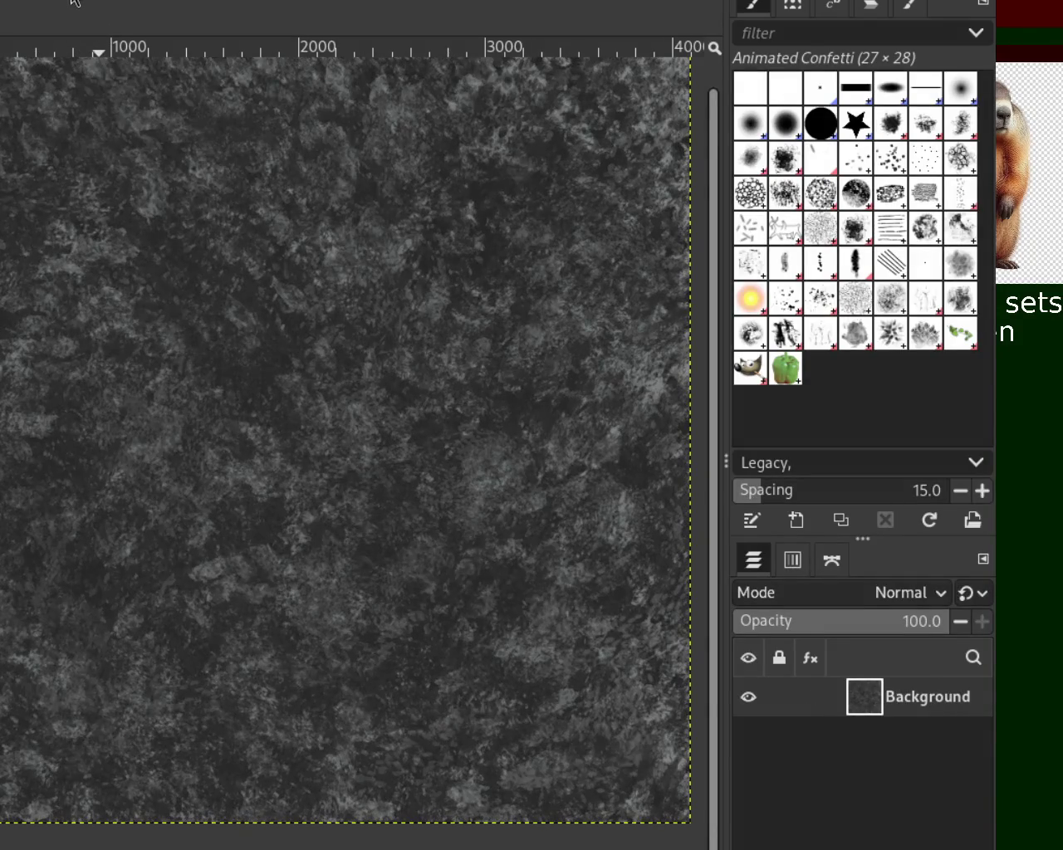
{"action": "scroll", "coordinate": [282, 224], "scroll_direction": "up", "scroll_amount": 1}
{"action": "scroll", "coordinate": [286, 229], "scroll_direction": "up", "scroll_amount": 2}
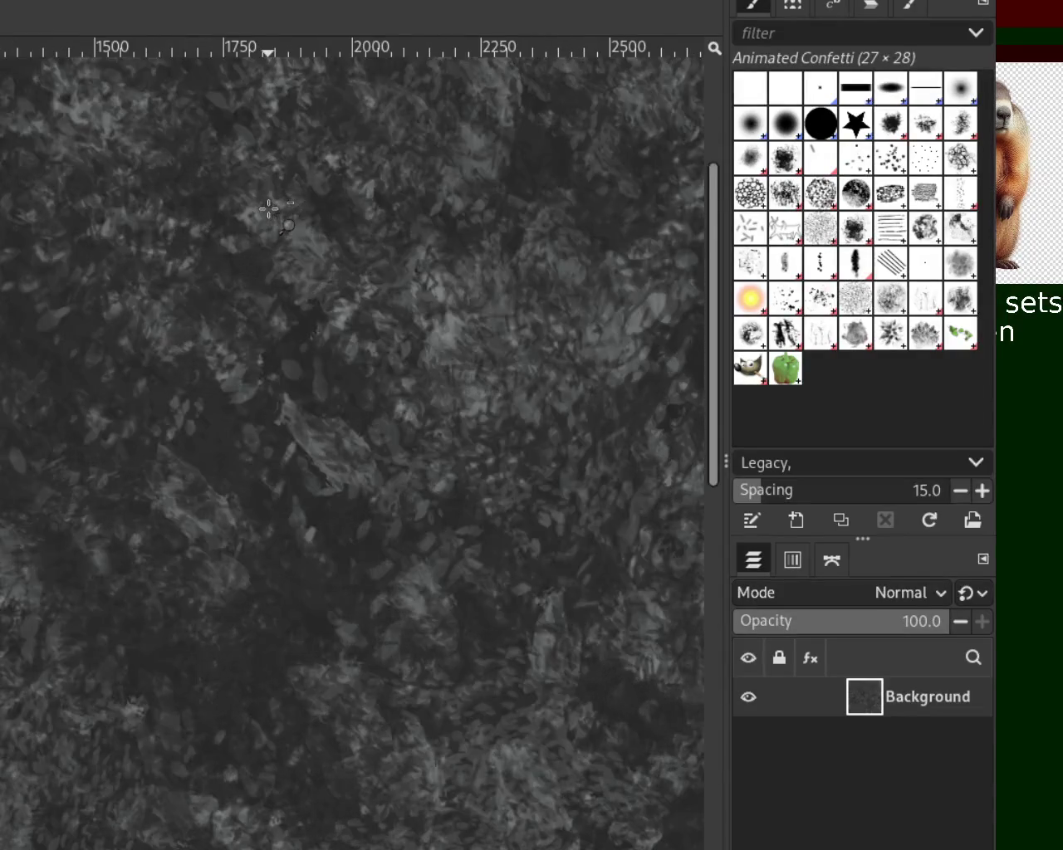
{"action": "scroll", "coordinate": [332, 282], "scroll_direction": "down", "scroll_amount": 1}
{"action": "scroll", "coordinate": [491, 234], "scroll_direction": "up", "scroll_amount": 1}
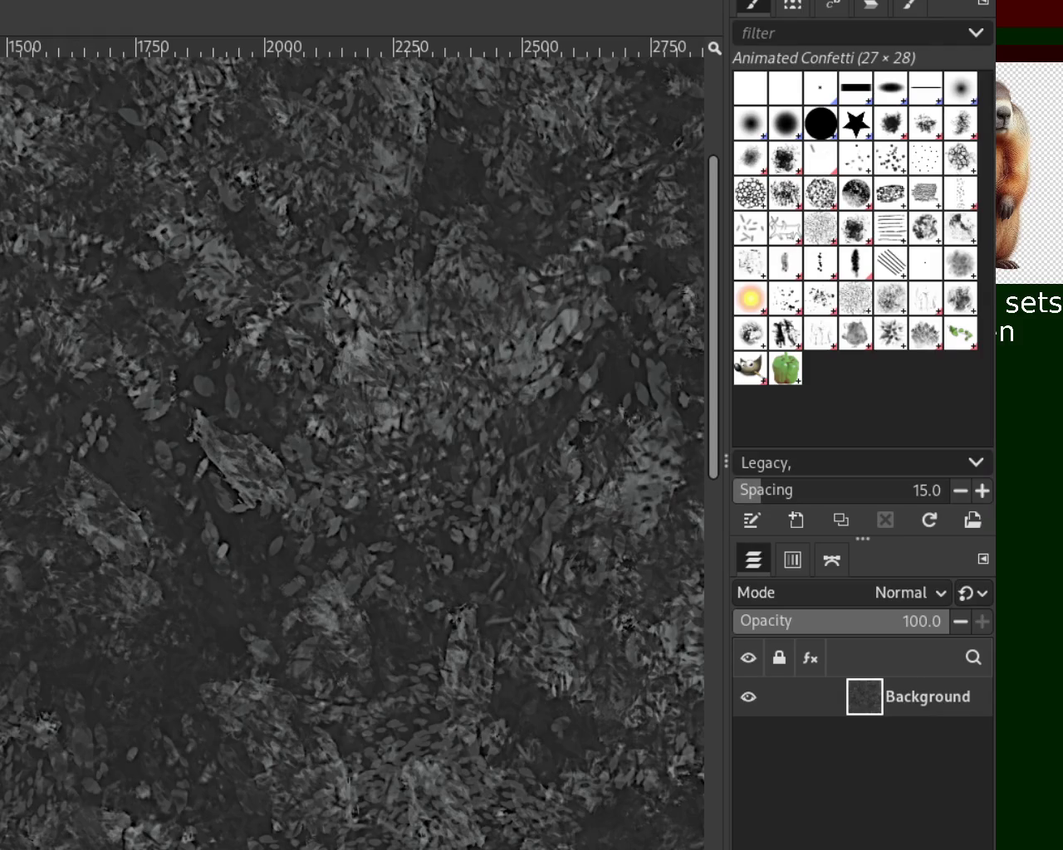
{"action": "scroll", "coordinate": [463, 308], "scroll_direction": "up", "scroll_amount": 1, "text": "ctrl"}
{"action": "scroll", "coordinate": [462, 309], "scroll_direction": "down", "scroll_amount": 2, "text": "ctrl"}
{"action": "scroll", "coordinate": [462, 308], "scroll_direction": "down", "scroll_amount": 2, "text": "ctrl"}
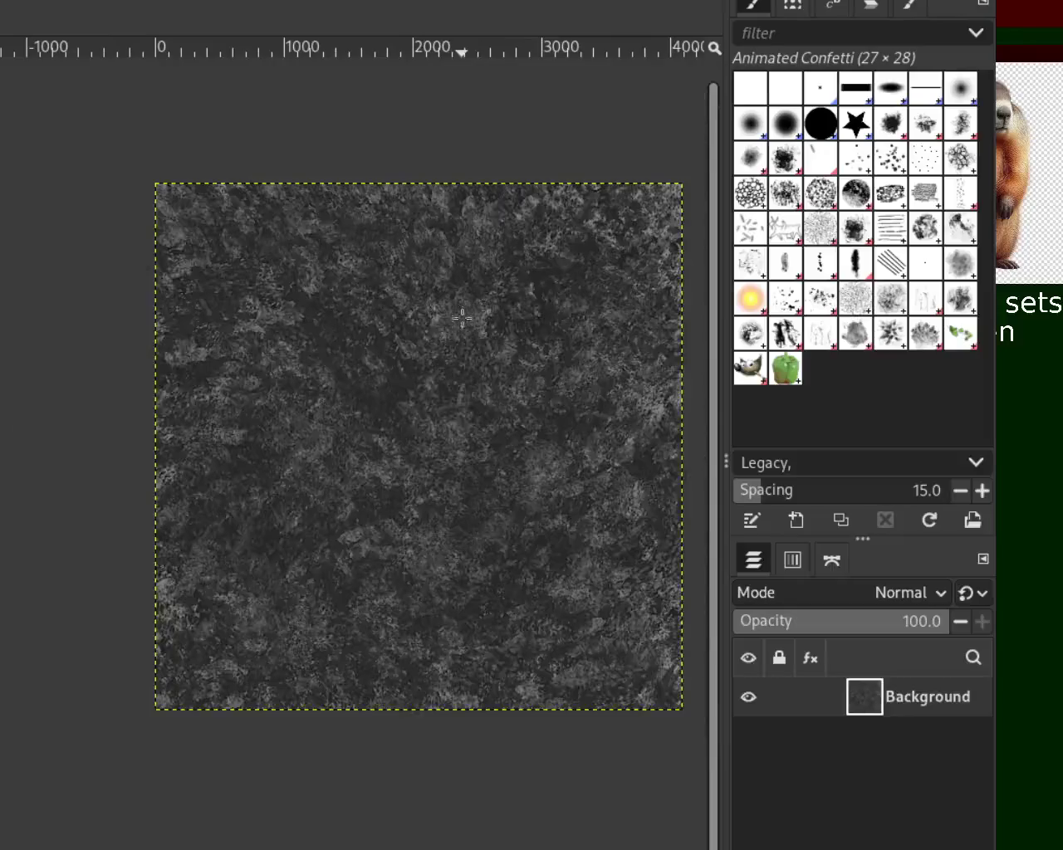
{"action": "scroll", "coordinate": [439, 426], "scroll_direction": "up", "scroll_amount": 1, "text": "ctrl"}
{"action": "scroll", "coordinate": [274, 365], "scroll_direction": "down", "scroll_amount": 1, "text": "ctrl"}
{"action": "scroll", "coordinate": [465, 363], "scroll_direction": "up", "scroll_amount": 2, "text": "ctrl"}
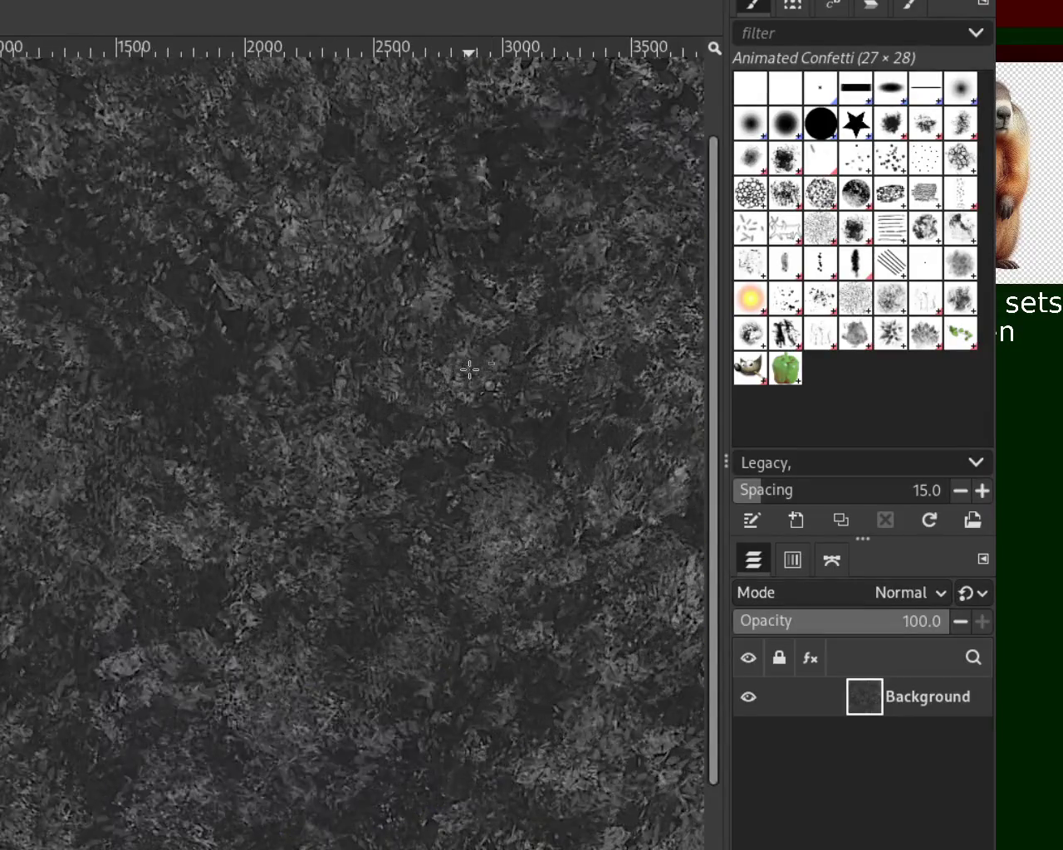
{"action": "scroll", "coordinate": [466, 357], "scroll_direction": "down", "scroll_amount": 1, "text": "ctrl"}
{"action": "scroll", "coordinate": [387, 361], "scroll_direction": "up", "scroll_amount": 1, "text": "ctrl"}
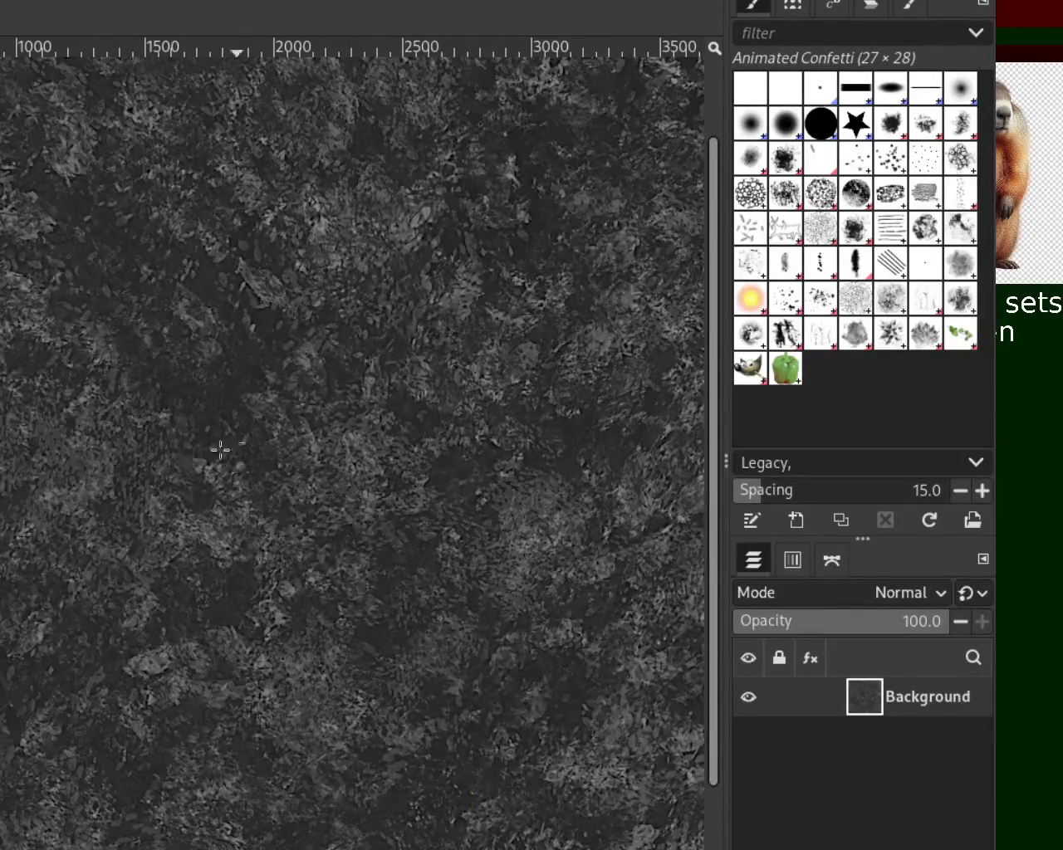
{"action": "scroll", "coordinate": [212, 459], "scroll_direction": "up", "scroll_amount": 1, "text": "ctrl"}
{"action": "scroll", "coordinate": [352, 384], "scroll_direction": "down", "scroll_amount": 1, "text": "ctrl"}
{"action": "scroll", "coordinate": [568, 176], "scroll_direction": "down", "scroll_amount": 1, "text": "ctrl"}
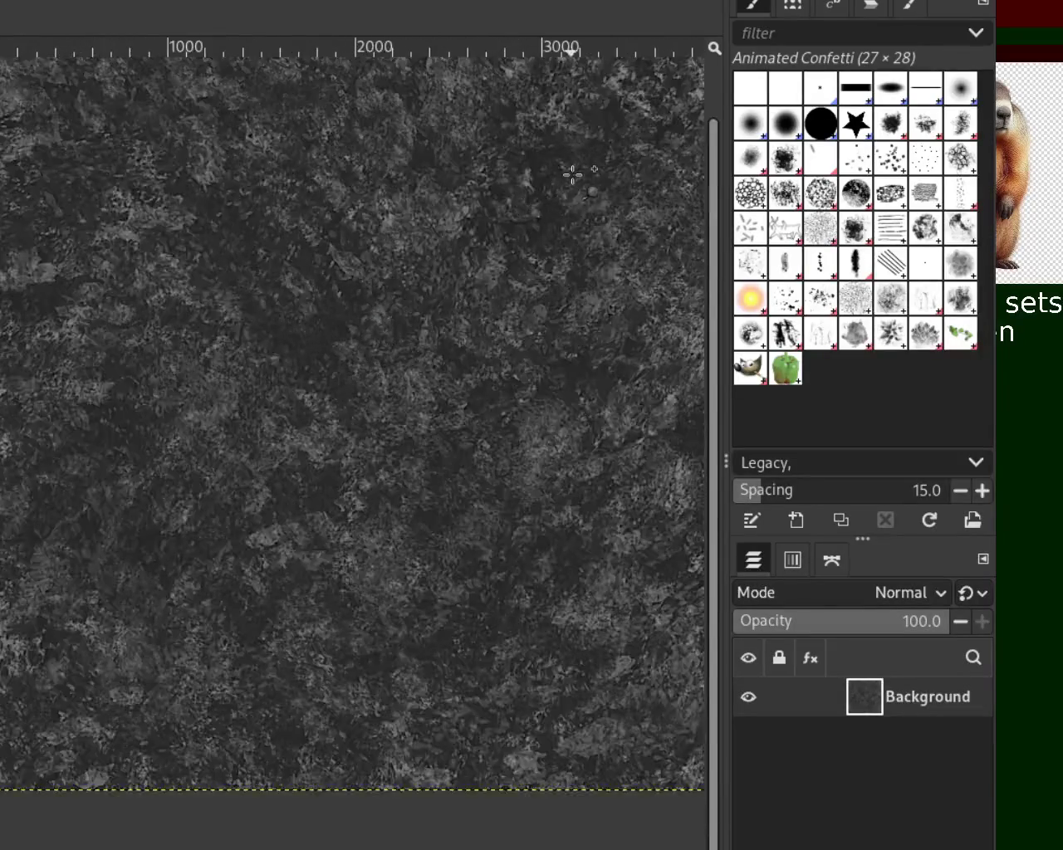
{"action": "scroll", "coordinate": [569, 176], "scroll_direction": "up", "scroll_amount": 2, "text": "ctrl"}
{"action": "scroll", "coordinate": [303, 434], "scroll_direction": "down", "scroll_amount": 1, "text": "ctrl"}
{"action": "scroll", "coordinate": [249, 232], "scroll_direction": "up", "scroll_amount": 2, "text": "ctrl"}
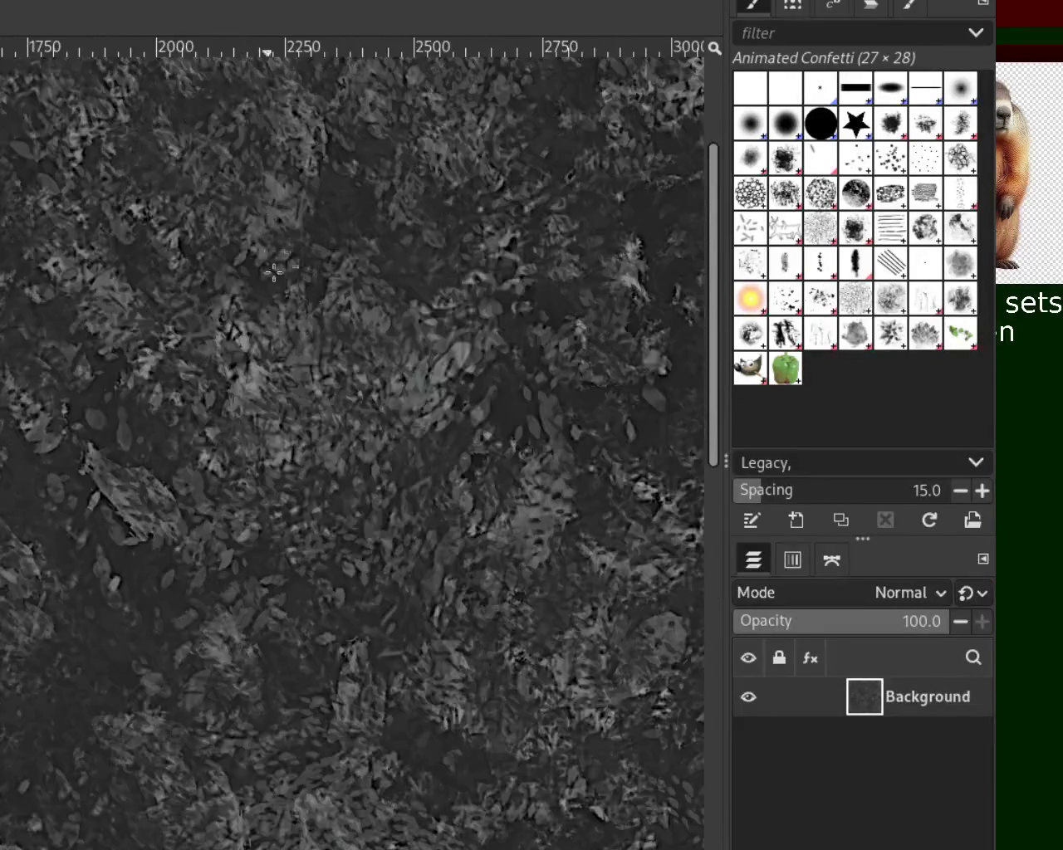
{"action": "scroll", "coordinate": [354, 369], "scroll_direction": "down", "scroll_amount": 1, "text": "ctrl"}
{"action": "scroll", "coordinate": [354, 370], "scroll_direction": "down", "scroll_amount": 1, "text": "ctrl"}
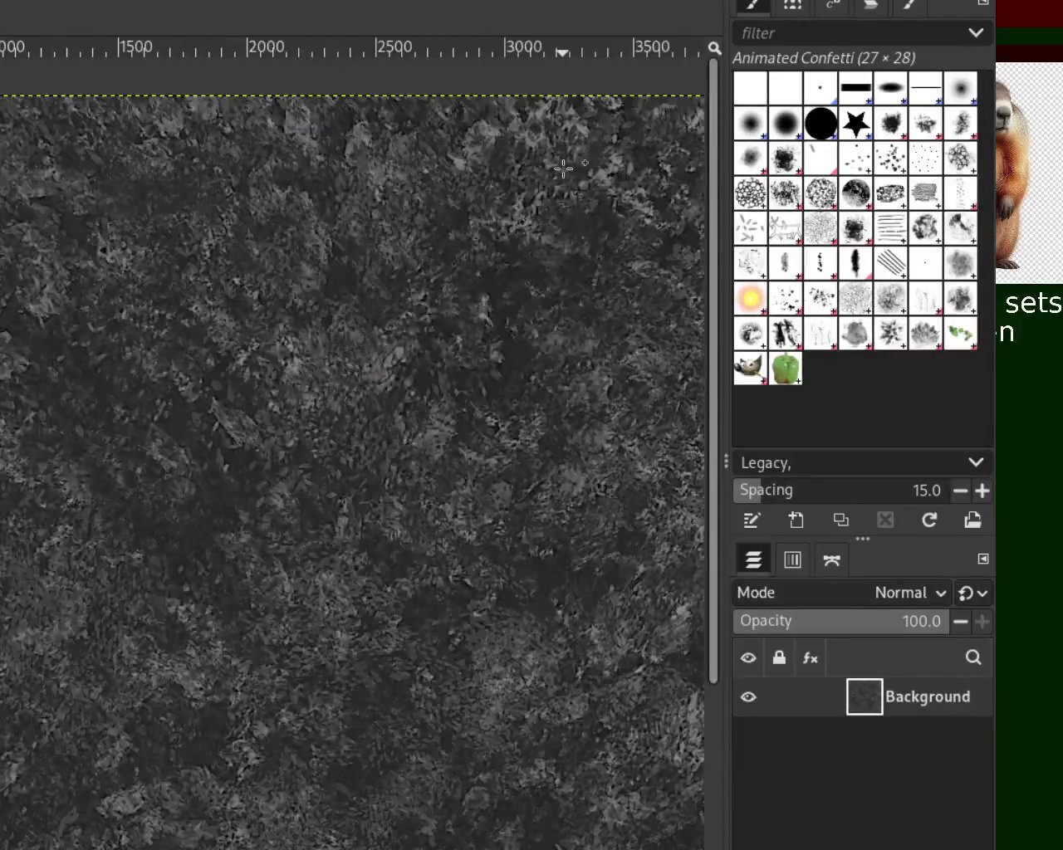
{"action": "scroll", "coordinate": [498, 212], "scroll_direction": "up", "scroll_amount": 2, "text": "ctrl"}
{"action": "scroll", "coordinate": [581, 219], "scroll_direction": "down", "scroll_amount": 2, "text": "ctrl"}
{"action": "scroll", "coordinate": [115, 365], "scroll_direction": "up", "scroll_amount": 1, "text": "ctrl"}
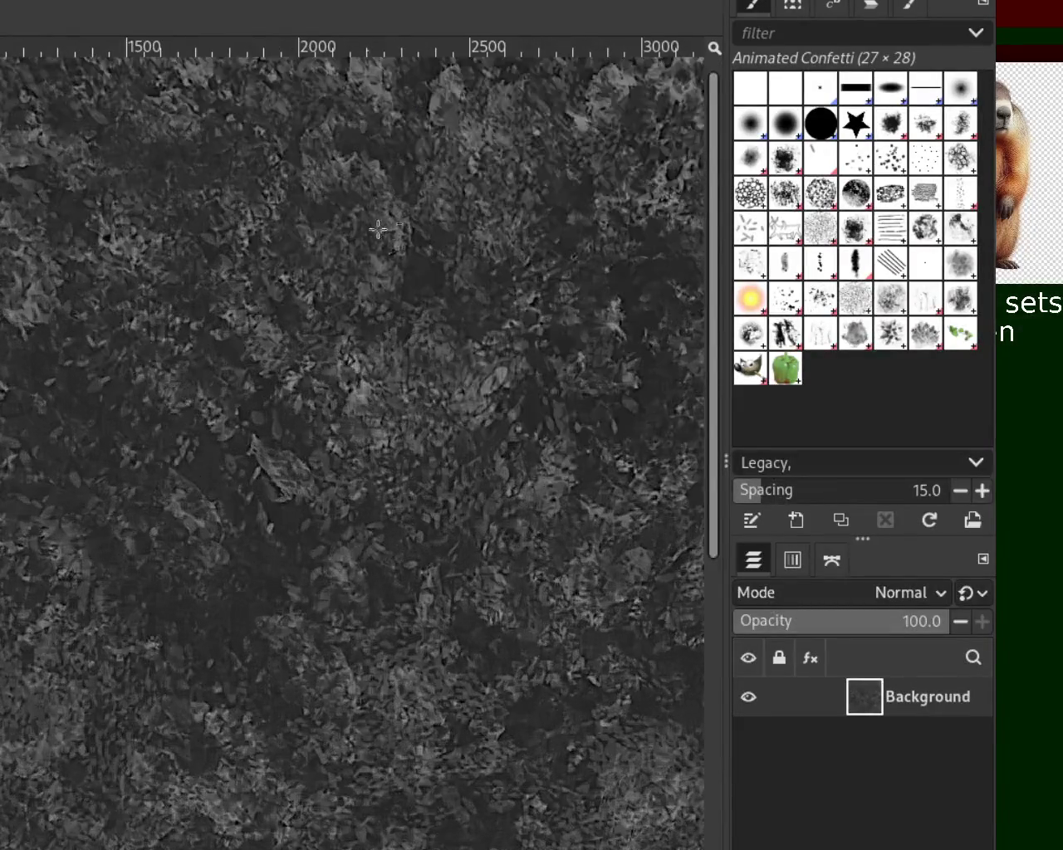
{"action": "scroll", "coordinate": [357, 256], "scroll_direction": "down", "scroll_amount": 2, "text": "ctrl"}
{"action": "scroll", "coordinate": [356, 256], "scroll_direction": "up", "scroll_amount": 1, "text": "ctrl"}
{"action": "scroll", "coordinate": [374, 598], "scroll_direction": "down", "scroll_amount": 2, "text": "ctrl"}
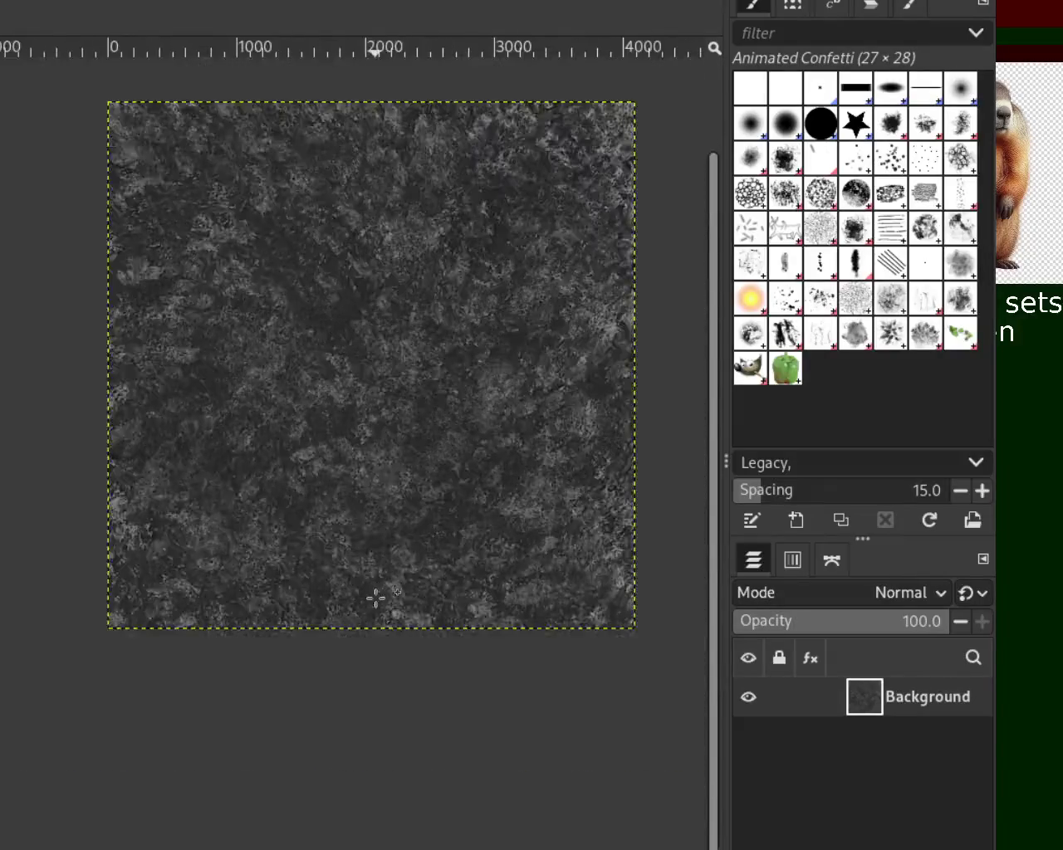
{"action": "scroll", "coordinate": [338, 573], "scroll_direction": "up", "scroll_amount": 2, "text": "ctrl"}
{"action": "scroll", "coordinate": [338, 573], "scroll_direction": "down", "scroll_amount": 1, "text": "ctrl"}
{"action": "scroll", "coordinate": [273, 498], "scroll_direction": "up", "scroll_amount": 1, "text": "ctrl"}
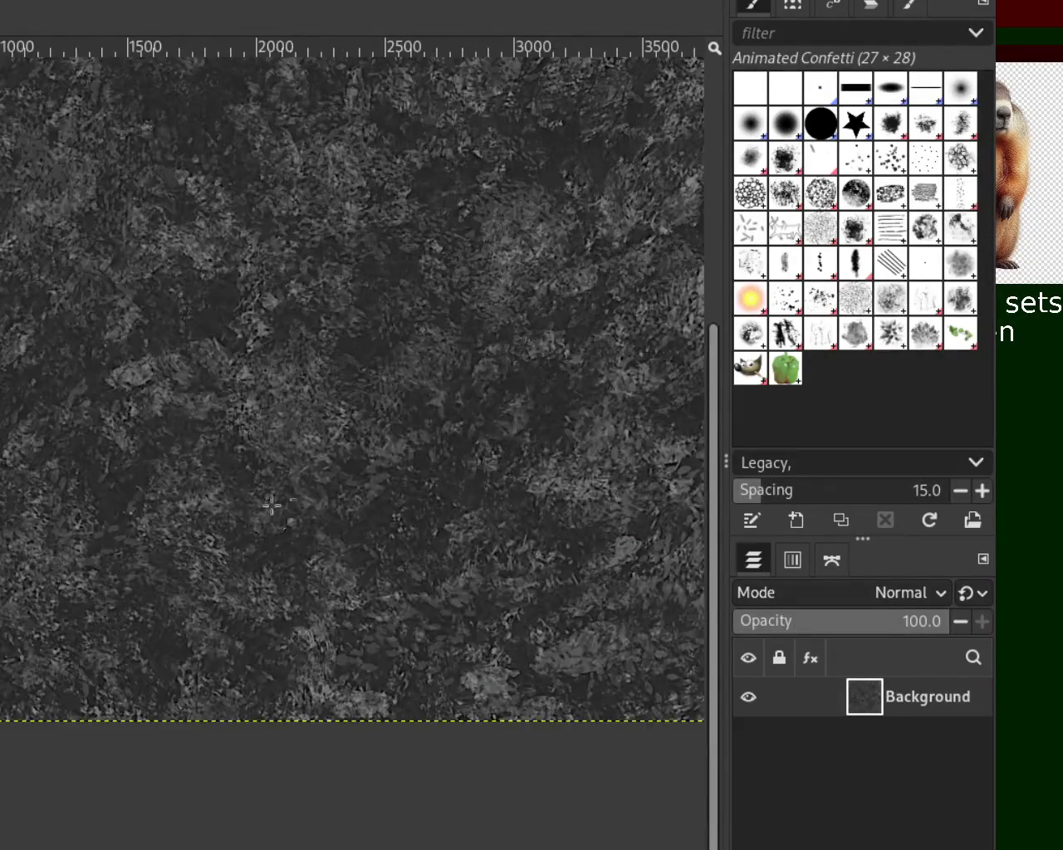
{"action": "scroll", "coordinate": [338, 501], "scroll_direction": "down", "scroll_amount": 1, "text": "ctrl"}
{"action": "scroll", "coordinate": [584, 397], "scroll_direction": "up", "scroll_amount": 1, "text": "ctrl"}
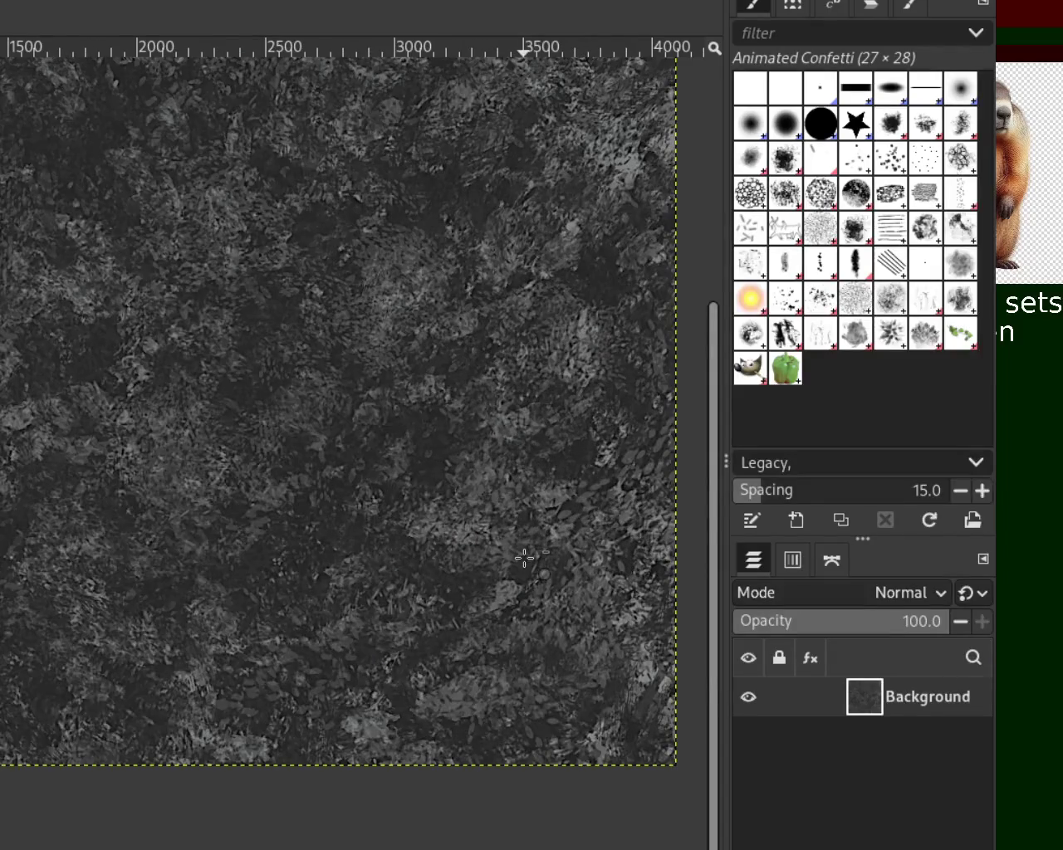
{"action": "scroll", "coordinate": [526, 556], "scroll_direction": "down", "scroll_amount": 1, "text": "ctrl"}
{"action": "scroll", "coordinate": [524, 555], "scroll_direction": "down", "scroll_amount": 1, "text": "ctrl"}
{"action": "scroll", "coordinate": [357, 348], "scroll_direction": "up", "scroll_amount": 2, "text": "ctrl"}
{"action": "scroll", "coordinate": [358, 348], "scroll_direction": "down", "scroll_amount": 1, "text": "ctrl"}
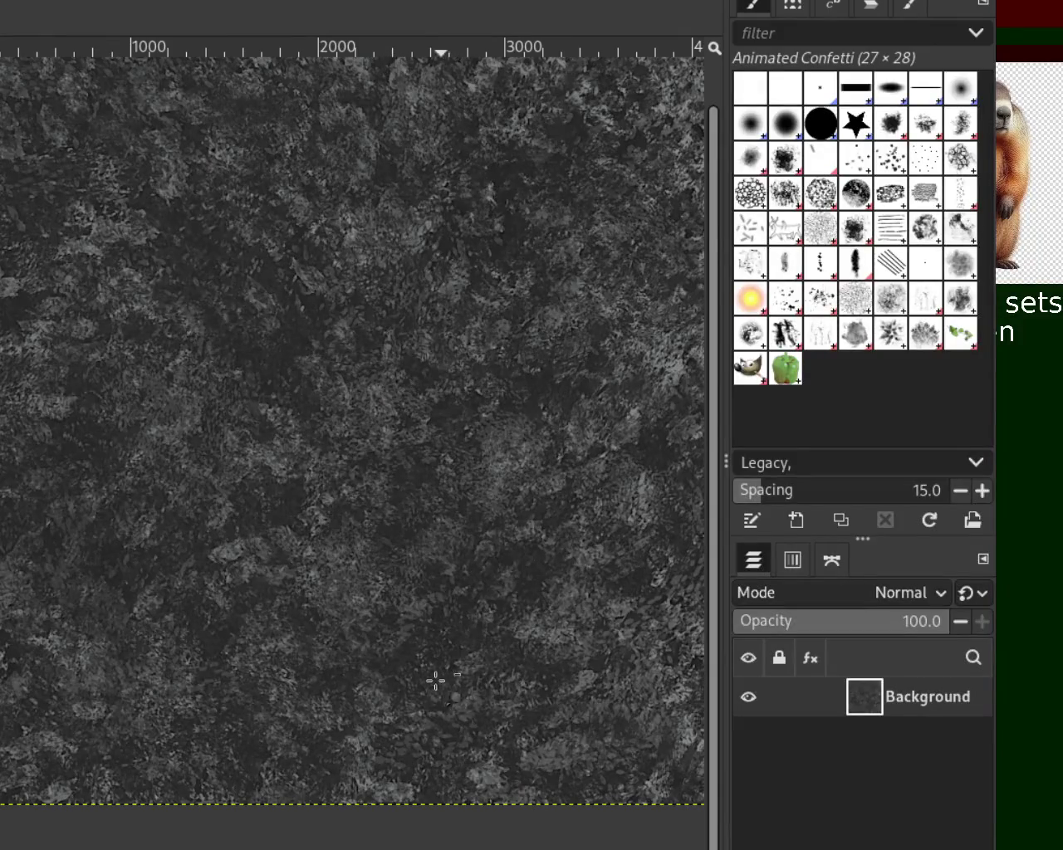
{"action": "scroll", "coordinate": [360, 589], "scroll_direction": "up", "scroll_amount": 1, "text": "ctrl"}
{"action": "scroll", "coordinate": [367, 581], "scroll_direction": "down", "scroll_amount": 1, "text": "ctrl"}
{"action": "scroll", "coordinate": [350, 508], "scroll_direction": "up", "scroll_amount": 1, "text": "ctrl"}
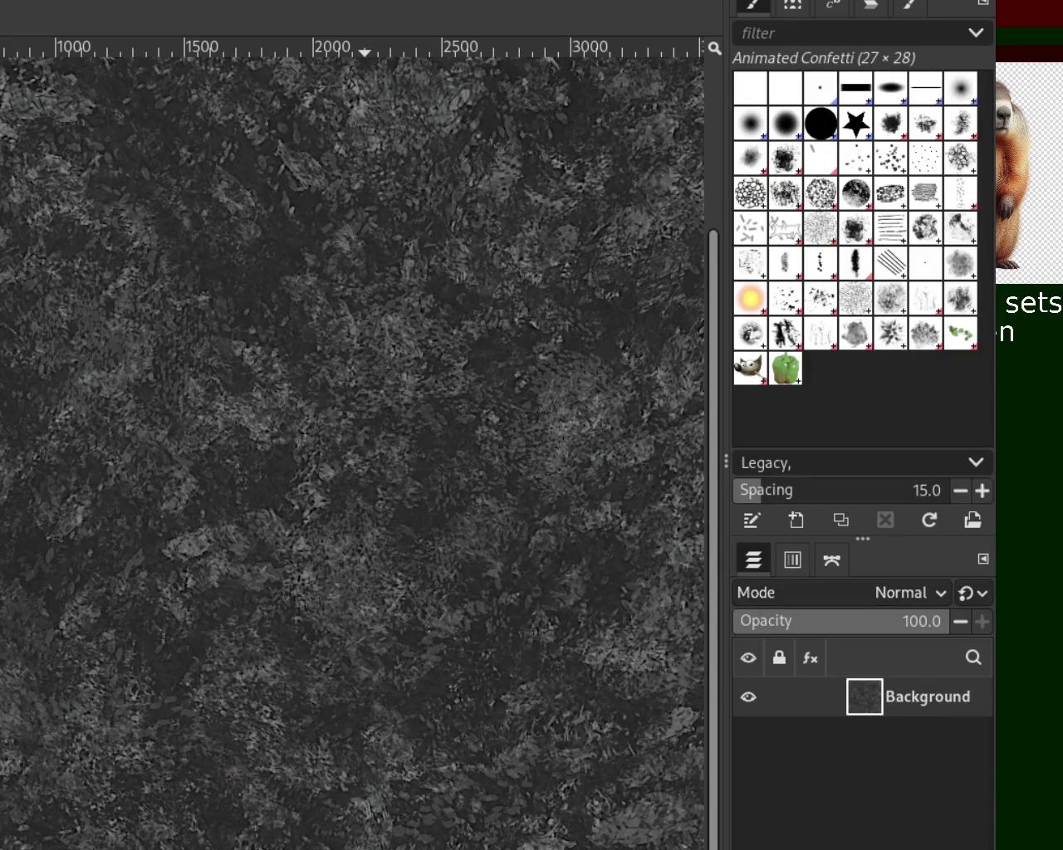
Dab a single grey mark onto the lower-left area of the texture.
{"action": "left_click", "coordinate": [141, 560]}
{"action": "scroll", "coordinate": [357, 275], "scroll_direction": "up", "scroll_amount": 2, "text": "ctrl"}
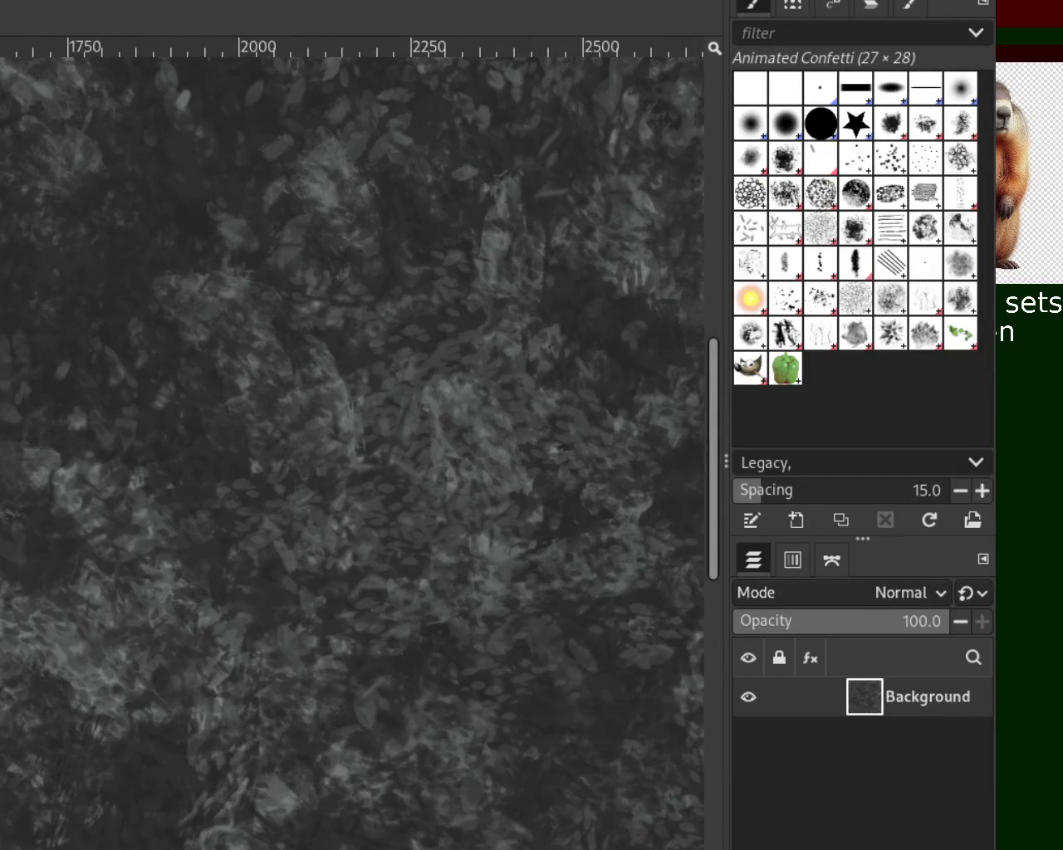
{"action": "scroll", "coordinate": [495, 340], "scroll_direction": "down", "scroll_amount": 4, "text": "ctrl"}
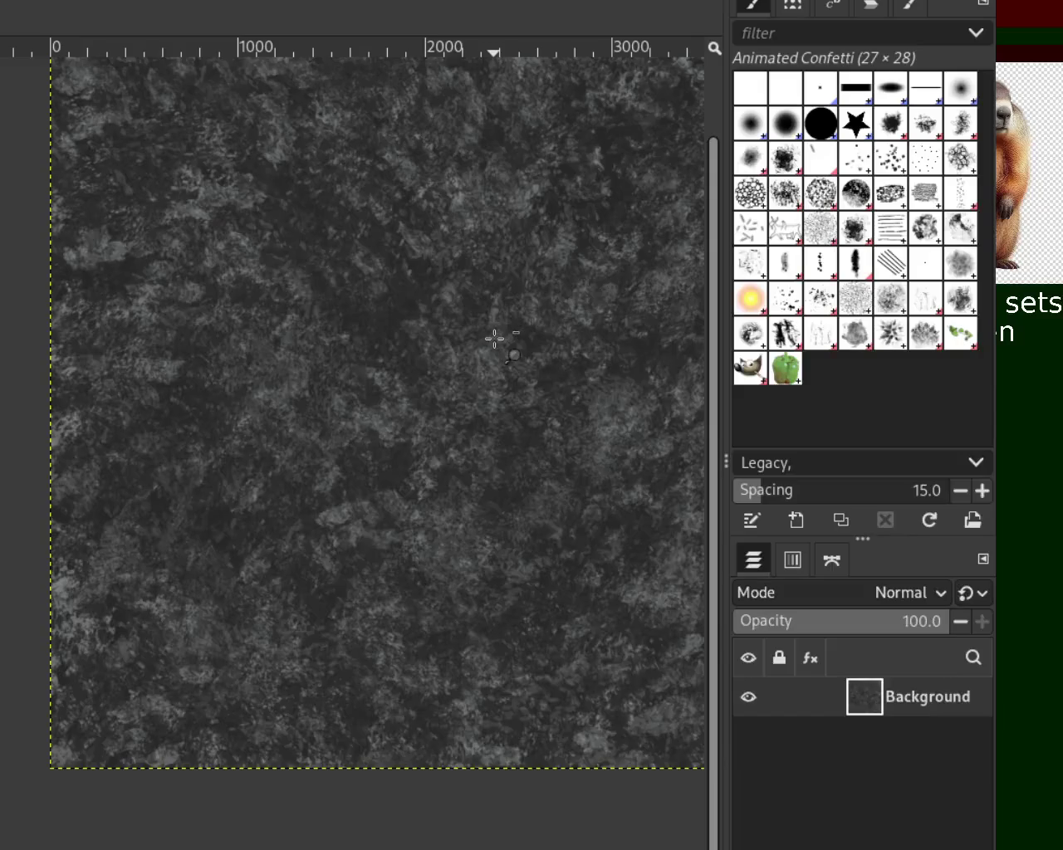
{"action": "scroll", "coordinate": [495, 338], "scroll_direction": "down", "scroll_amount": 2, "text": "ctrl"}
{"action": "scroll", "coordinate": [581, 245], "scroll_direction": "up", "scroll_amount": 1, "text": "ctrl"}
{"action": "scroll", "coordinate": [613, 233], "scroll_direction": "up", "scroll_amount": 2, "text": "ctrl"}
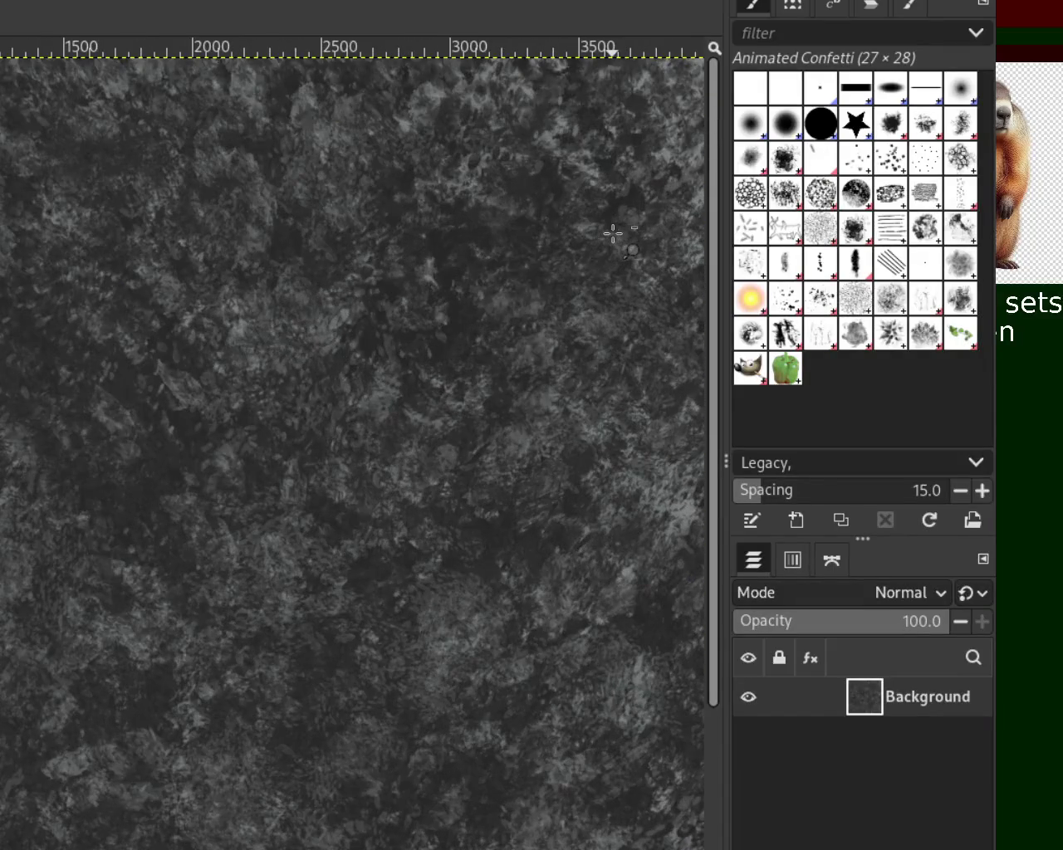
{"action": "scroll", "coordinate": [613, 234], "scroll_direction": "down", "scroll_amount": 1, "text": "ctrl"}
{"action": "scroll", "coordinate": [612, 233], "scroll_direction": "down", "scroll_amount": 1, "text": "ctrl"}
{"action": "scroll", "coordinate": [486, 427], "scroll_direction": "up", "scroll_amount": 1, "text": "ctrl"}
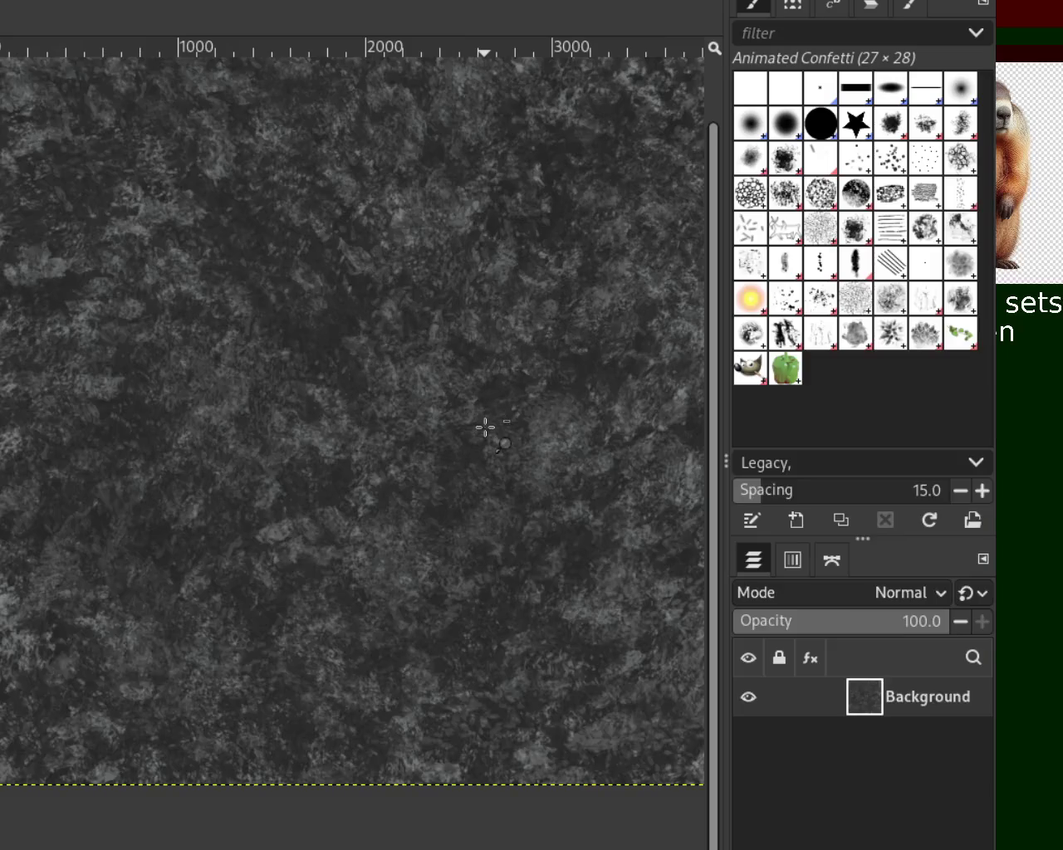
{"action": "scroll", "coordinate": [183, 440], "scroll_direction": "down", "scroll_amount": 1, "text": "ctrl"}
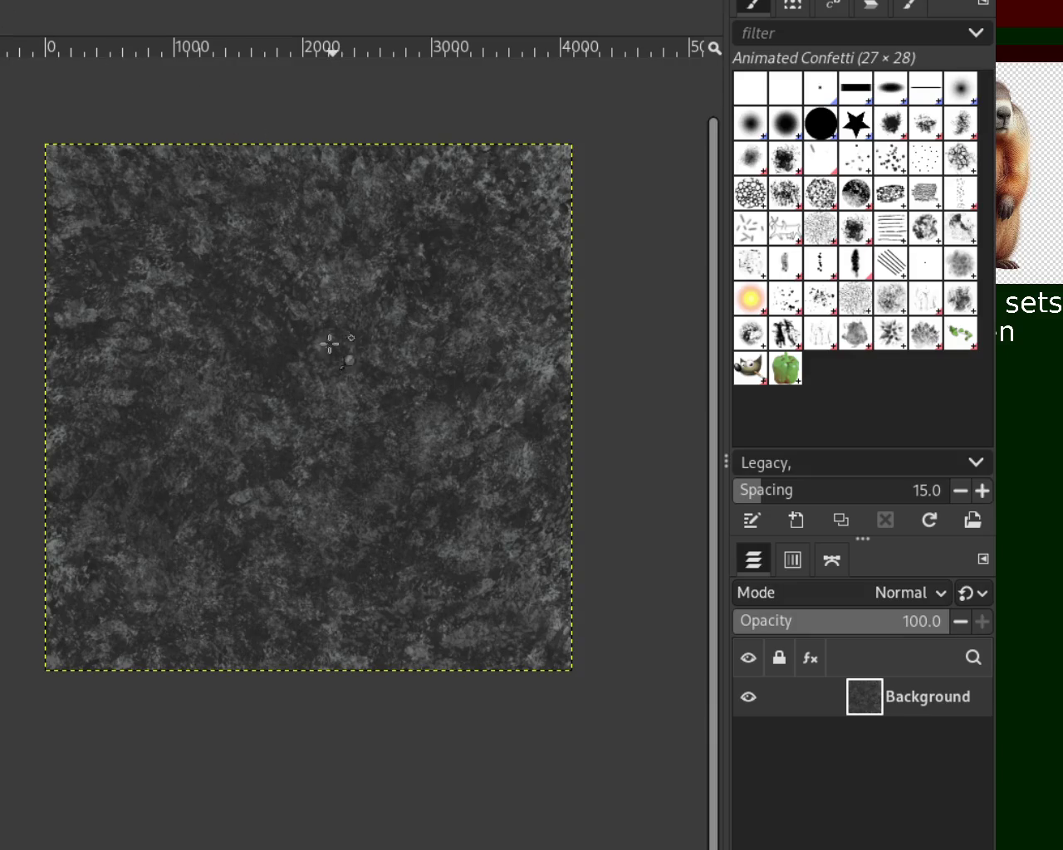
{"action": "scroll", "coordinate": [299, 366], "scroll_direction": "up", "scroll_amount": 1, "text": "ctrl"}
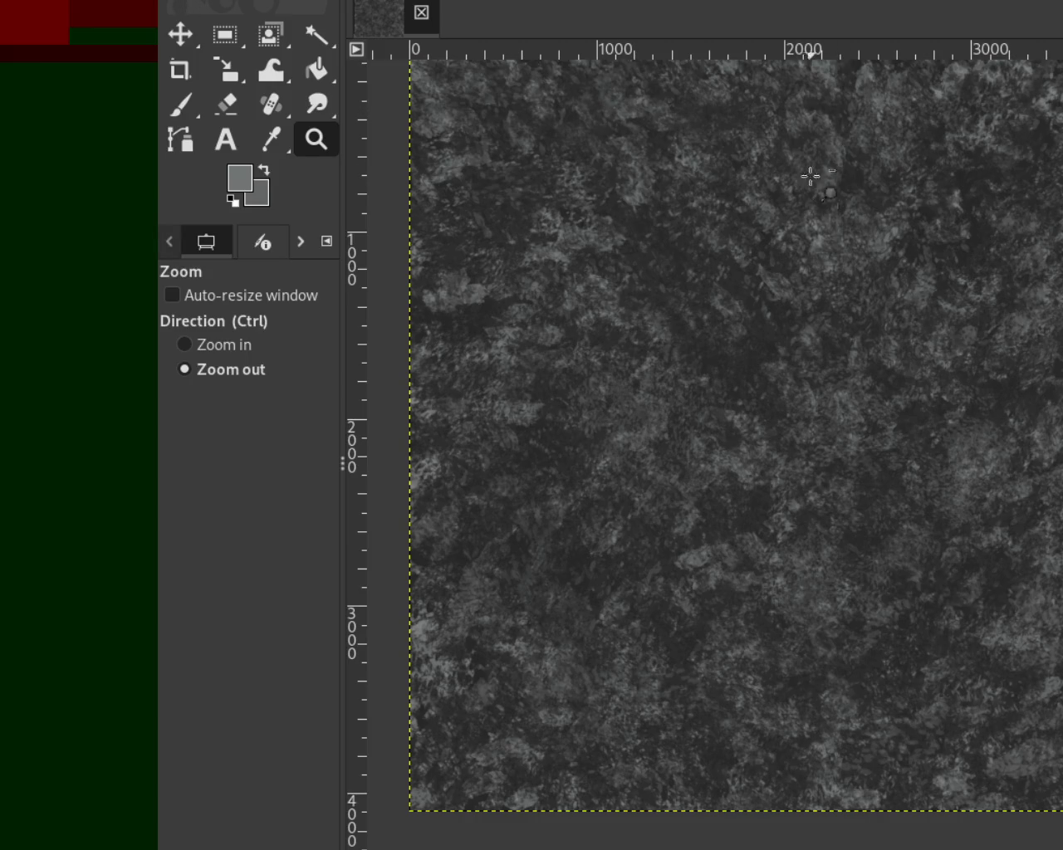
Close the finished texture image and zoom in on the plain grey square canvas.
{"action": "key", "text": "ctrl+d"}
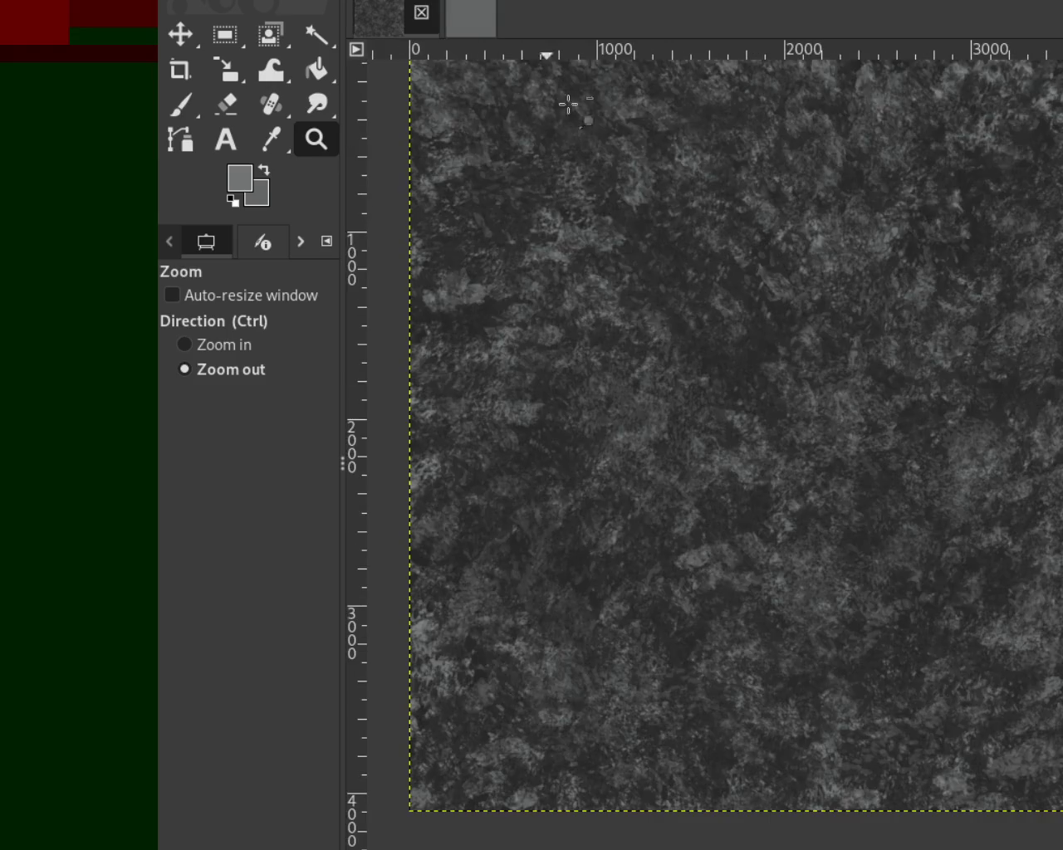
{"action": "left_click", "coordinate": [430, 25]}
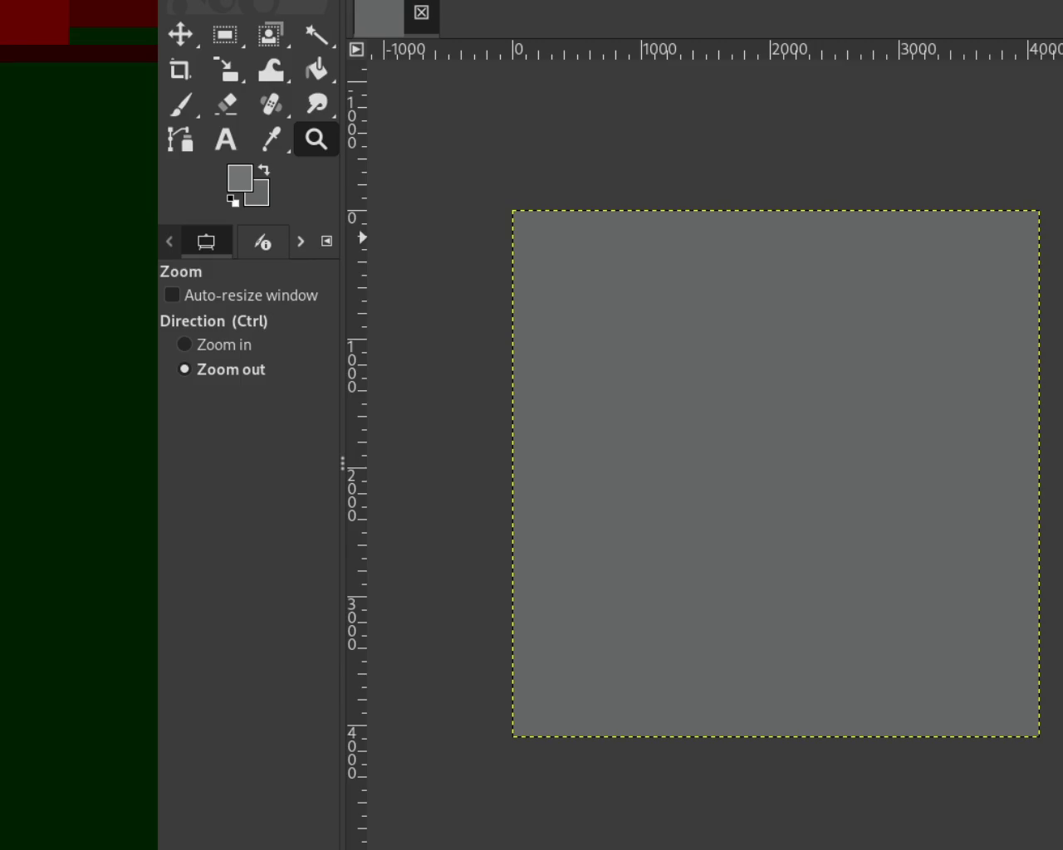
{"action": "left_click_drag", "start_coordinate": [780, 327], "coordinate": [716, 351]}
{"action": "left_click", "coordinate": [763, 387]}
{"action": "left_click", "coordinate": [896, 297]}
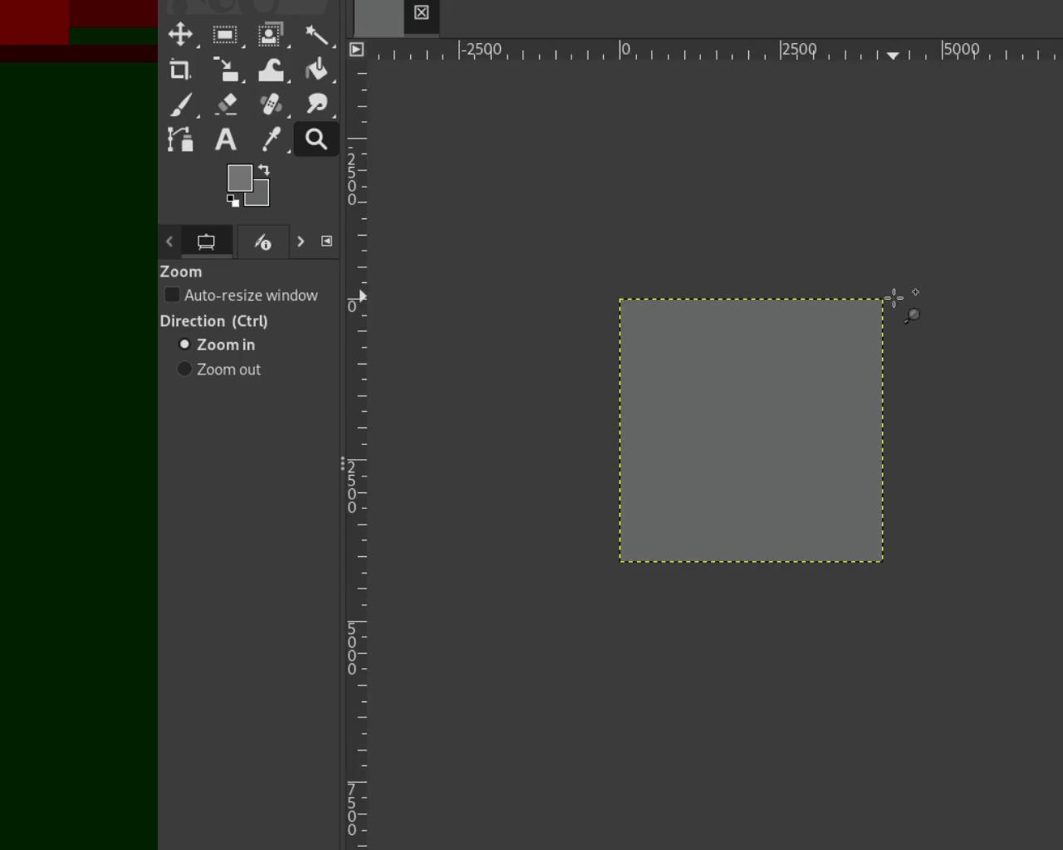
{"action": "left_click", "coordinate": [890, 320]}
{"action": "left_click_drag", "start_coordinate": [738, 340], "coordinate": [745, 347]}
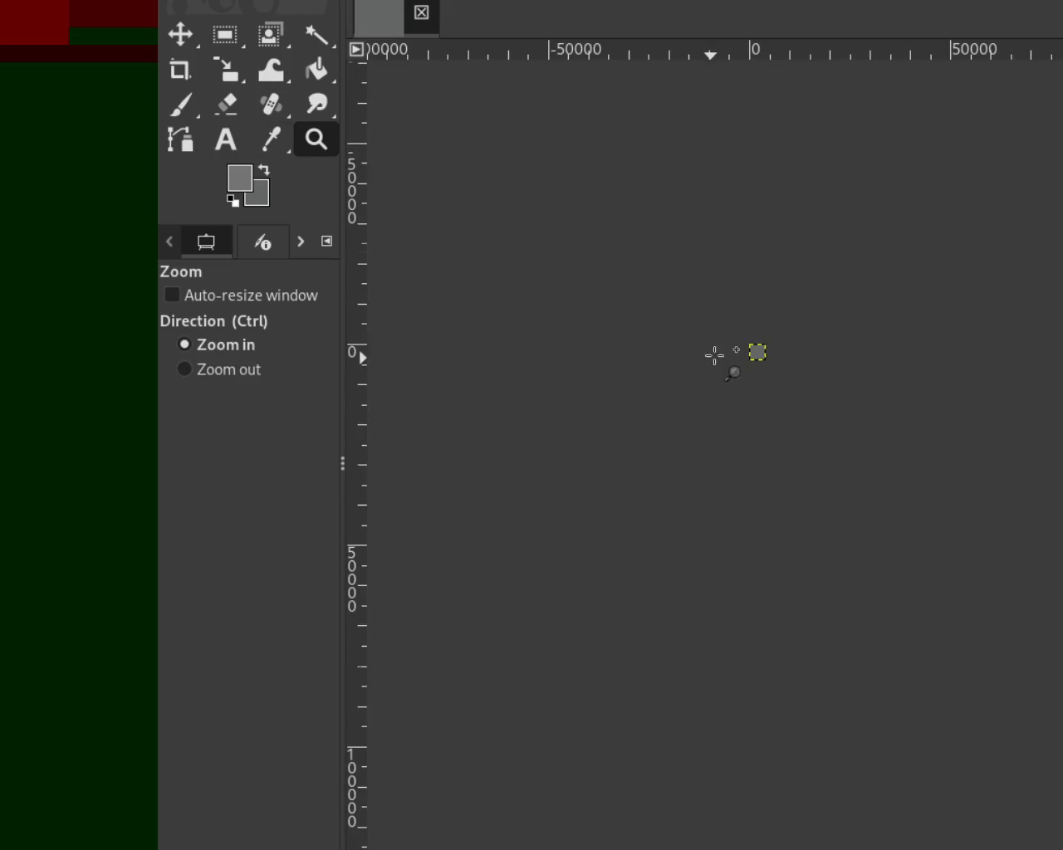
{"action": "left_click", "coordinate": [751, 344]}
{"action": "left_click", "coordinate": [761, 334]}
{"action": "left_click", "coordinate": [764, 336]}
Paint large faint Acrylic 01 dabs at size 419 over the grey canvas with the Paintbrush.
{"action": "key", "text": "ctrl"}
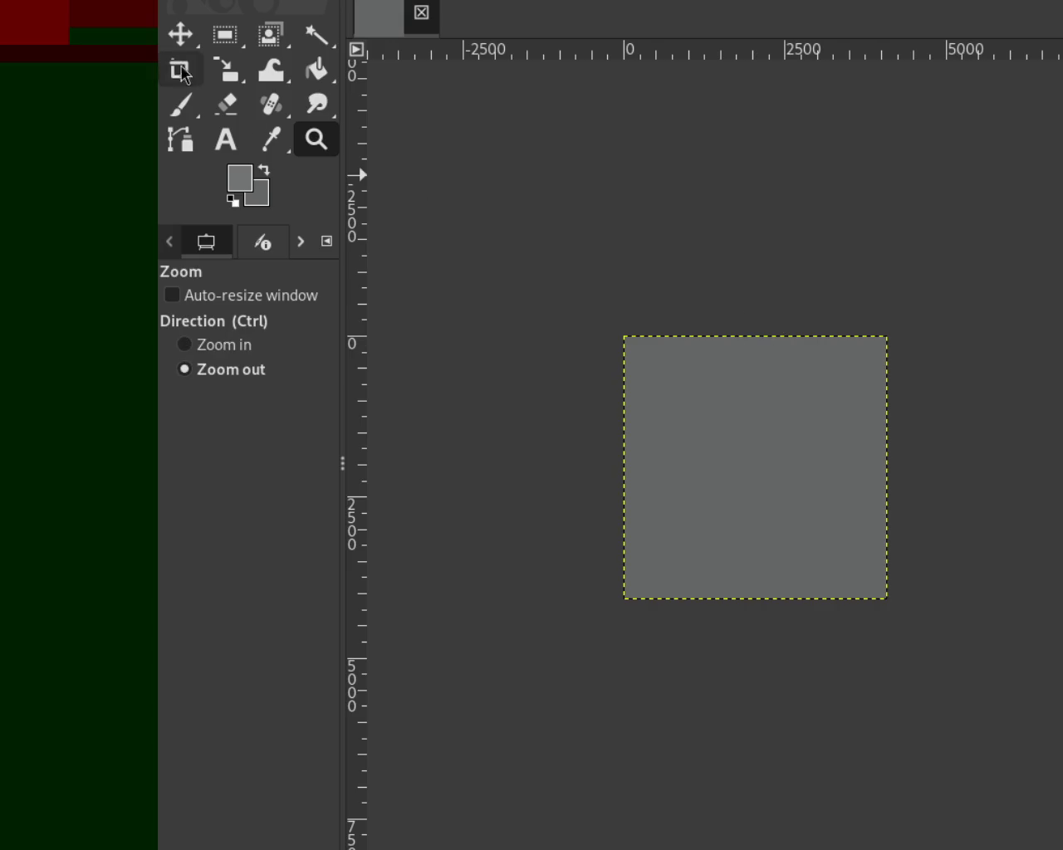
{"action": "key", "text": "p"}
{"action": "left_click_drag", "start_coordinate": [668, 498], "coordinate": [819, 453]}
{"action": "key", "text": "ctrl+z"}
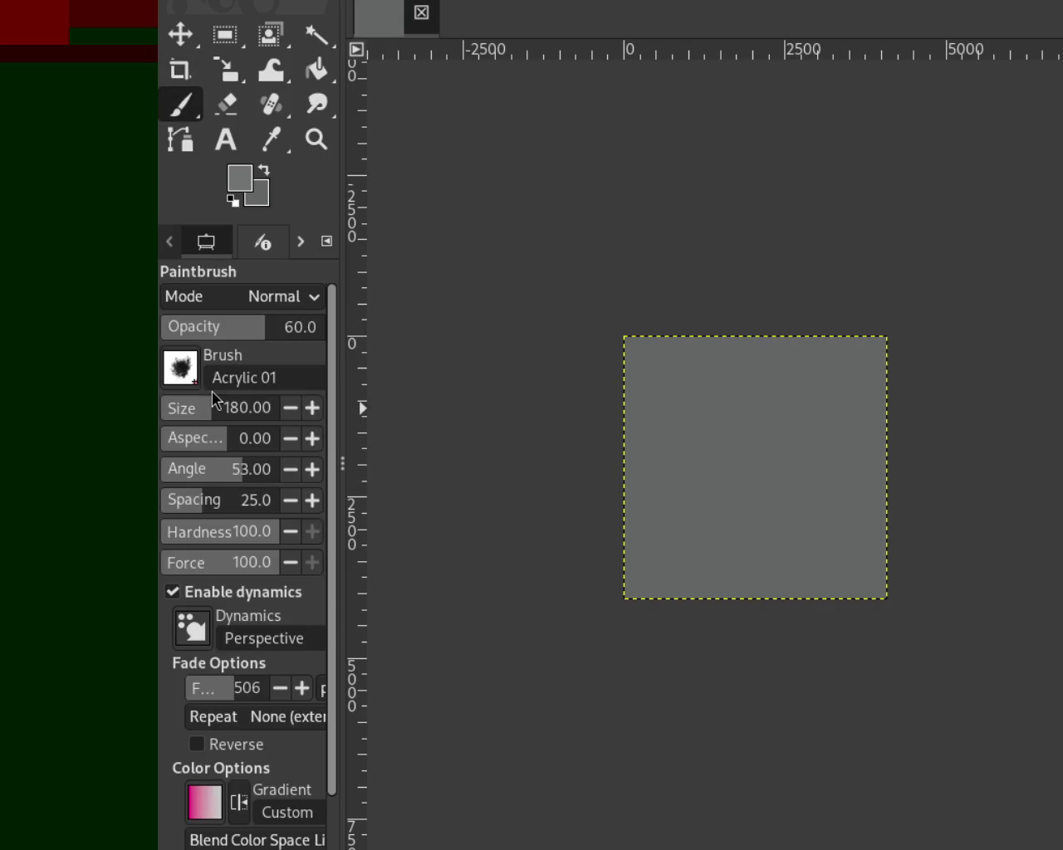
{"action": "left_click_drag", "start_coordinate": [214, 408], "coordinate": [223, 408]}
{"action": "left_click_drag", "start_coordinate": [846, 406], "coordinate": [645, 451]}
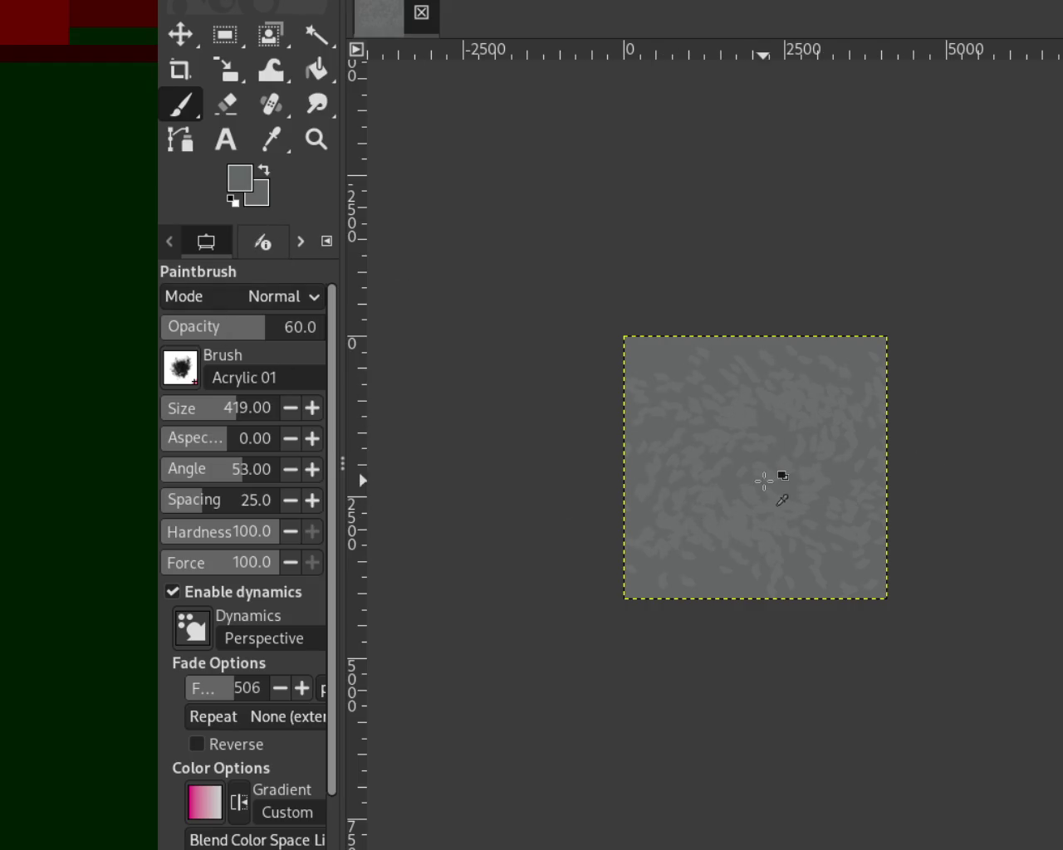
{"action": "left_click", "coordinate": [307, 139]}
{"action": "scroll", "coordinate": [728, 451], "scroll_direction": "up", "scroll_amount": 2, "text": "ctrl"}
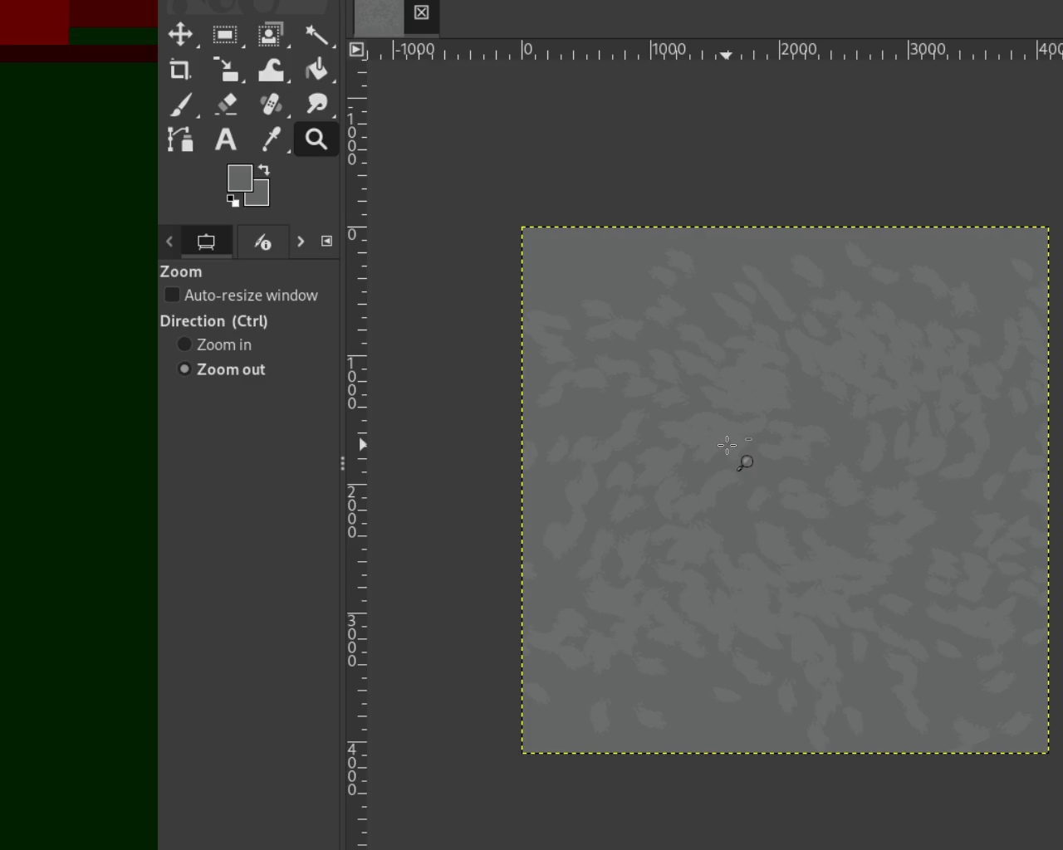
{"action": "left_click", "coordinate": [180, 104]}
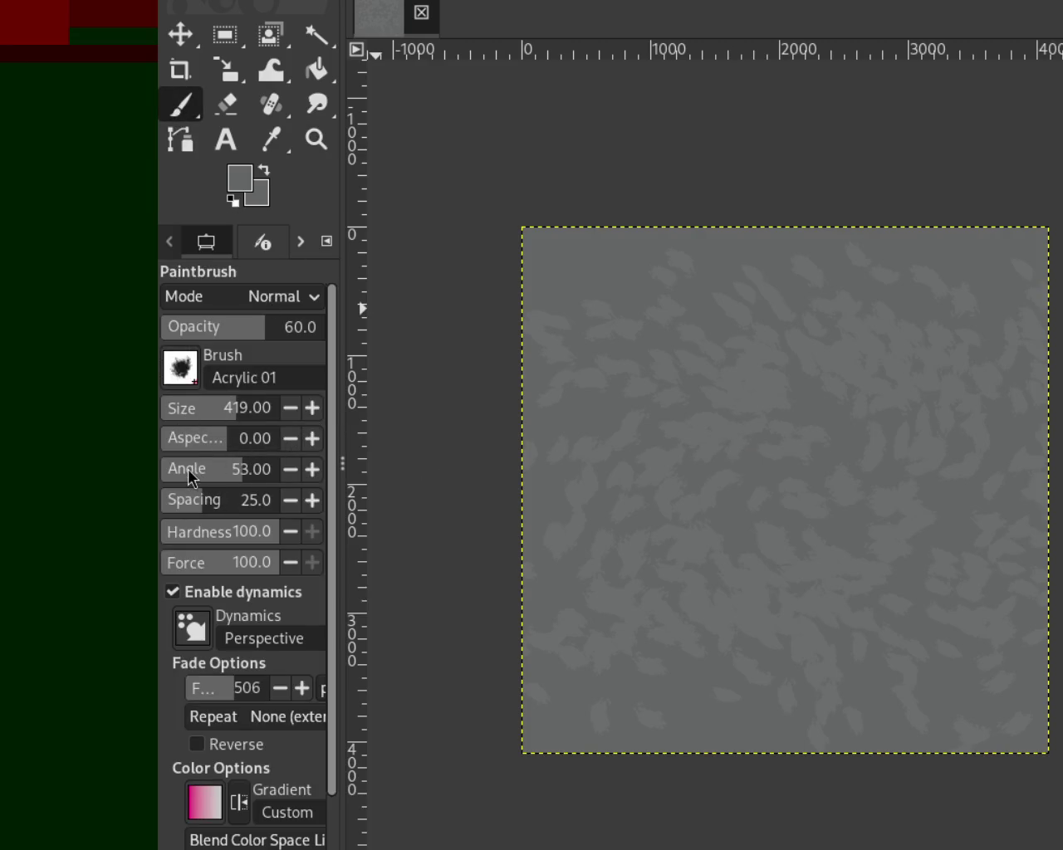
Pick a dark green-grey and scatter small dark Acrylic 01 dabs across the canvas.
{"action": "left_click", "coordinate": [210, 409]}
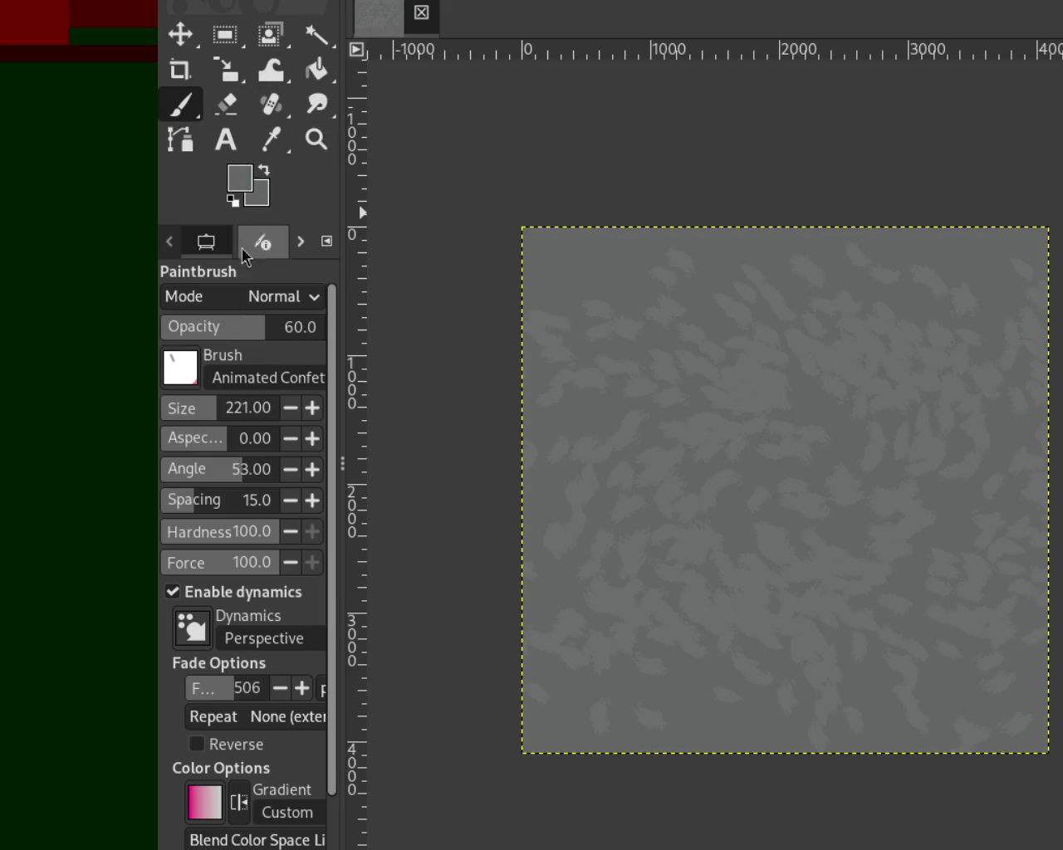
{"action": "left_click", "coordinate": [581, 540], "text": "ctrl"}
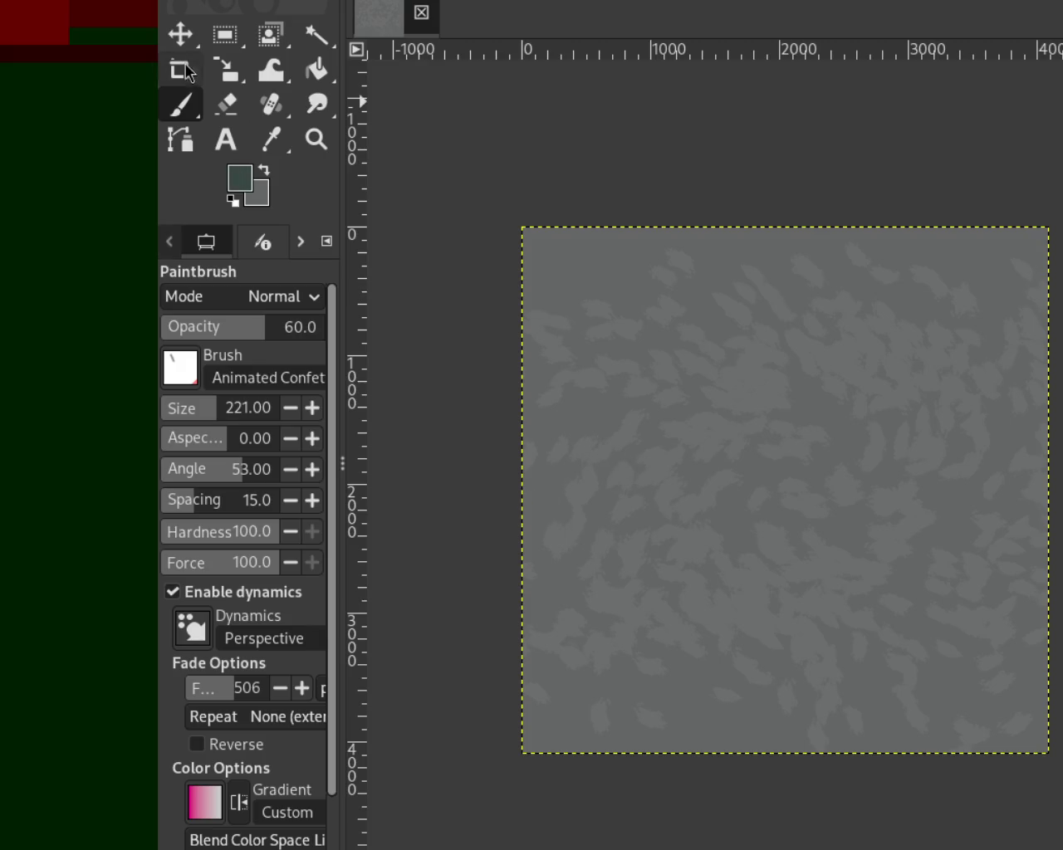
{"action": "left_click_drag", "start_coordinate": [212, 411], "coordinate": [226, 407]}
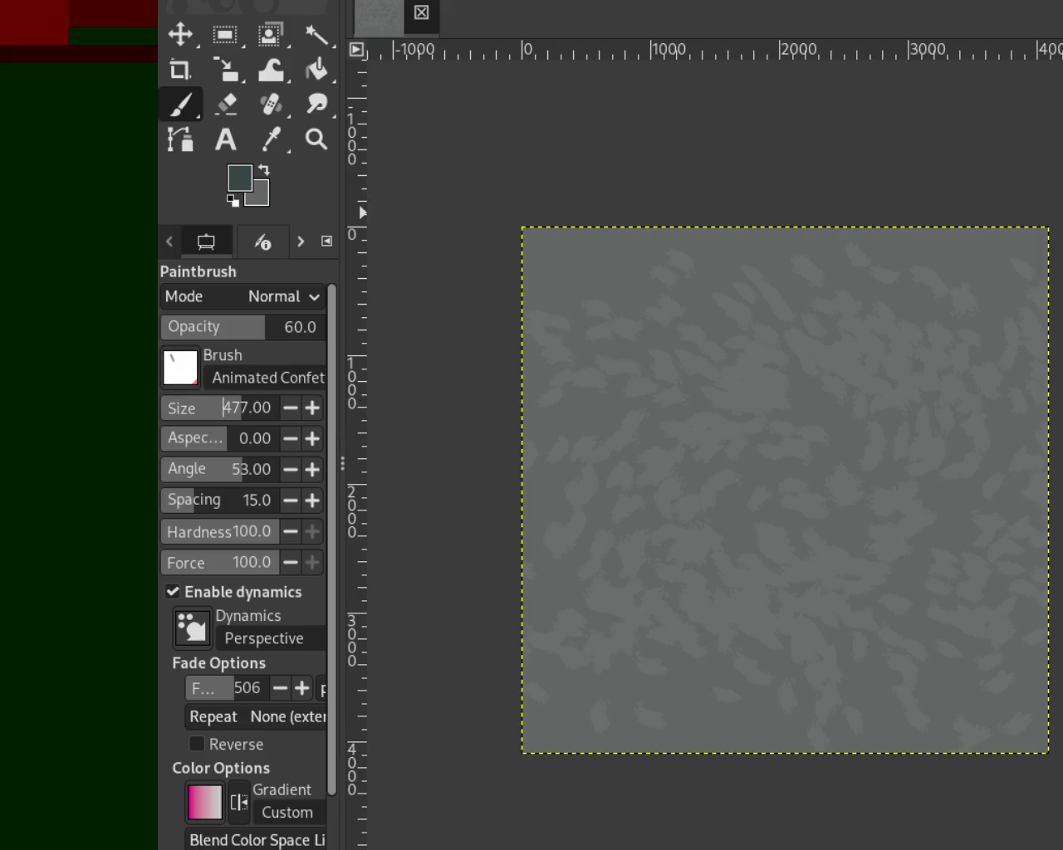
{"action": "mouse_move", "coordinate": [807, 420]}
{"action": "left_mouse_down"}
{"action": "mouse_move", "coordinate": [842, 474]}
{"action": "mouse_move", "coordinate": [711, 699]}
{"action": "mouse_move", "coordinate": [633, 497]}
{"action": "mouse_move", "coordinate": [814, 384]}
{"action": "left_mouse_up"}
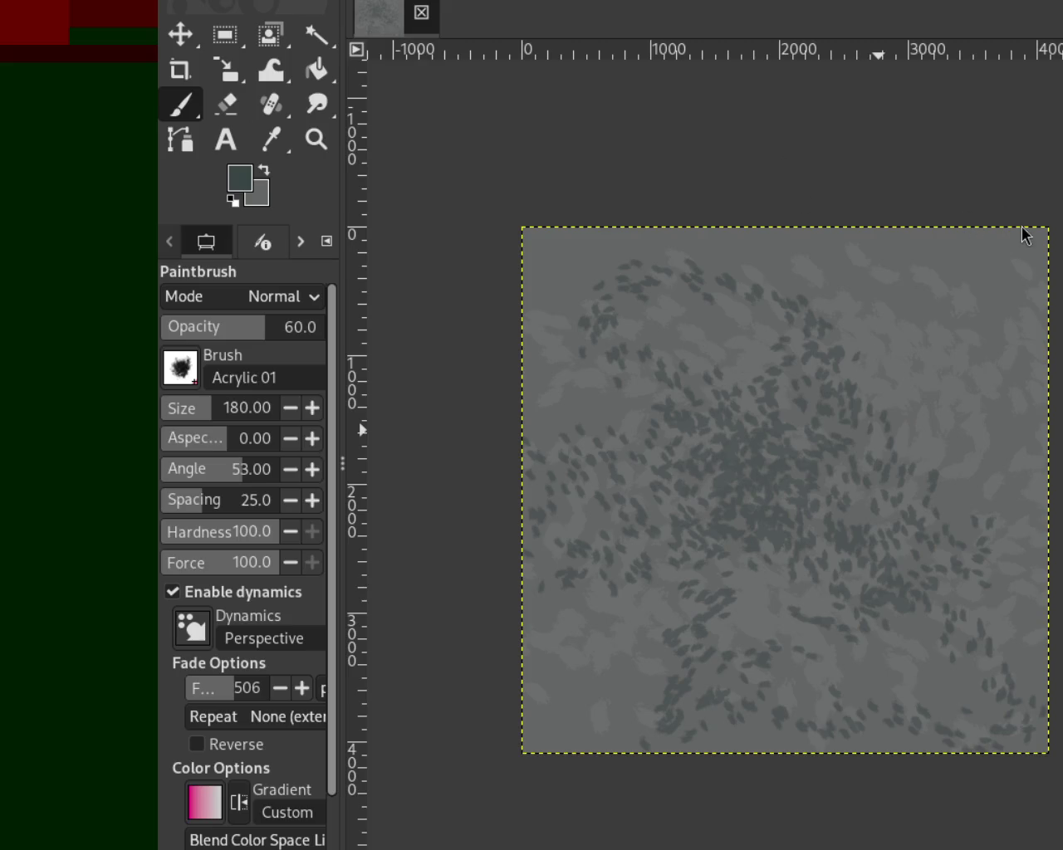
Sample light greys from the painting and paint a spiral of large light leafy dabs.
{"action": "left_click", "coordinate": [871, 332], "text": "ctrl"}
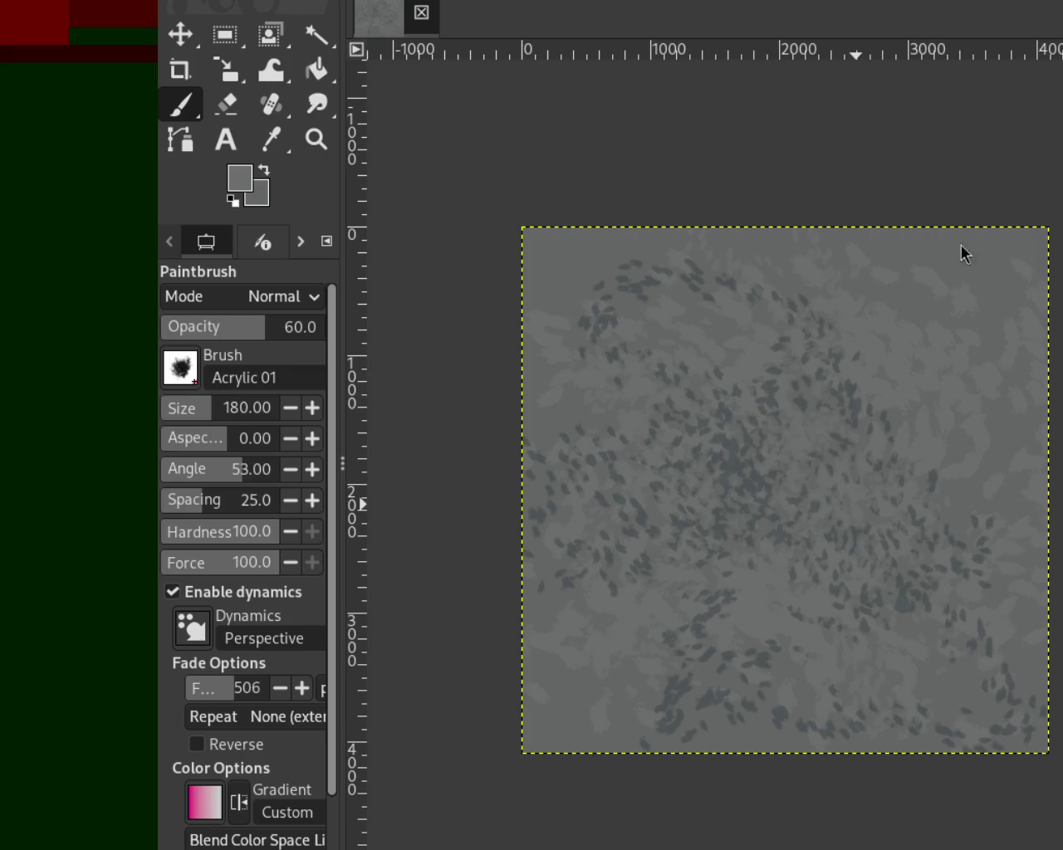
{"action": "left_click_drag", "start_coordinate": [160, 97], "coordinate": [239, 178]}
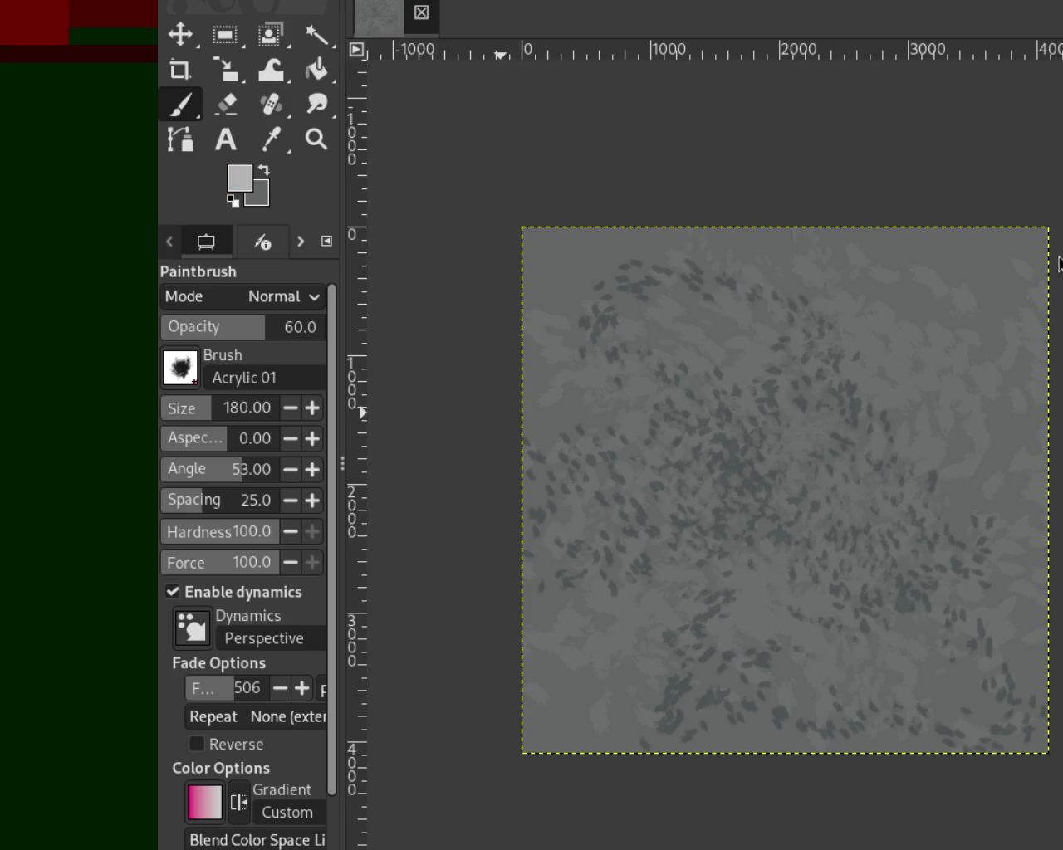
{"action": "left_click_drag", "start_coordinate": [681, 714], "coordinate": [884, 540]}
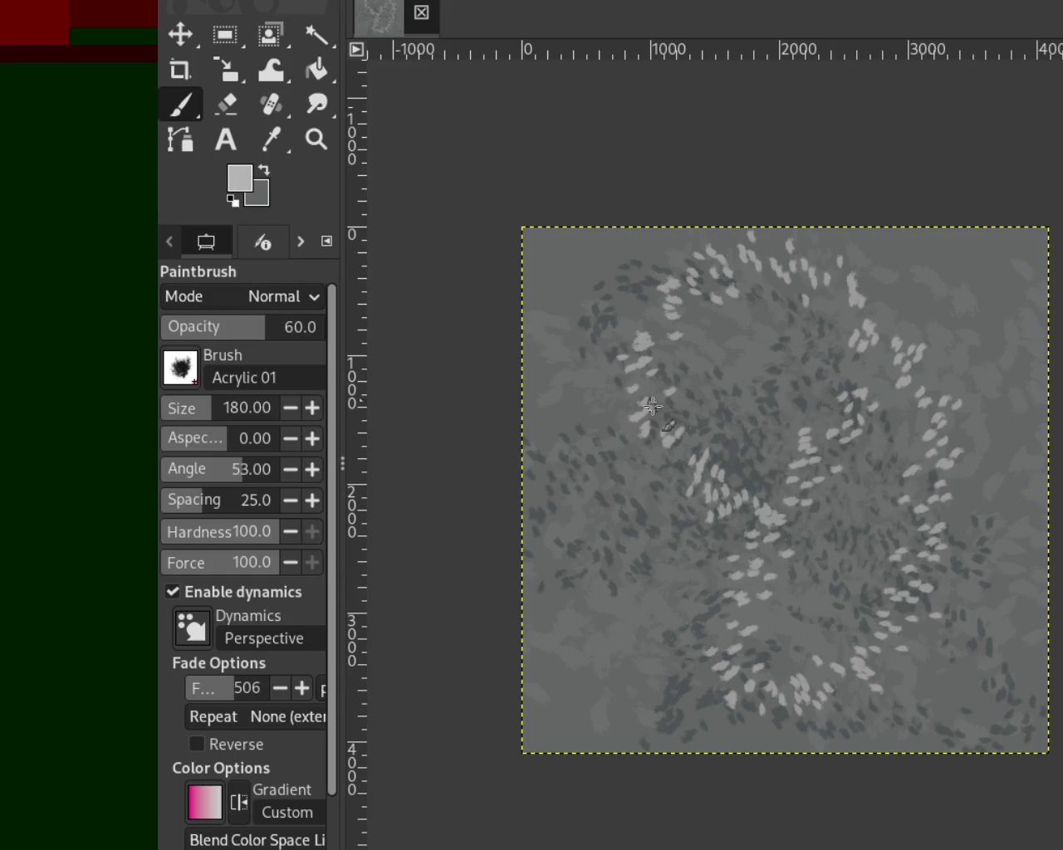
{"action": "left_click_drag", "start_coordinate": [218, 408], "coordinate": [229, 407]}
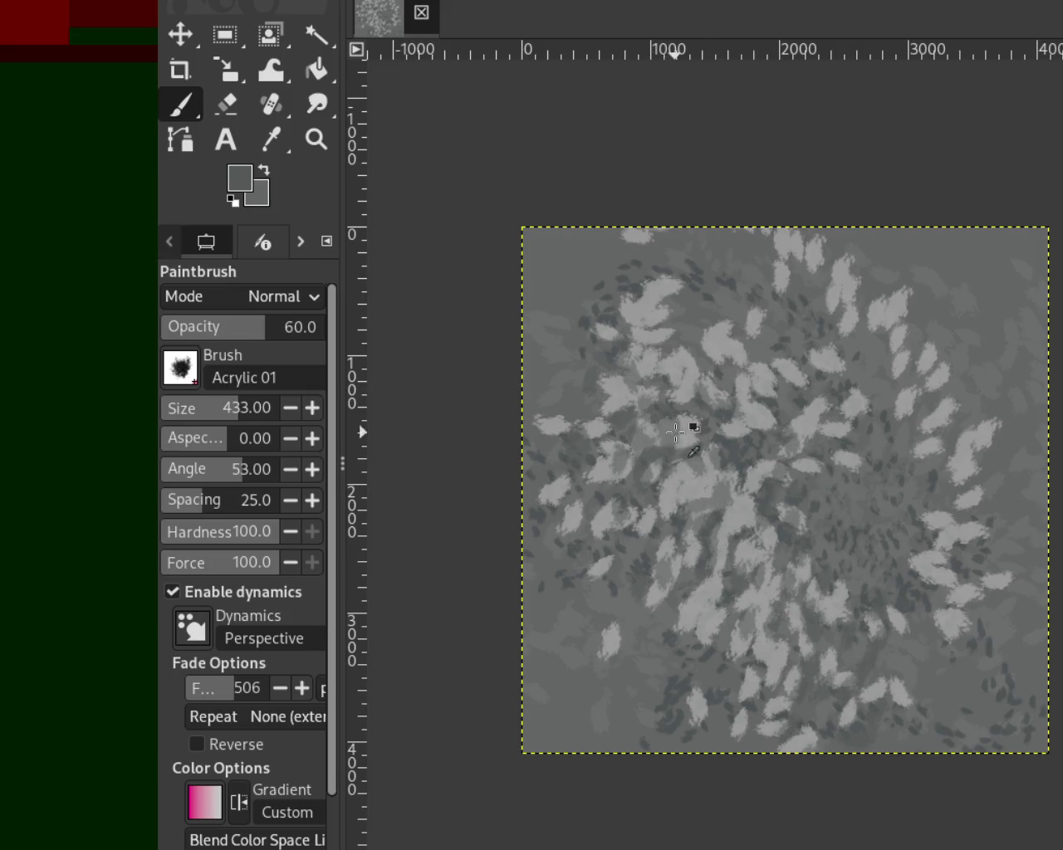
{"action": "left_click", "coordinate": [684, 485], "text": "ctrl"}
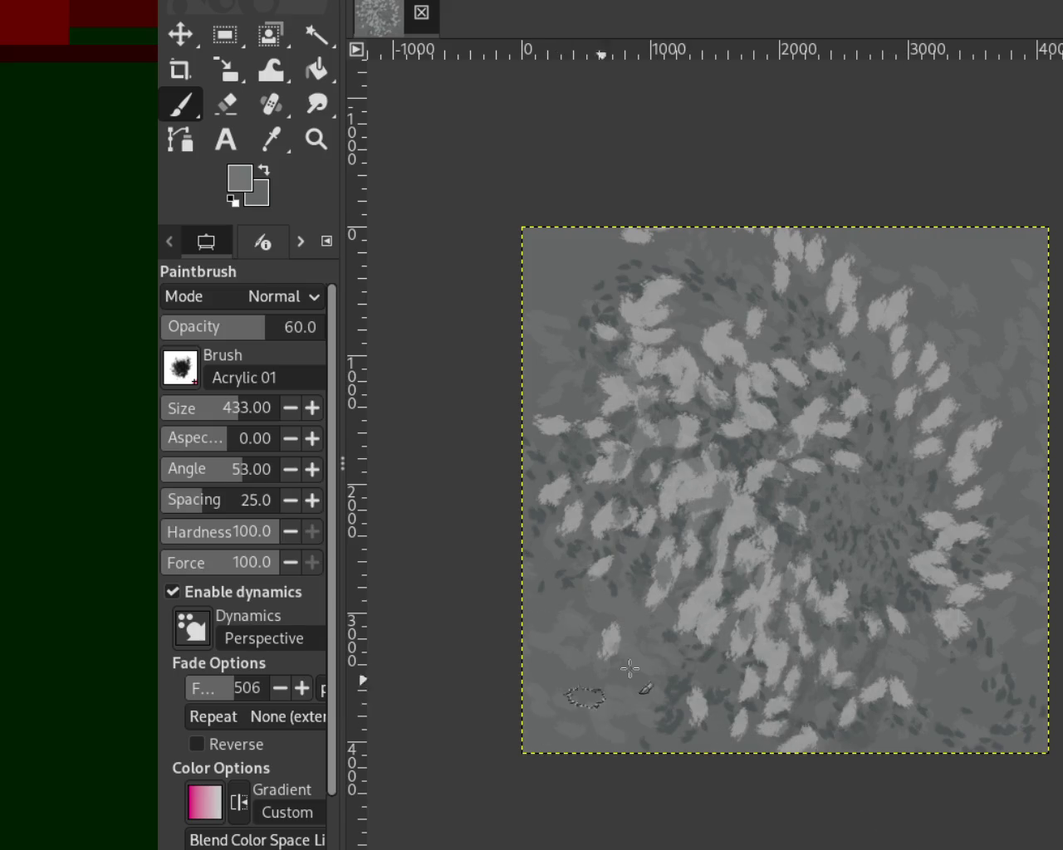
{"action": "left_click", "coordinate": [746, 569], "text": "ctrl"}
{"action": "left_click_drag", "start_coordinate": [704, 605], "coordinate": [780, 332]}
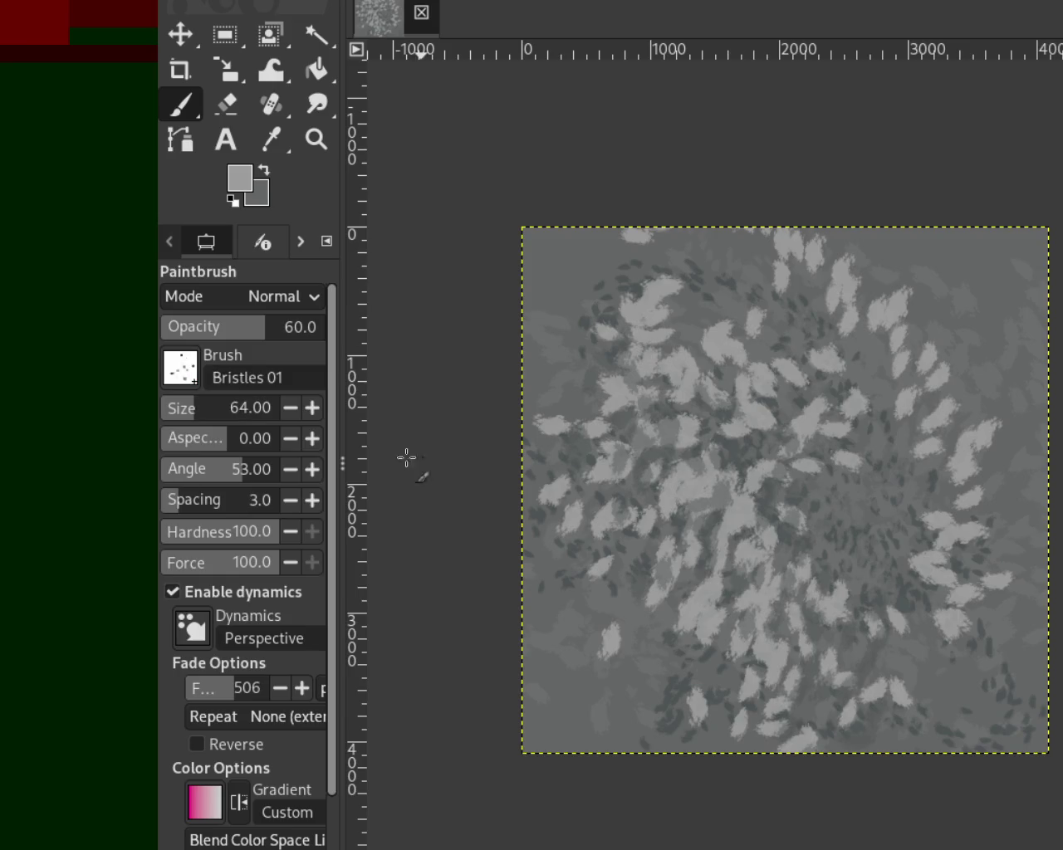
Add speckled Bristles 01 texture at size 268 over the upper left and dark centre.
{"action": "left_click_drag", "start_coordinate": [193, 408], "coordinate": [221, 408]}
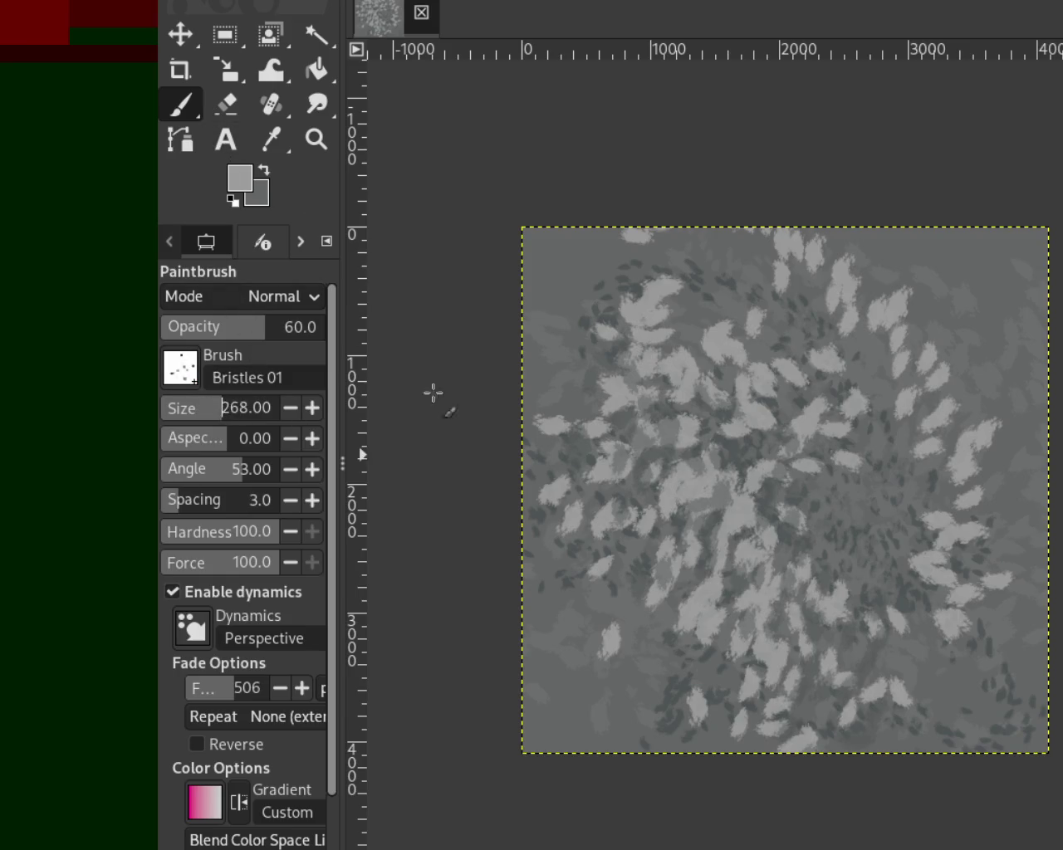
{"action": "left_click_drag", "start_coordinate": [619, 419], "coordinate": [732, 440]}
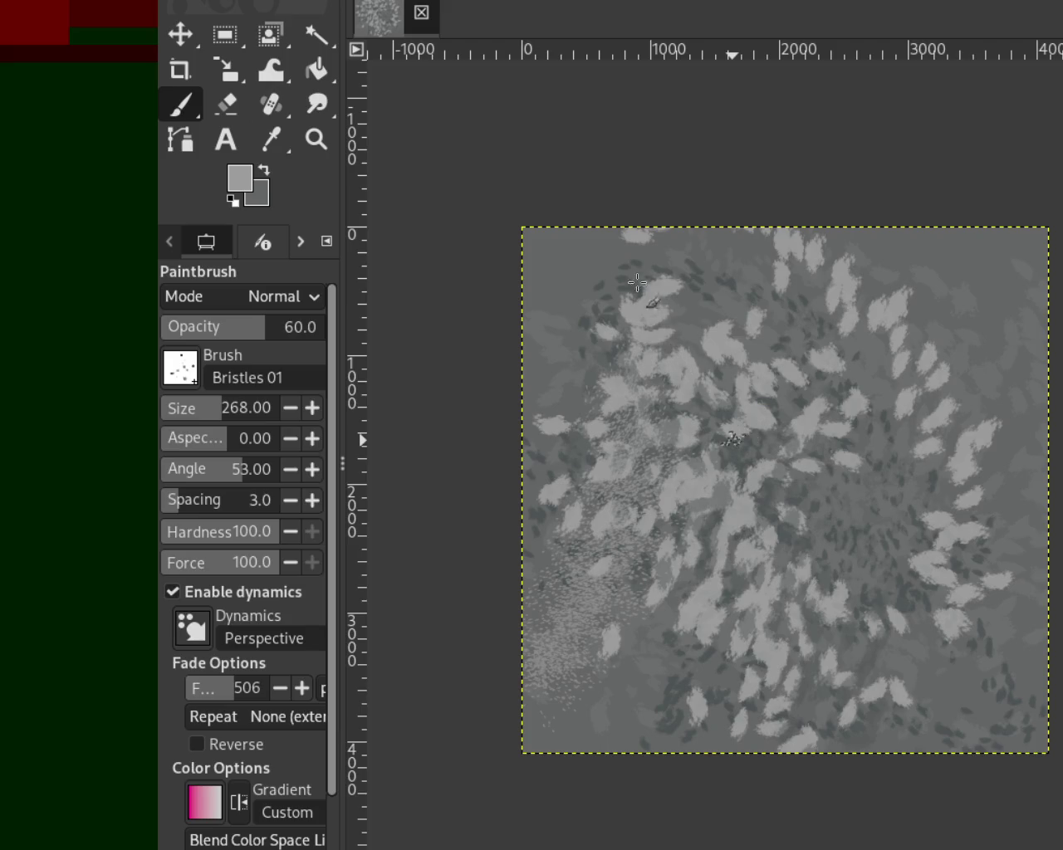
{"action": "key", "text": "ctrl+z"}
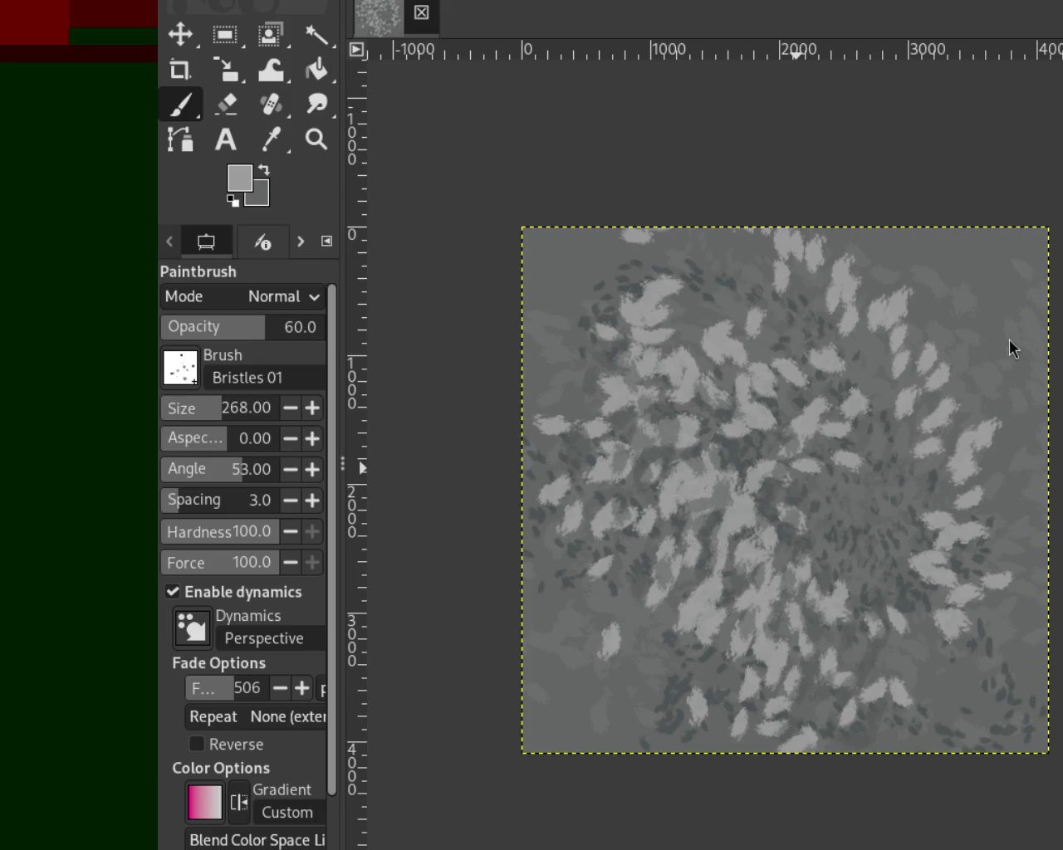
{"action": "mouse_move", "coordinate": [598, 312]}
{"action": "left_mouse_down"}
{"action": "mouse_move", "coordinate": [1008, 275]}
{"action": "mouse_move", "coordinate": [936, 366]}
{"action": "mouse_move", "coordinate": [996, 623]}
{"action": "mouse_move", "coordinate": [814, 714]}
{"action": "mouse_move", "coordinate": [573, 722]}
{"action": "left_mouse_up"}
{"action": "mouse_move", "coordinate": [847, 591]}
{"action": "left_mouse_down"}
{"action": "mouse_move", "coordinate": [819, 356]}
{"action": "mouse_move", "coordinate": [880, 464]}
{"action": "mouse_move", "coordinate": [599, 289]}
{"action": "left_mouse_up"}
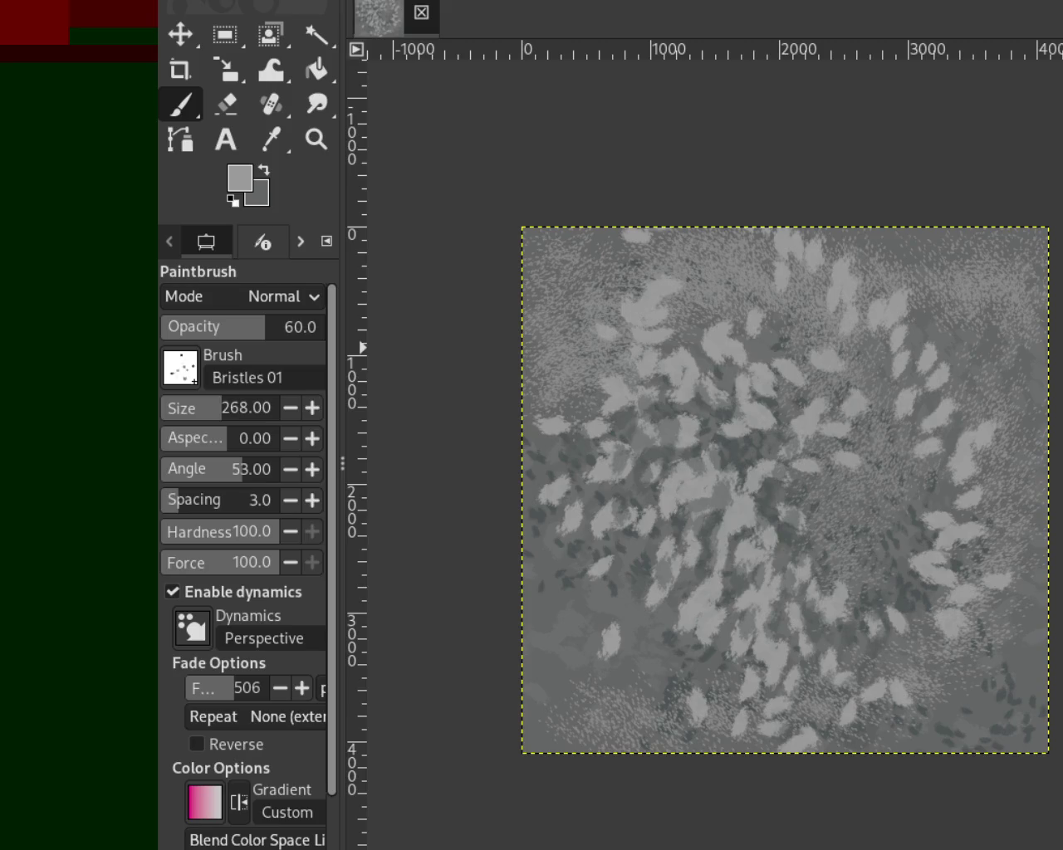
{"action": "left_click", "coordinate": [221, 408]}
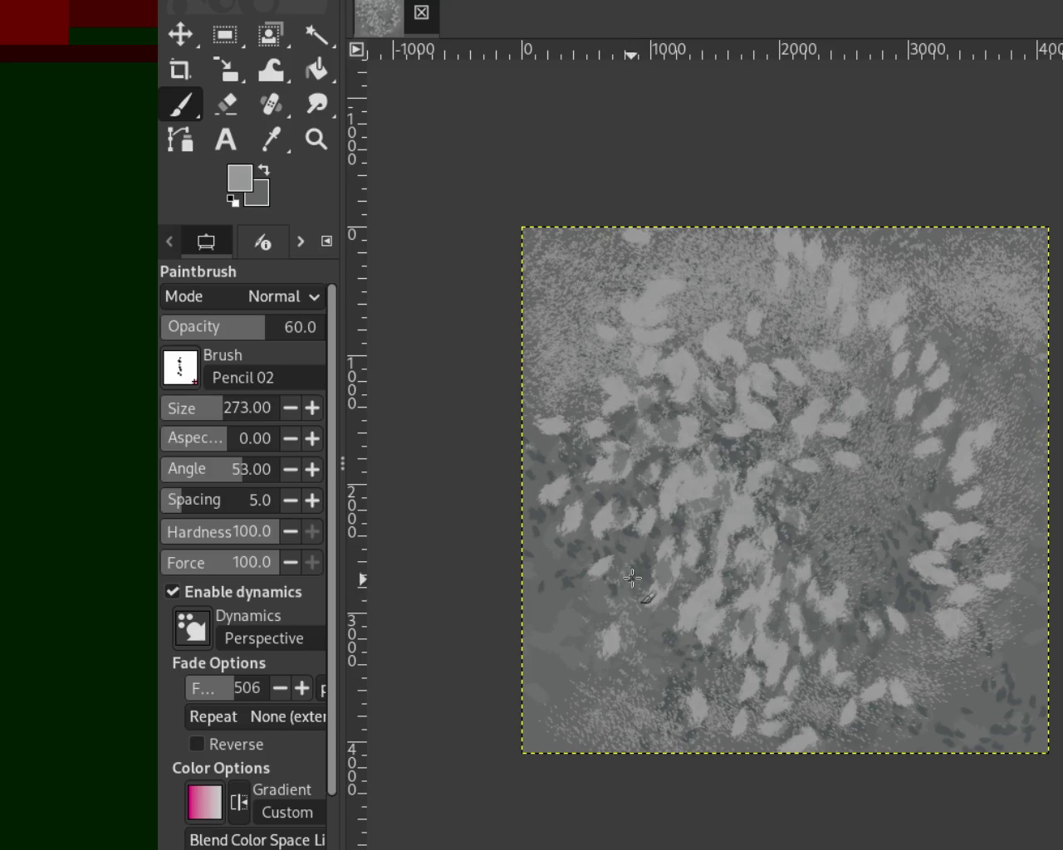
Sample greys from the canvas and paint light Pencil 02 speckles over the lower left.
{"action": "left_click", "coordinate": [646, 574], "text": "ctrl"}
{"action": "left_click", "coordinate": [565, 574], "text": "ctrl"}
{"action": "left_click", "coordinate": [716, 633], "text": "ctrl"}
{"action": "left_click_drag", "start_coordinate": [543, 743], "coordinate": [658, 582]}
Enlarge the brush and paint light leaf strokes with Texture Hose 03, then pick dark grey.
{"action": "left_click_drag", "start_coordinate": [236, 421], "coordinate": [246, 415]}
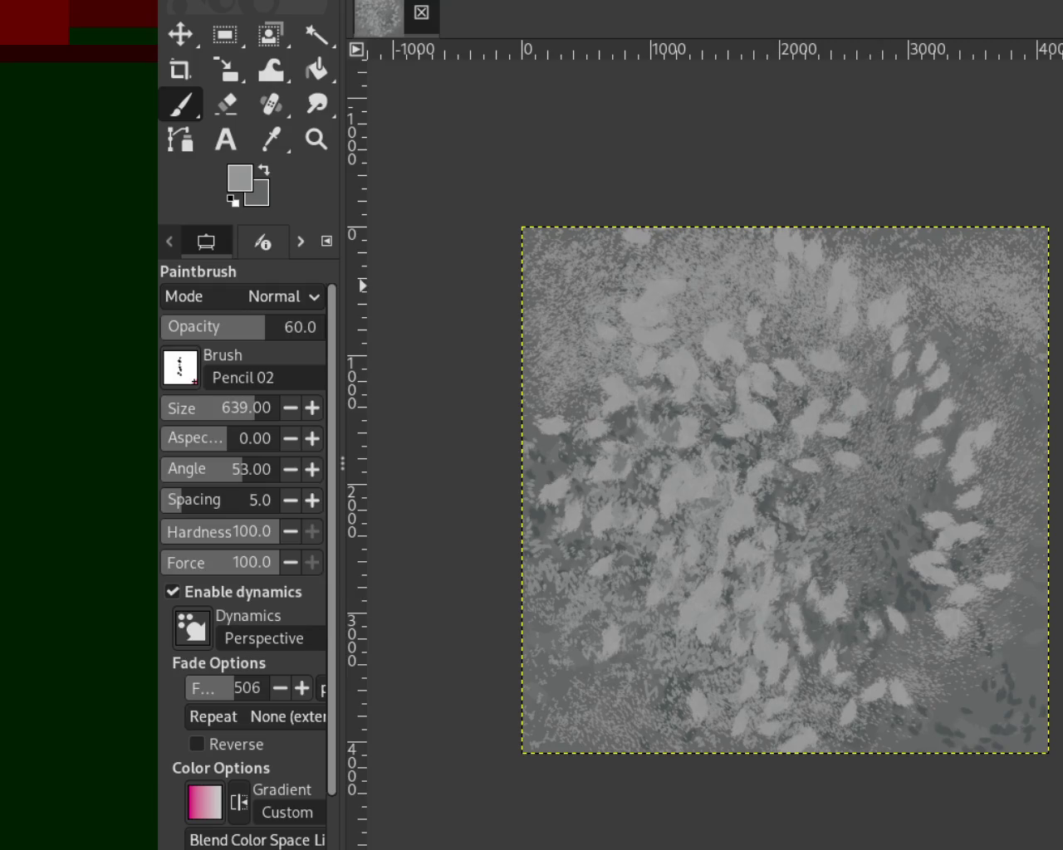
{"action": "key", "text": "period"}
{"action": "mouse_move", "coordinate": [935, 505]}
{"action": "left_mouse_down"}
{"action": "mouse_move", "coordinate": [758, 553]}
{"action": "mouse_move", "coordinate": [881, 589]}
{"action": "mouse_move", "coordinate": [740, 295]}
{"action": "mouse_move", "coordinate": [766, 681]}
{"action": "mouse_move", "coordinate": [847, 546]}
{"action": "mouse_move", "coordinate": [918, 522]}
{"action": "mouse_move", "coordinate": [822, 731]}
{"action": "left_mouse_up"}
{"action": "left_click", "coordinate": [902, 606], "text": "ctrl"}
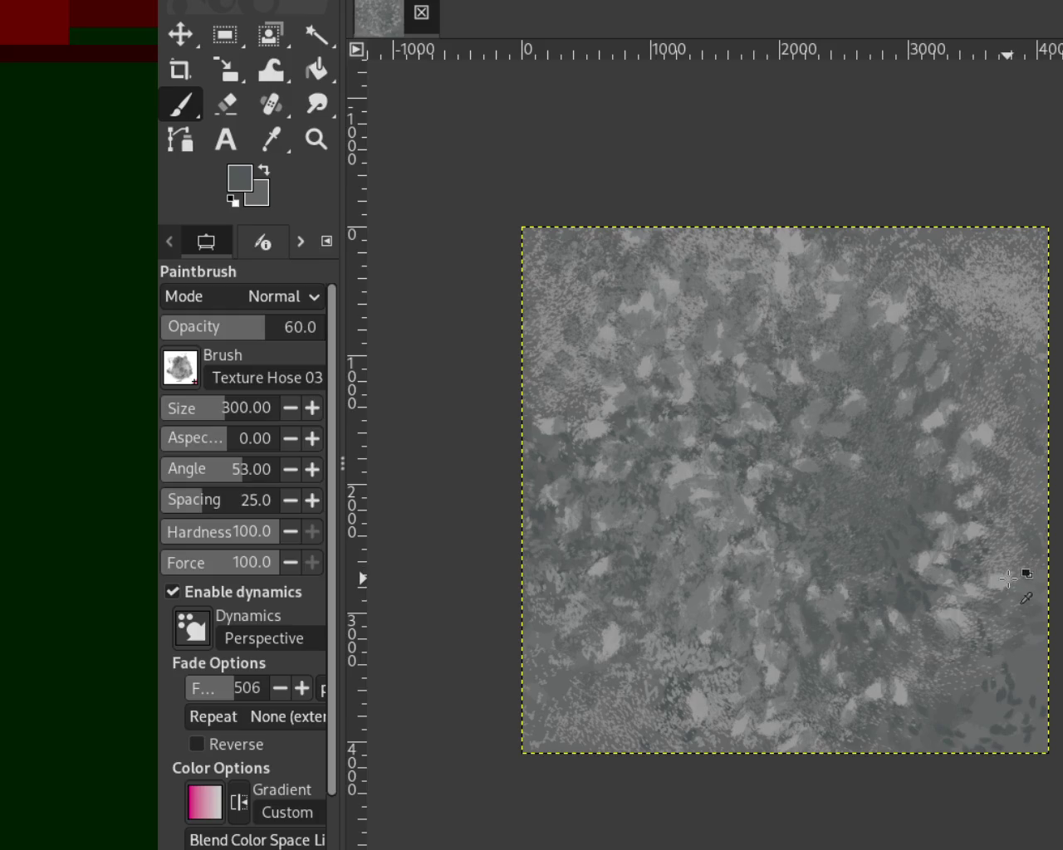
Paint light grey Texture Hose 03 strokes across the canvas, undoing the last one.
{"action": "left_click", "coordinate": [1008, 578], "text": "ctrl"}
{"action": "mouse_move", "coordinate": [1008, 579]}
{"action": "left_mouse_down"}
{"action": "mouse_move", "coordinate": [996, 656]}
{"action": "mouse_move", "coordinate": [767, 664]}
{"action": "mouse_move", "coordinate": [1011, 556]}
{"action": "left_mouse_up"}
{"action": "mouse_move", "coordinate": [1049, 630]}
{"action": "left_mouse_down"}
{"action": "mouse_move", "coordinate": [903, 301]}
{"action": "mouse_move", "coordinate": [665, 432]}
{"action": "left_mouse_up"}
{"action": "mouse_move", "coordinate": [408, 494]}
{"action": "left_mouse_down"}
{"action": "mouse_move", "coordinate": [792, 426]}
{"action": "mouse_move", "coordinate": [849, 559]}
{"action": "mouse_move", "coordinate": [802, 408]}
{"action": "mouse_move", "coordinate": [845, 619]}
{"action": "mouse_move", "coordinate": [571, 721]}
{"action": "mouse_move", "coordinate": [789, 465]}
{"action": "mouse_move", "coordinate": [565, 316]}
{"action": "mouse_move", "coordinate": [947, 332]}
{"action": "mouse_move", "coordinate": [1025, 307]}
{"action": "left_mouse_up"}
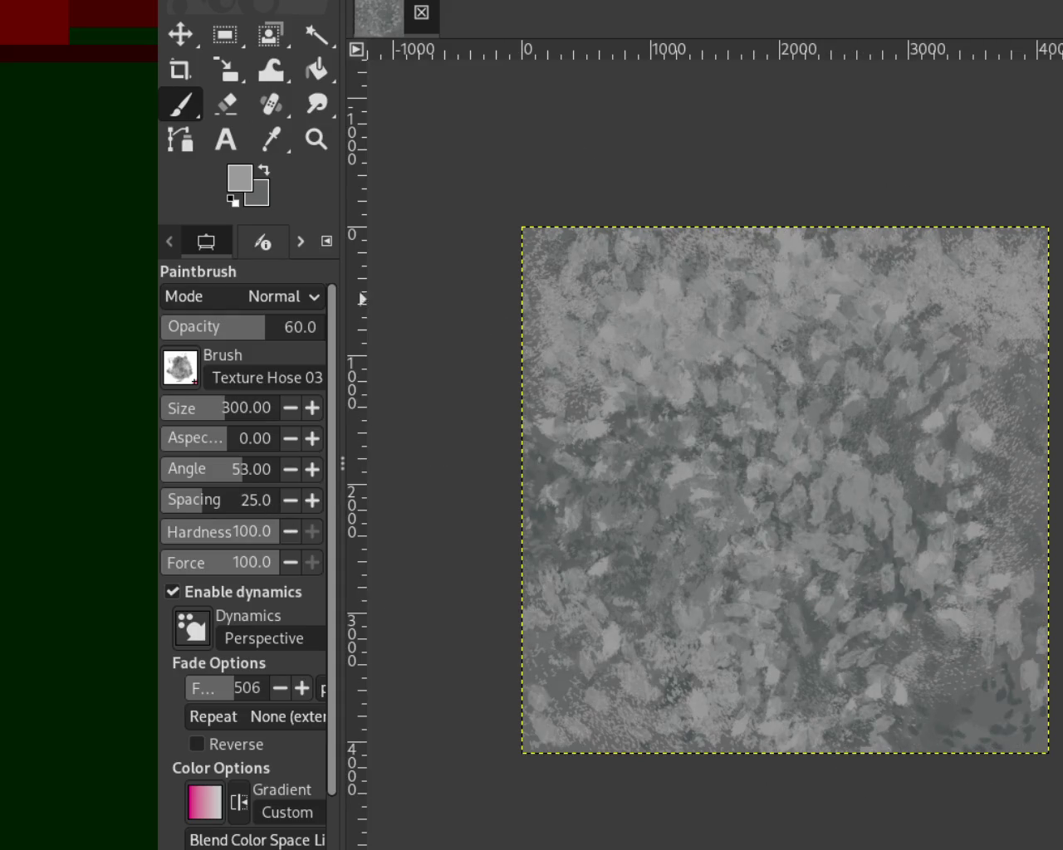
{"action": "left_click_drag", "start_coordinate": [686, 473], "coordinate": [818, 695]}
{"action": "key", "text": "ctrl+z"}
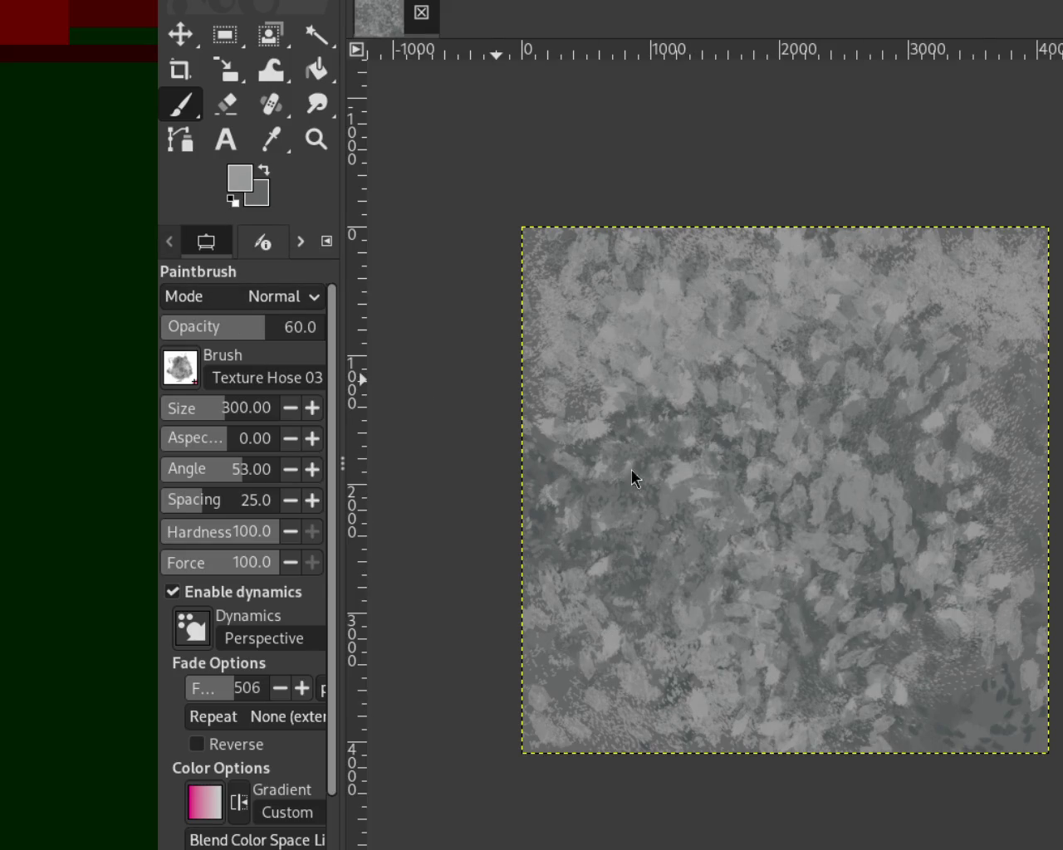
Darken the canvas with dark grey texture dabs, then brighten it with lighter dabs.
{"action": "left_click", "coordinate": [562, 529], "text": "ctrl"}
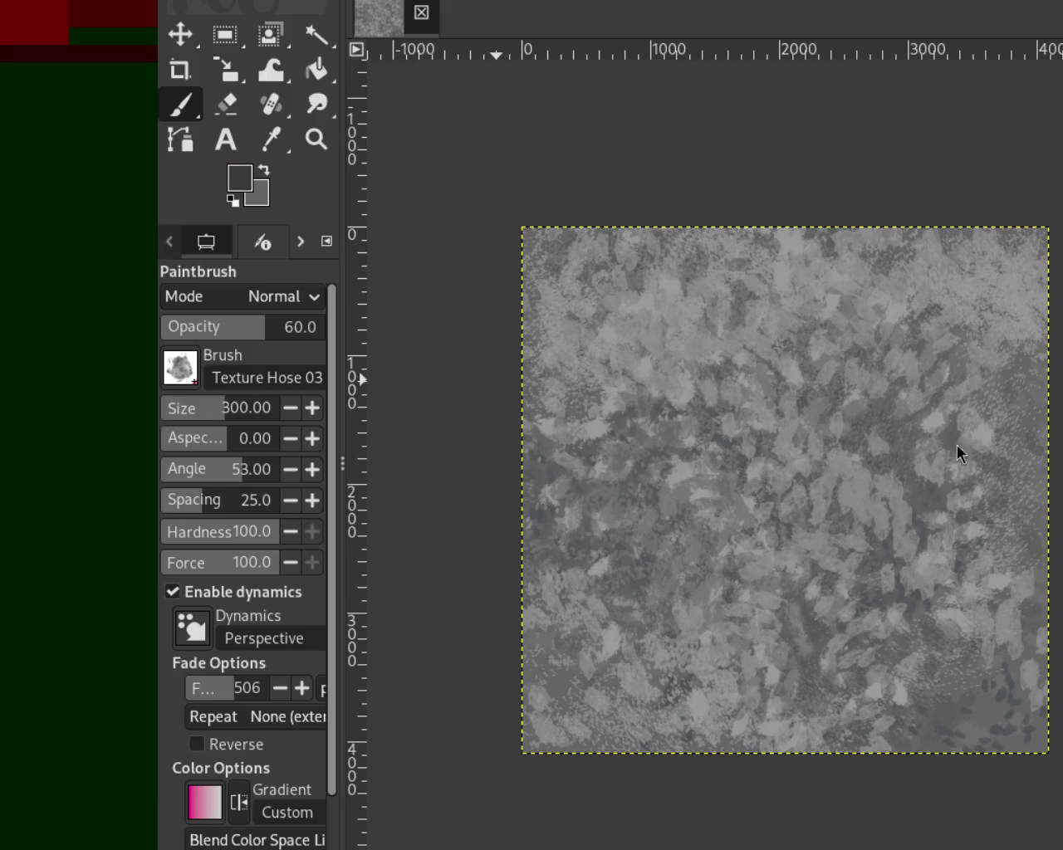
{"action": "mouse_move", "coordinate": [933, 432]}
{"action": "left_mouse_down"}
{"action": "mouse_move", "coordinate": [841, 622]}
{"action": "mouse_move", "coordinate": [878, 451]}
{"action": "mouse_move", "coordinate": [748, 464]}
{"action": "mouse_move", "coordinate": [711, 250]}
{"action": "mouse_move", "coordinate": [463, 422]}
{"action": "mouse_move", "coordinate": [972, 274]}
{"action": "mouse_move", "coordinate": [922, 266]}
{"action": "mouse_move", "coordinate": [816, 546]}
{"action": "mouse_move", "coordinate": [681, 357]}
{"action": "mouse_move", "coordinate": [878, 505]}
{"action": "mouse_move", "coordinate": [992, 357]}
{"action": "mouse_move", "coordinate": [852, 706]}
{"action": "mouse_move", "coordinate": [766, 681]}
{"action": "mouse_move", "coordinate": [692, 308]}
{"action": "mouse_move", "coordinate": [605, 764]}
{"action": "left_mouse_up"}
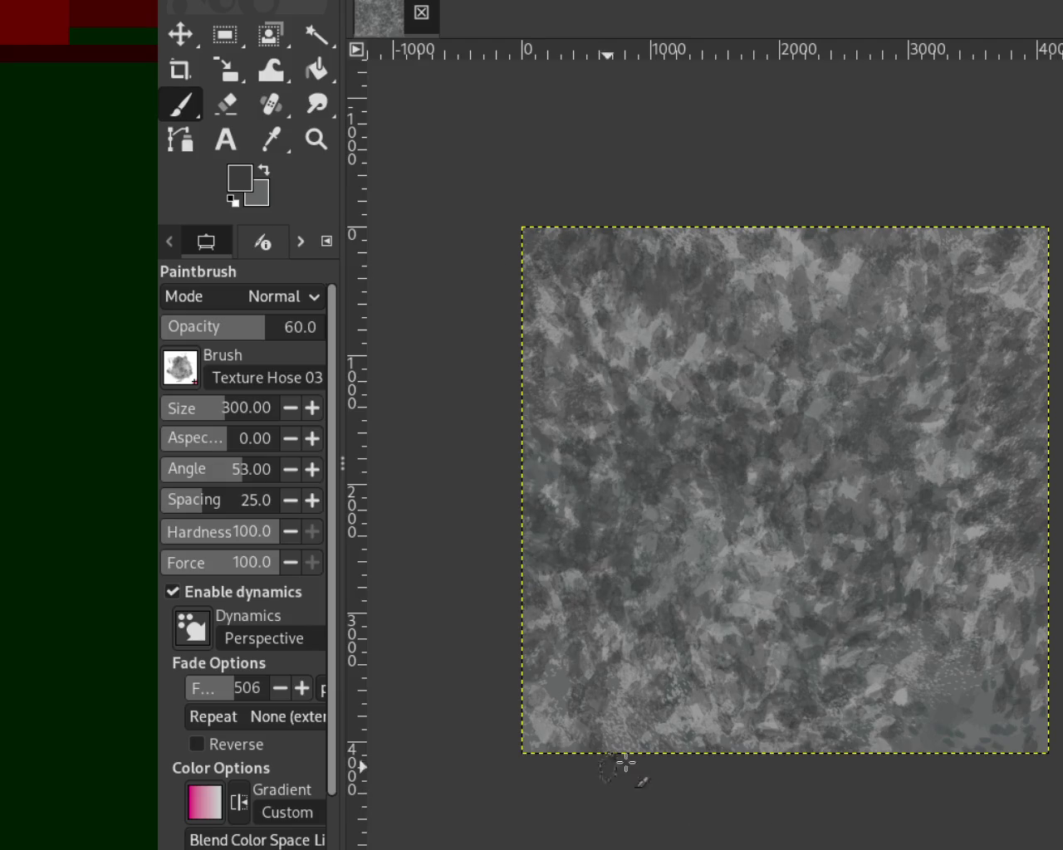
{"action": "mouse_move", "coordinate": [642, 330]}
{"action": "left_mouse_down"}
{"action": "mouse_move", "coordinate": [842, 581]}
{"action": "mouse_move", "coordinate": [809, 438]}
{"action": "mouse_move", "coordinate": [819, 423]}
{"action": "mouse_move", "coordinate": [840, 743]}
{"action": "left_mouse_up"}
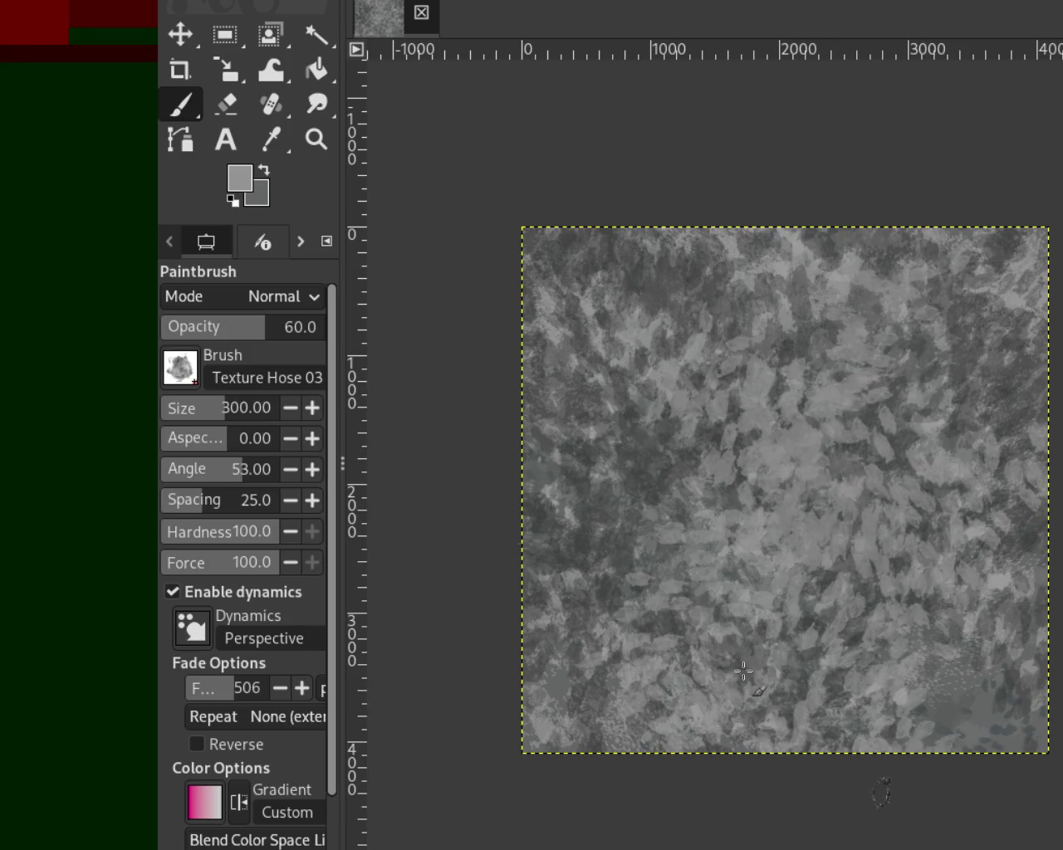
Switch to the Bristles 01 brush at size 278, paint a trial speckle swath, and undo it.
{"action": "key", "text": "period"}
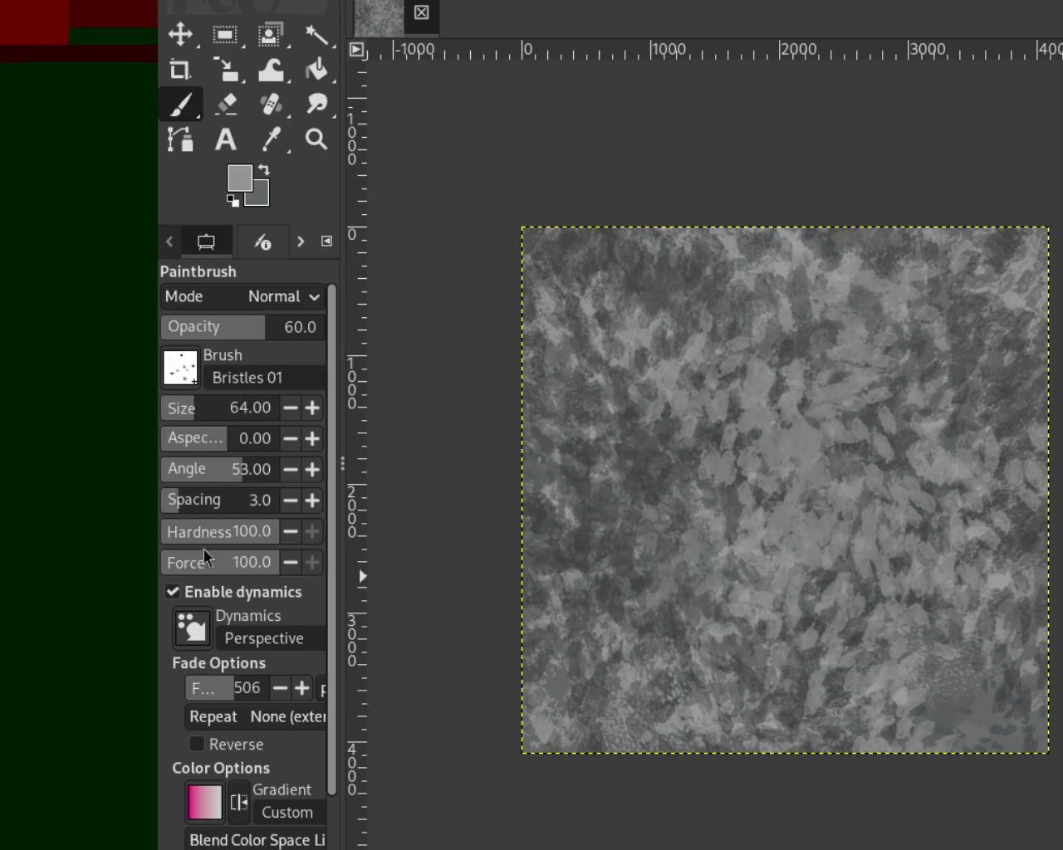
{"action": "left_click_drag", "start_coordinate": [190, 406], "coordinate": [221, 406]}
{"action": "left_click_drag", "start_coordinate": [731, 435], "coordinate": [606, 598]}
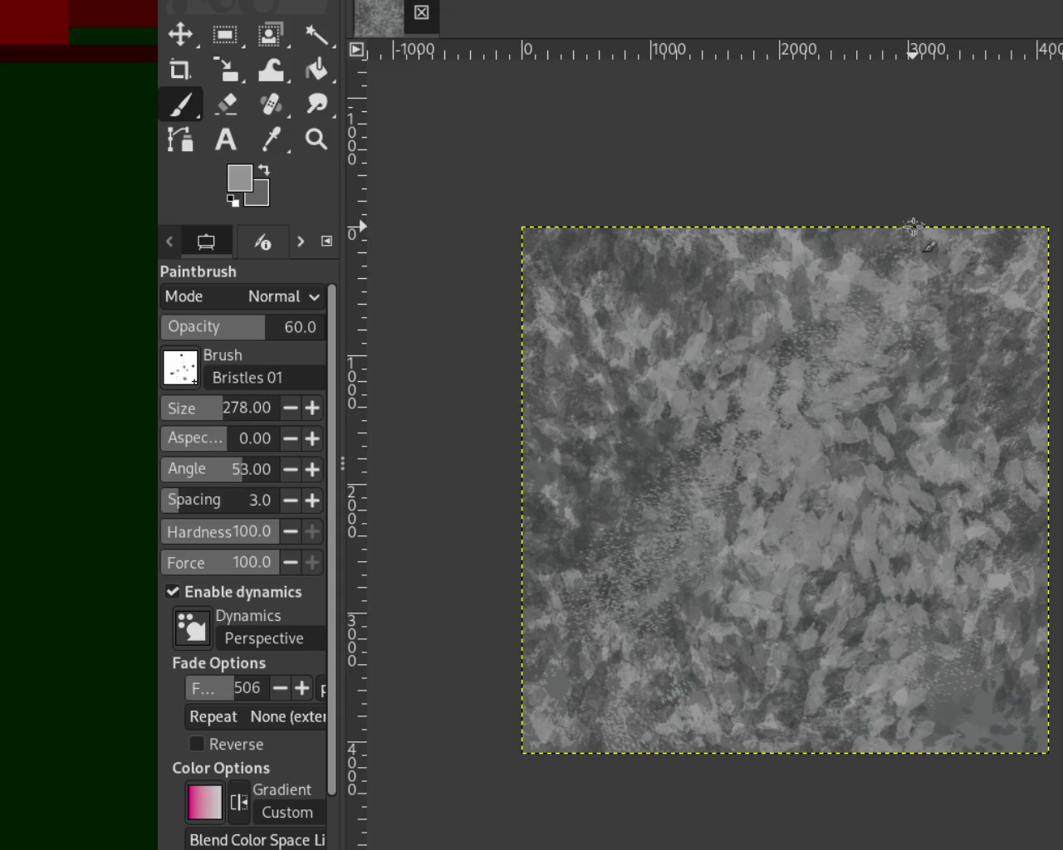
{"action": "key", "text": "ctrl+z"}
Paint dark grey bristle speckles across the upper-middle canvas, then undo them.
{"action": "left_click", "coordinate": [648, 441], "text": "ctrl"}
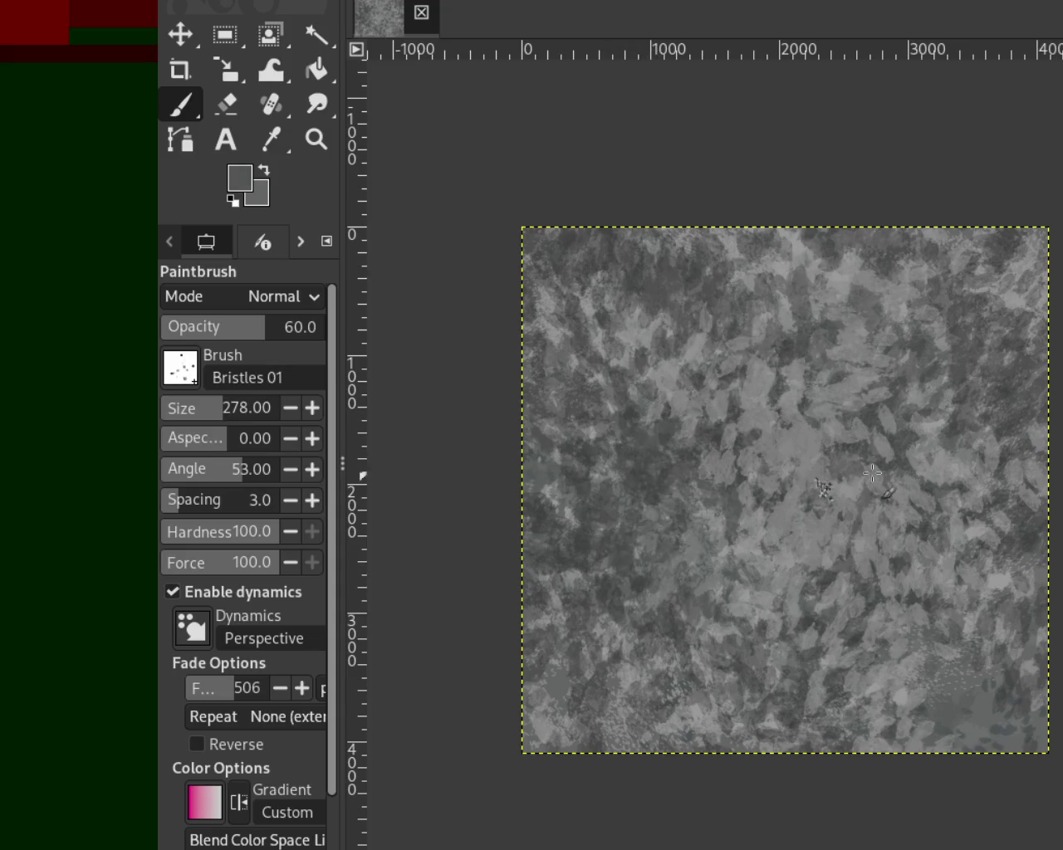
{"action": "mouse_move", "coordinate": [1021, 460]}
{"action": "left_mouse_down"}
{"action": "mouse_move", "coordinate": [896, 260]}
{"action": "mouse_move", "coordinate": [581, 299]}
{"action": "left_mouse_up"}
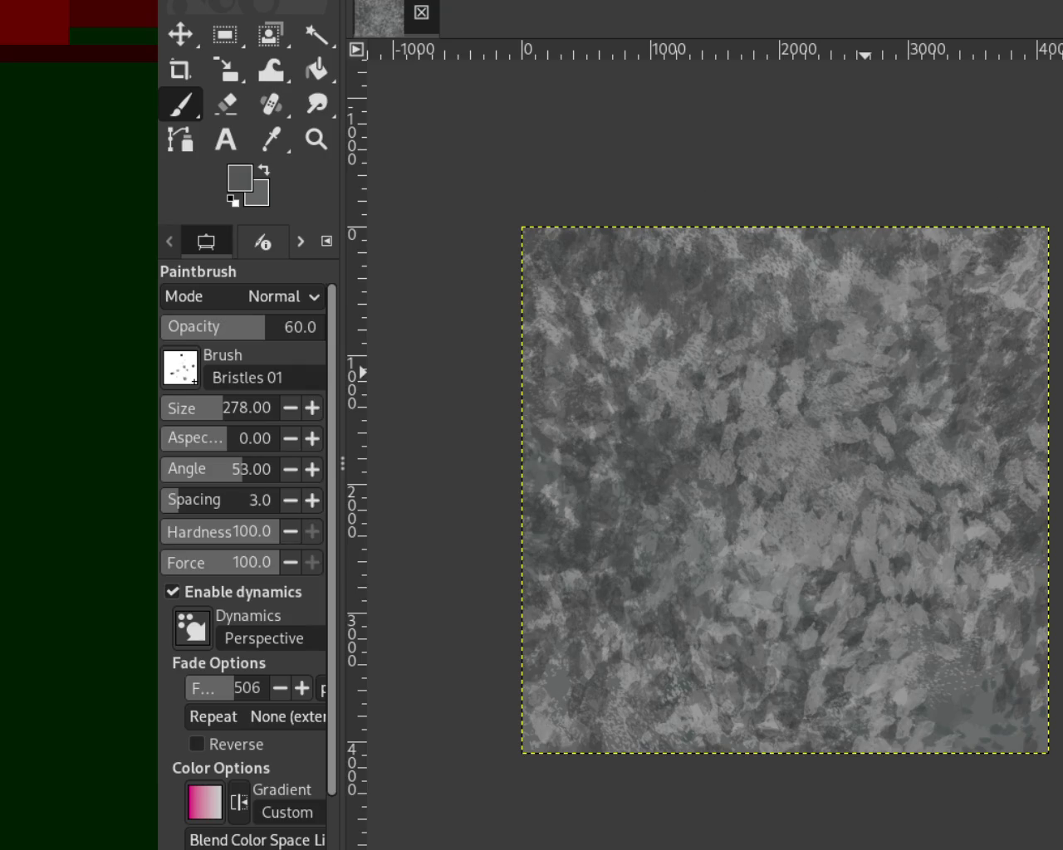
{"action": "key", "text": "ctrl+z"}
{"action": "key", "text": "ctrl+z"}
{"action": "key", "text": "ctrl+z"}
{"action": "key", "text": "ctrl+z"}
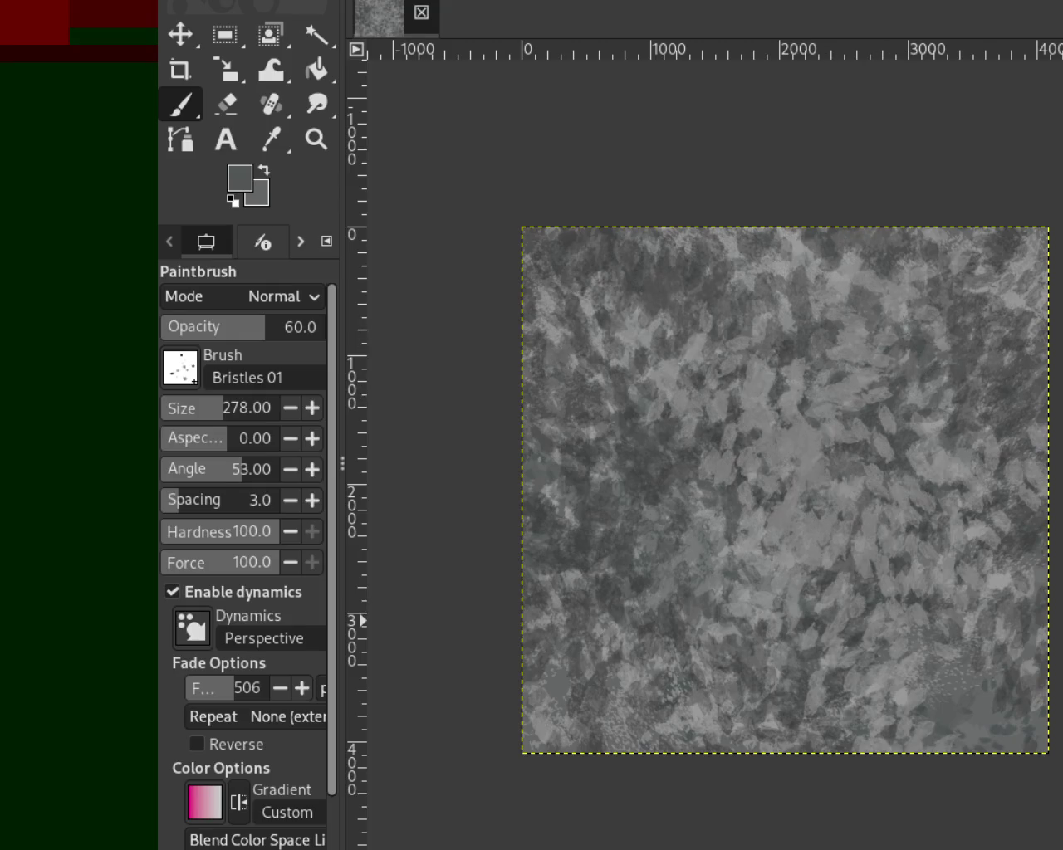
{"action": "key", "text": "ctrl+z"}
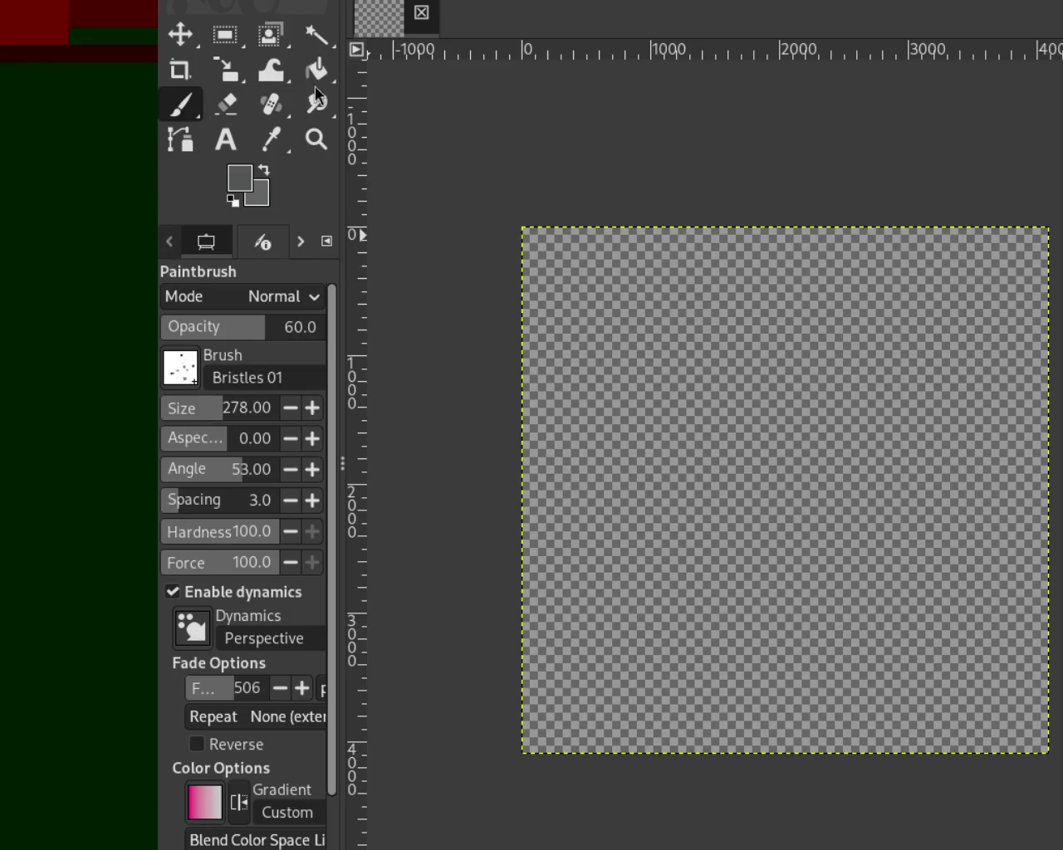
Bucket-fill the canvas with grey and paint dark leaf dabs over it, redoing the first stroke.
{"action": "left_click", "coordinate": [315, 73]}
{"action": "left_click", "coordinate": [714, 421]}
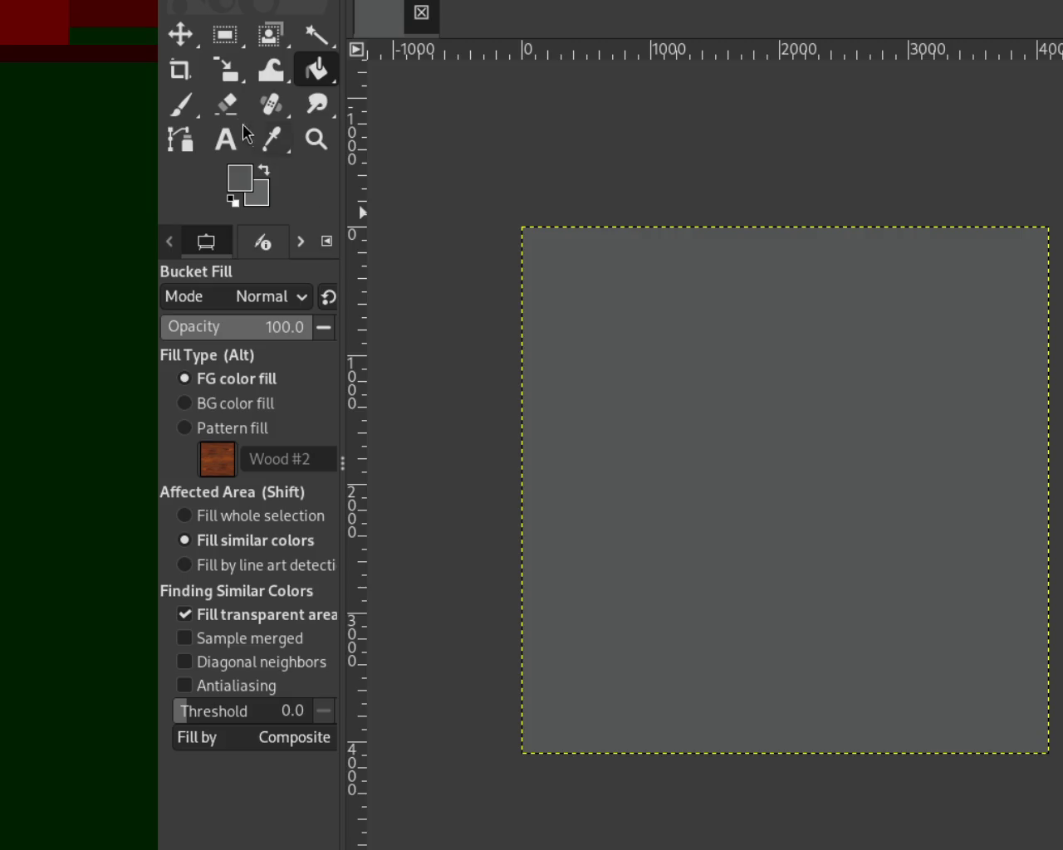
{"action": "left_click", "coordinate": [181, 104]}
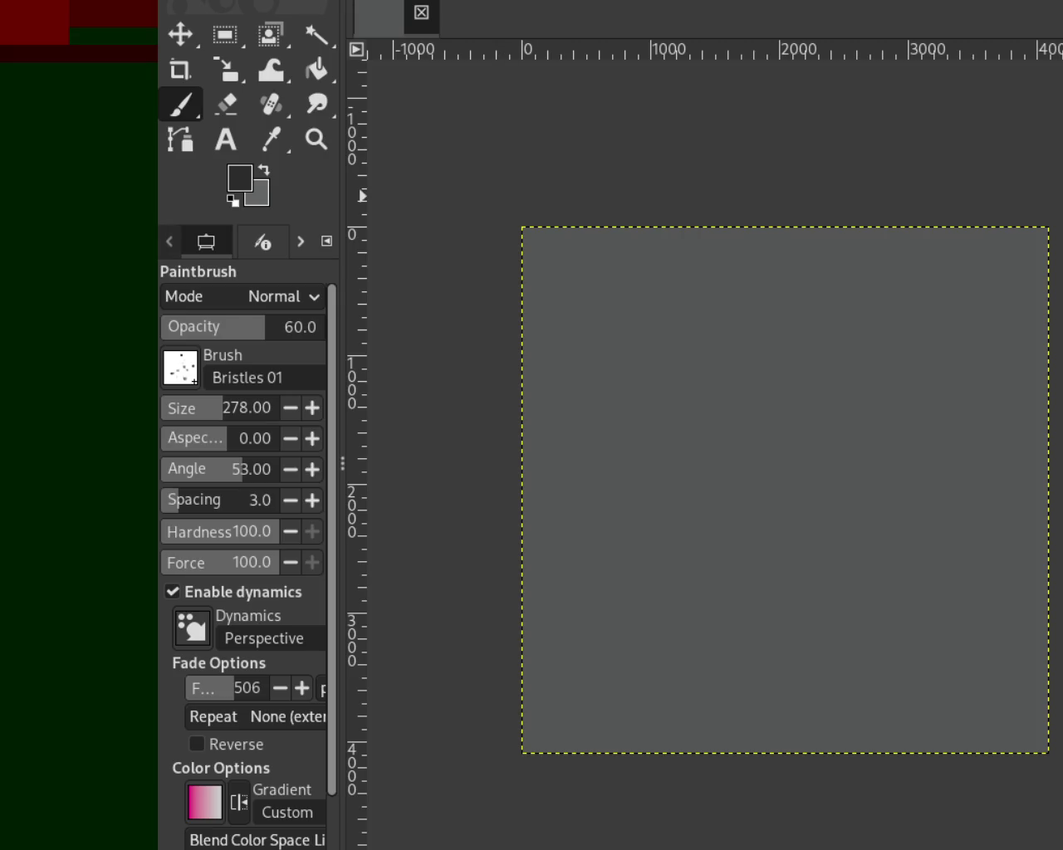
{"action": "mouse_move", "coordinate": [861, 349]}
{"action": "left_mouse_down"}
{"action": "mouse_move", "coordinate": [688, 590]}
{"action": "mouse_move", "coordinate": [1024, 451]}
{"action": "mouse_move", "coordinate": [910, 296]}
{"action": "mouse_move", "coordinate": [961, 490]}
{"action": "mouse_move", "coordinate": [797, 368]}
{"action": "mouse_move", "coordinate": [783, 456]}
{"action": "mouse_move", "coordinate": [554, 279]}
{"action": "mouse_move", "coordinate": [1027, 284]}
{"action": "mouse_move", "coordinate": [1033, 391]}
{"action": "mouse_move", "coordinate": [937, 716]}
{"action": "mouse_move", "coordinate": [830, 646]}
{"action": "mouse_move", "coordinate": [889, 501]}
{"action": "mouse_move", "coordinate": [607, 636]}
{"action": "mouse_move", "coordinate": [599, 521]}
{"action": "mouse_move", "coordinate": [783, 447]}
{"action": "left_mouse_up"}
{"action": "key", "text": "ctrl+z"}
{"action": "mouse_move", "coordinate": [695, 451]}
{"action": "left_mouse_down"}
{"action": "mouse_move", "coordinate": [778, 375]}
{"action": "mouse_move", "coordinate": [877, 526]}
{"action": "mouse_move", "coordinate": [847, 790]}
{"action": "mouse_move", "coordinate": [992, 648]}
{"action": "mouse_move", "coordinate": [709, 721]}
{"action": "mouse_move", "coordinate": [613, 488]}
{"action": "mouse_move", "coordinate": [447, 372]}
{"action": "left_mouse_up"}
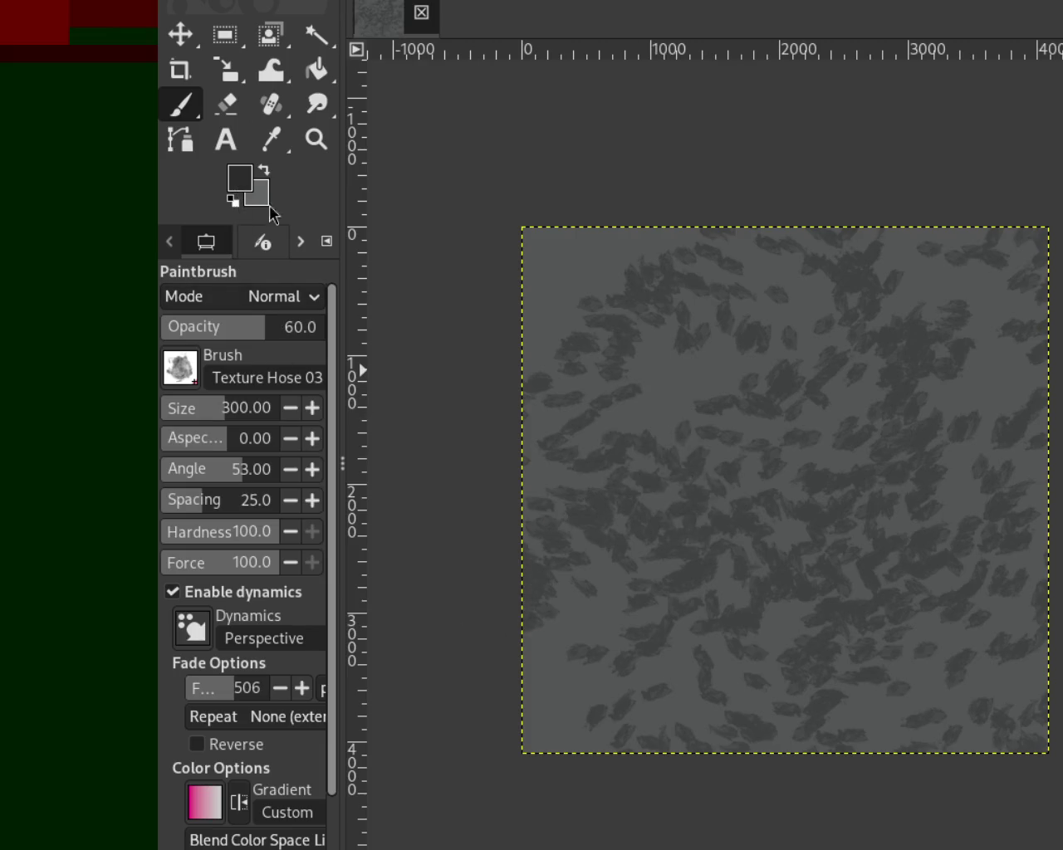
{"action": "mouse_move", "coordinate": [501, 338]}
{"action": "left_mouse_down"}
{"action": "mouse_move", "coordinate": [759, 463]}
{"action": "mouse_move", "coordinate": [589, 394]}
{"action": "mouse_move", "coordinate": [841, 200]}
{"action": "mouse_move", "coordinate": [730, 728]}
{"action": "mouse_move", "coordinate": [648, 621]}
{"action": "mouse_move", "coordinate": [656, 510]}
{"action": "left_mouse_up"}
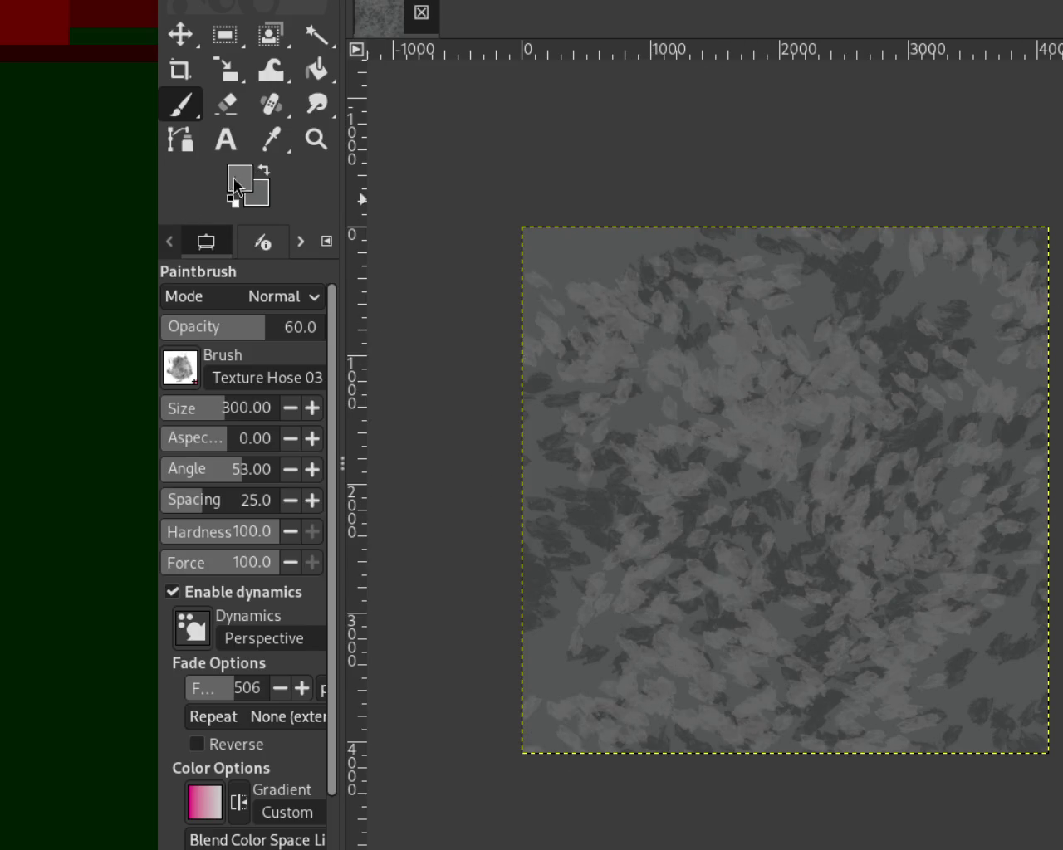
Add light grey leaf dabs, then darker leaf dabs at 67 brush opacity.
{"action": "left_click", "coordinate": [610, 405], "text": "ctrl"}
{"action": "mouse_move", "coordinate": [783, 565]}
{"action": "left_mouse_down"}
{"action": "mouse_move", "coordinate": [692, 523]}
{"action": "mouse_move", "coordinate": [980, 374]}
{"action": "mouse_move", "coordinate": [612, 795]}
{"action": "mouse_move", "coordinate": [953, 569]}
{"action": "mouse_move", "coordinate": [949, 308]}
{"action": "mouse_move", "coordinate": [498, 238]}
{"action": "mouse_move", "coordinate": [540, 307]}
{"action": "left_mouse_up"}
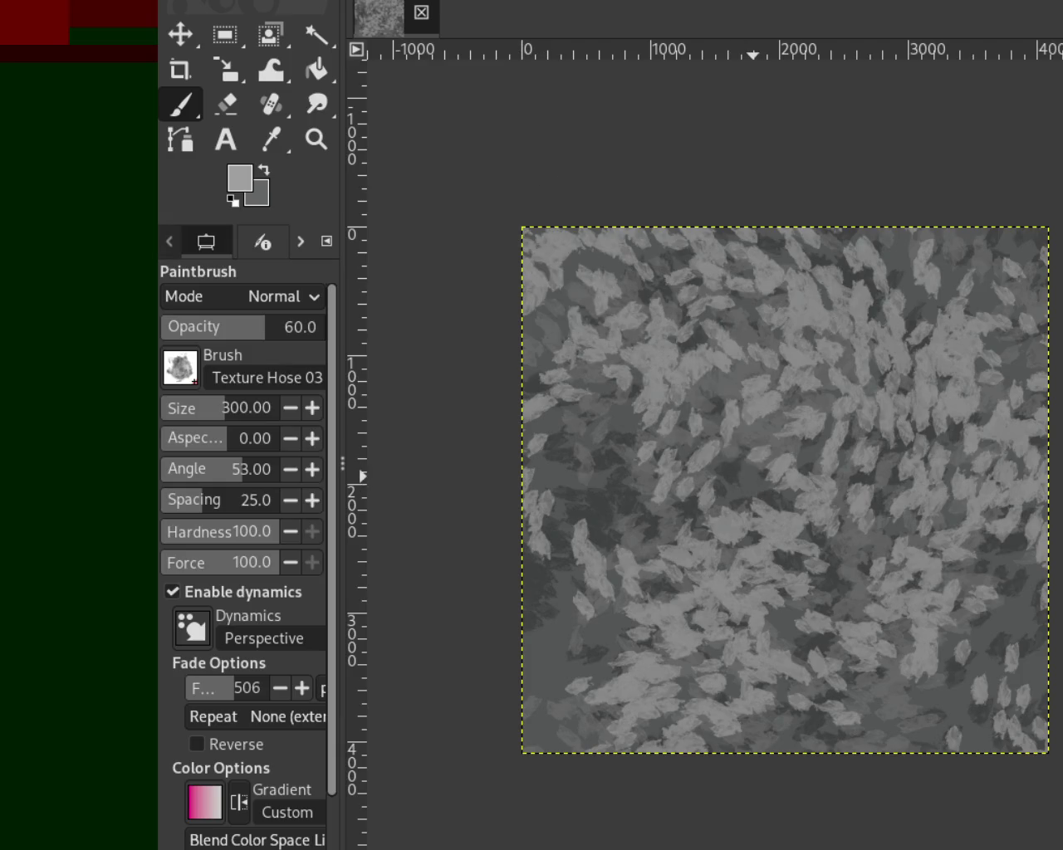
{"action": "left_click_drag", "start_coordinate": [566, 544], "coordinate": [825, 554]}
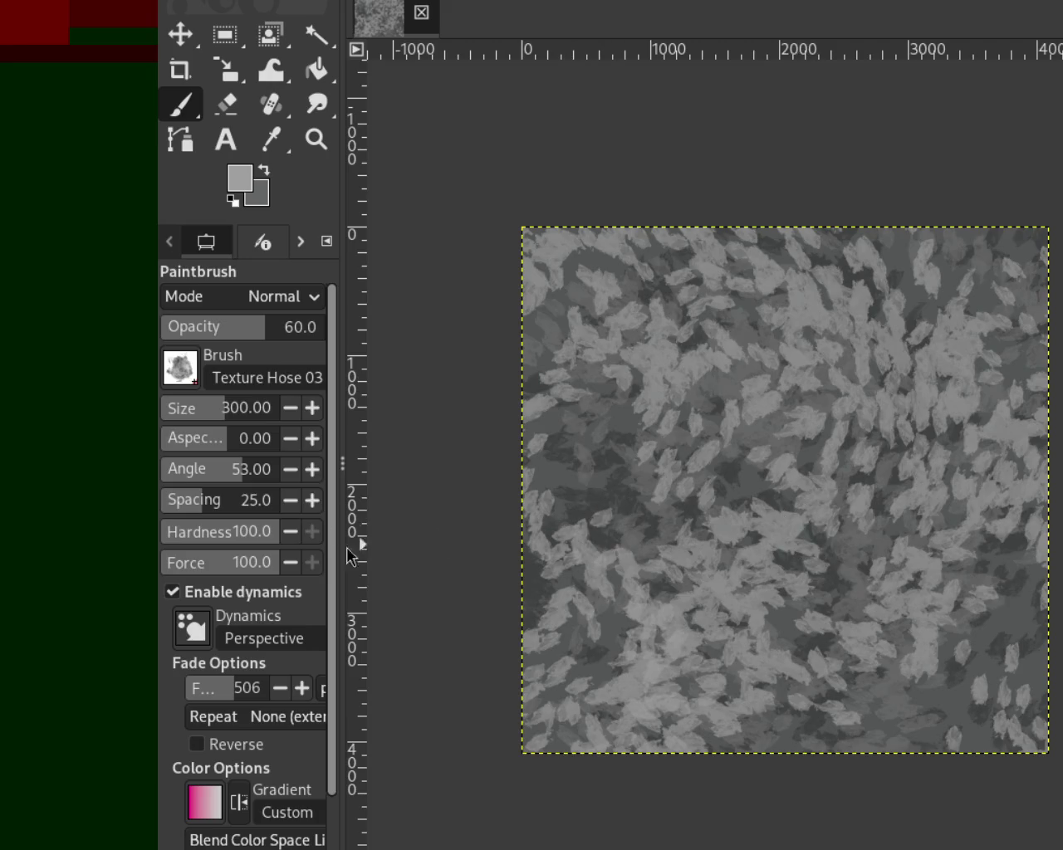
{"action": "left_click", "coordinate": [621, 503], "text": "ctrl"}
{"action": "mouse_move", "coordinate": [617, 494]}
{"action": "left_mouse_down"}
{"action": "mouse_move", "coordinate": [795, 375]}
{"action": "mouse_move", "coordinate": [676, 252]}
{"action": "mouse_move", "coordinate": [985, 467]}
{"action": "left_mouse_up"}
{"action": "key", "text": "ctrl+z"}
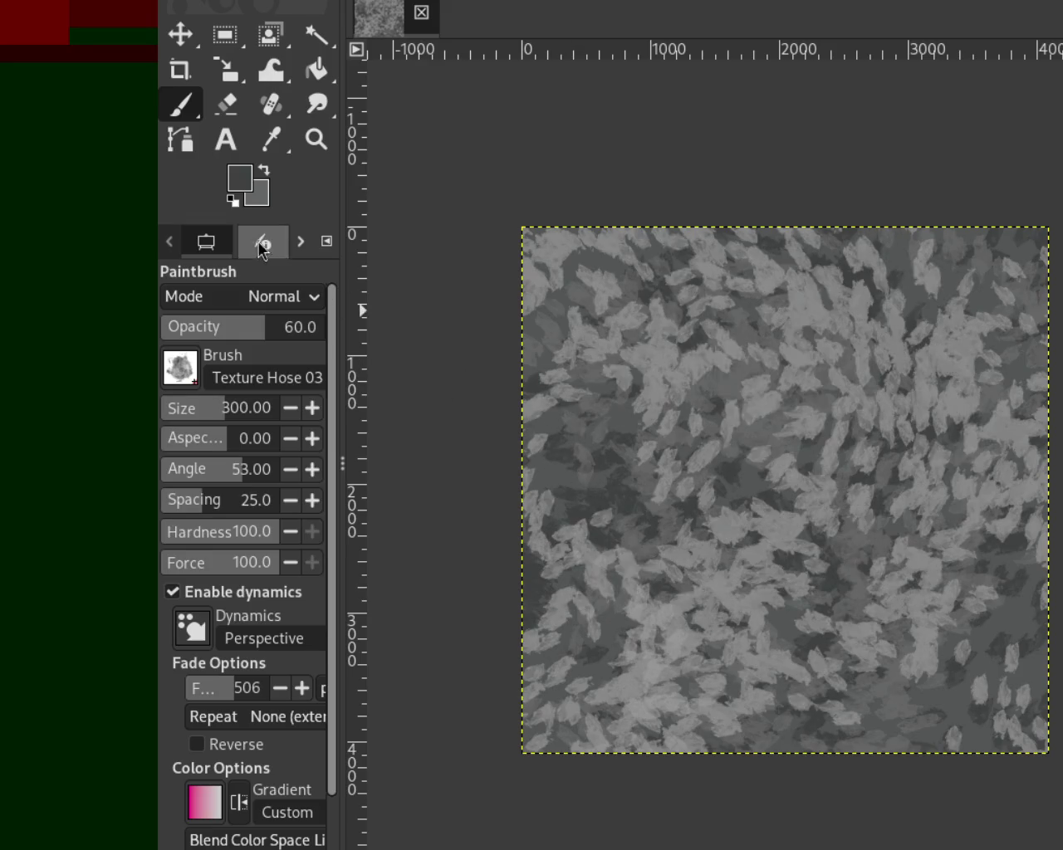
{"action": "left_click_drag", "start_coordinate": [256, 336], "coordinate": [275, 336]}
{"action": "mouse_move", "coordinate": [755, 465]}
{"action": "left_mouse_down"}
{"action": "mouse_move", "coordinate": [664, 665]}
{"action": "mouse_move", "coordinate": [955, 631]}
{"action": "mouse_move", "coordinate": [613, 410]}
{"action": "mouse_move", "coordinate": [553, 244]}
{"action": "mouse_move", "coordinate": [695, 705]}
{"action": "mouse_move", "coordinate": [836, 676]}
{"action": "mouse_move", "coordinate": [1017, 727]}
{"action": "mouse_move", "coordinate": [669, 244]}
{"action": "mouse_move", "coordinate": [778, 453]}
{"action": "mouse_move", "coordinate": [970, 406]}
{"action": "mouse_move", "coordinate": [869, 496]}
{"action": "left_mouse_up"}
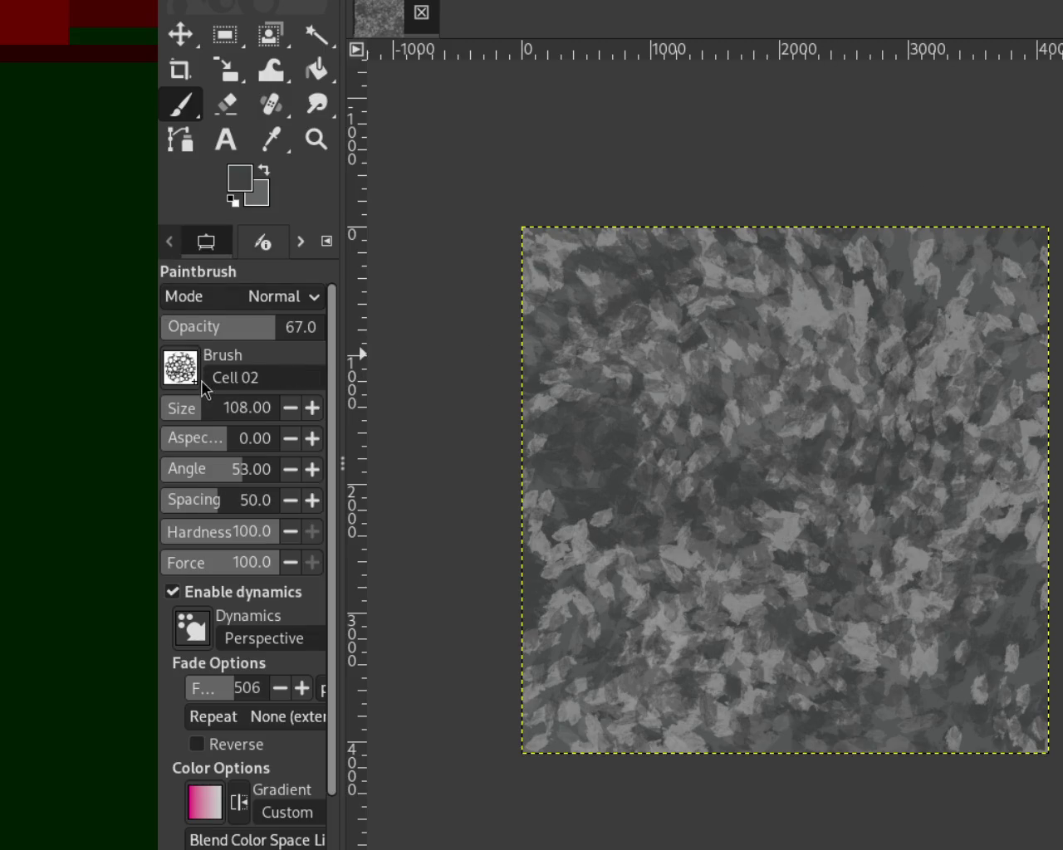
Paint light grey cell-pattern dabs across the middle after discarding two trial attempts.
{"action": "left_click", "coordinate": [847, 391], "text": "ctrl"}
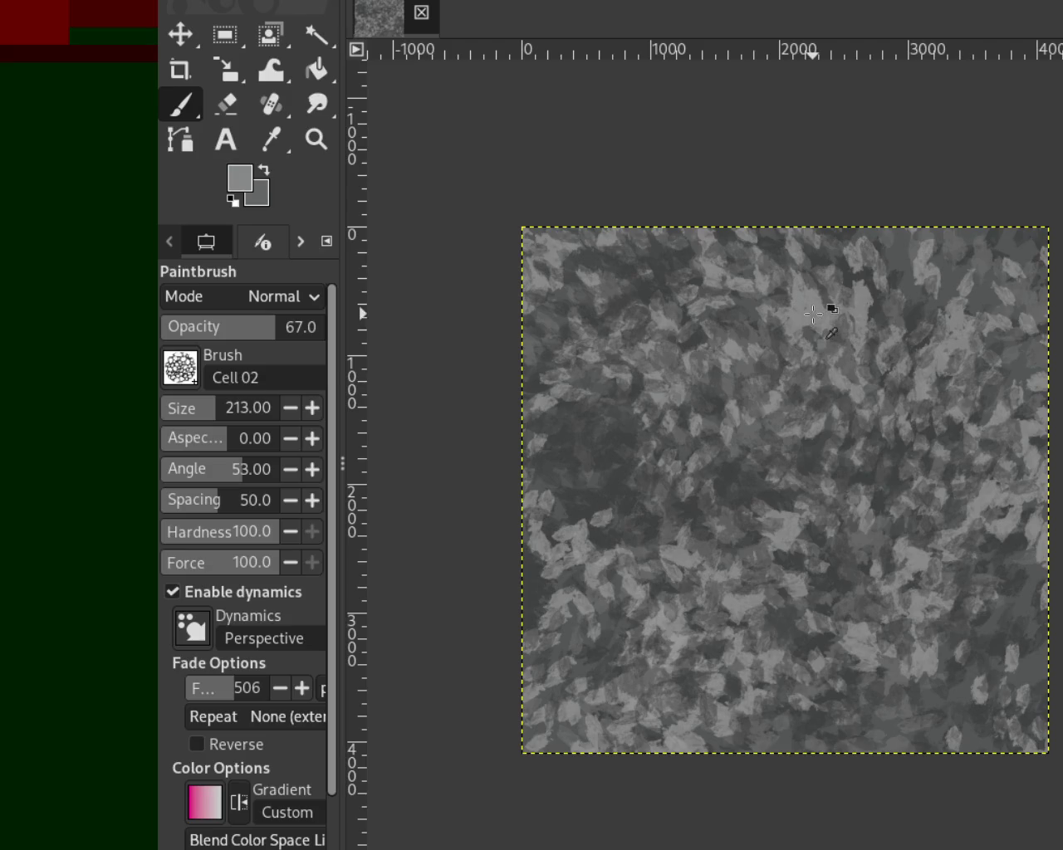
{"action": "left_click_drag", "start_coordinate": [826, 301], "coordinate": [700, 668]}
{"action": "key", "text": "ctrl+z"}
{"action": "mouse_move", "coordinate": [797, 325]}
{"action": "left_mouse_down"}
{"action": "mouse_move", "coordinate": [795, 664]}
{"action": "mouse_move", "coordinate": [909, 492]}
{"action": "left_mouse_up"}
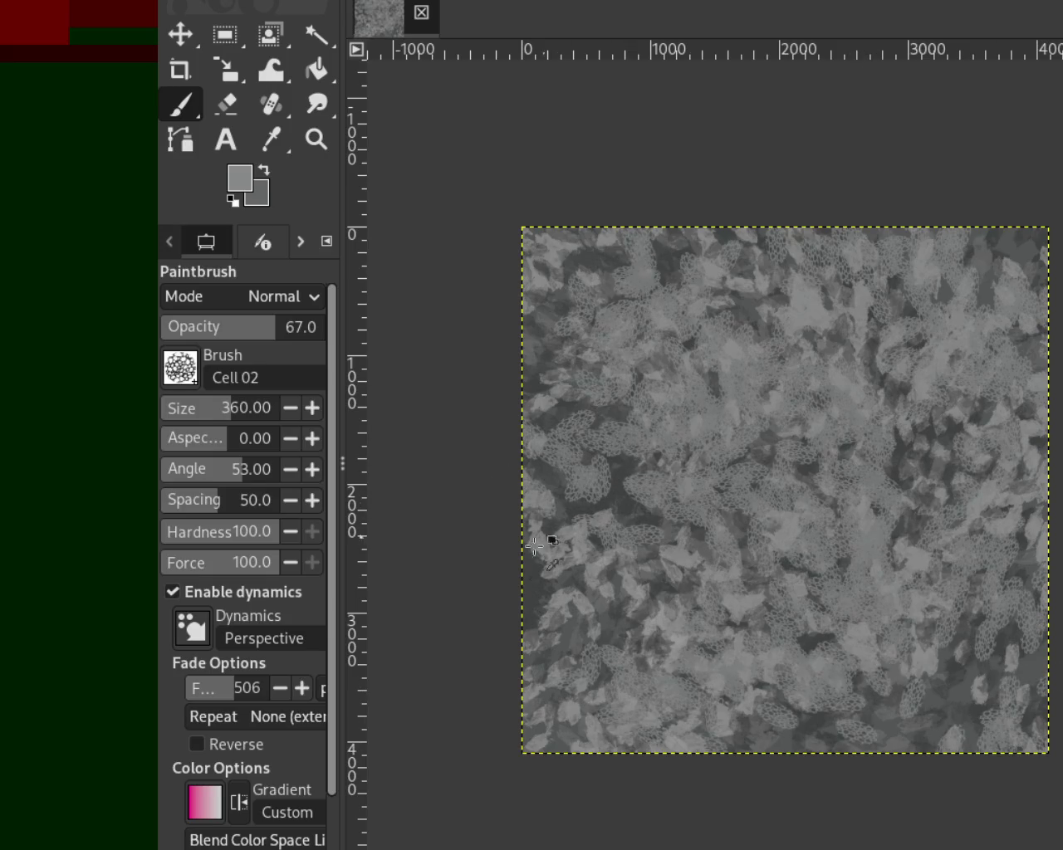
{"action": "key", "text": "ctrl+z"}
{"action": "mouse_move", "coordinate": [598, 484]}
{"action": "left_mouse_down"}
{"action": "mouse_move", "coordinate": [596, 592]}
{"action": "mouse_move", "coordinate": [597, 505]}
{"action": "left_mouse_up"}
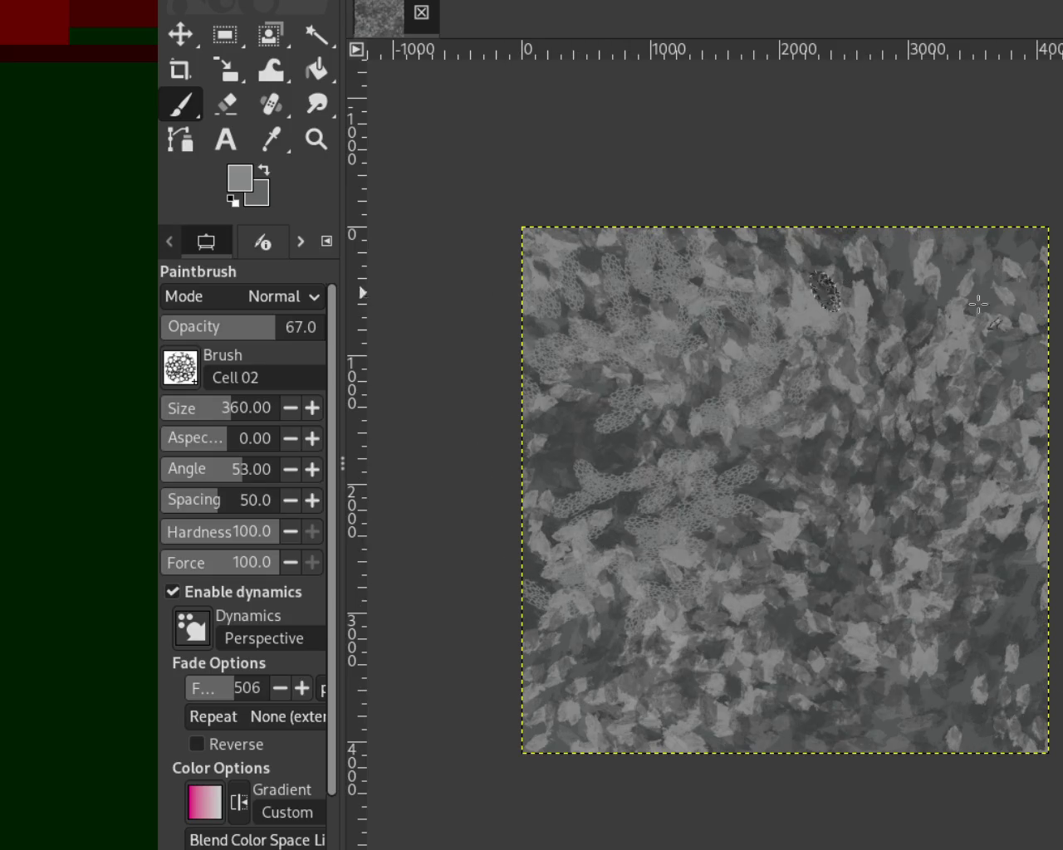
Add dark cell dabs toward the lower right, then try and undo several lighter cell strokes.
{"action": "left_click", "coordinate": [596, 505], "text": "ctrl"}
{"action": "mouse_move", "coordinate": [612, 451]}
{"action": "left_mouse_down"}
{"action": "mouse_move", "coordinate": [830, 650]}
{"action": "mouse_move", "coordinate": [958, 296]}
{"action": "mouse_move", "coordinate": [700, 790]}
{"action": "left_mouse_up"}
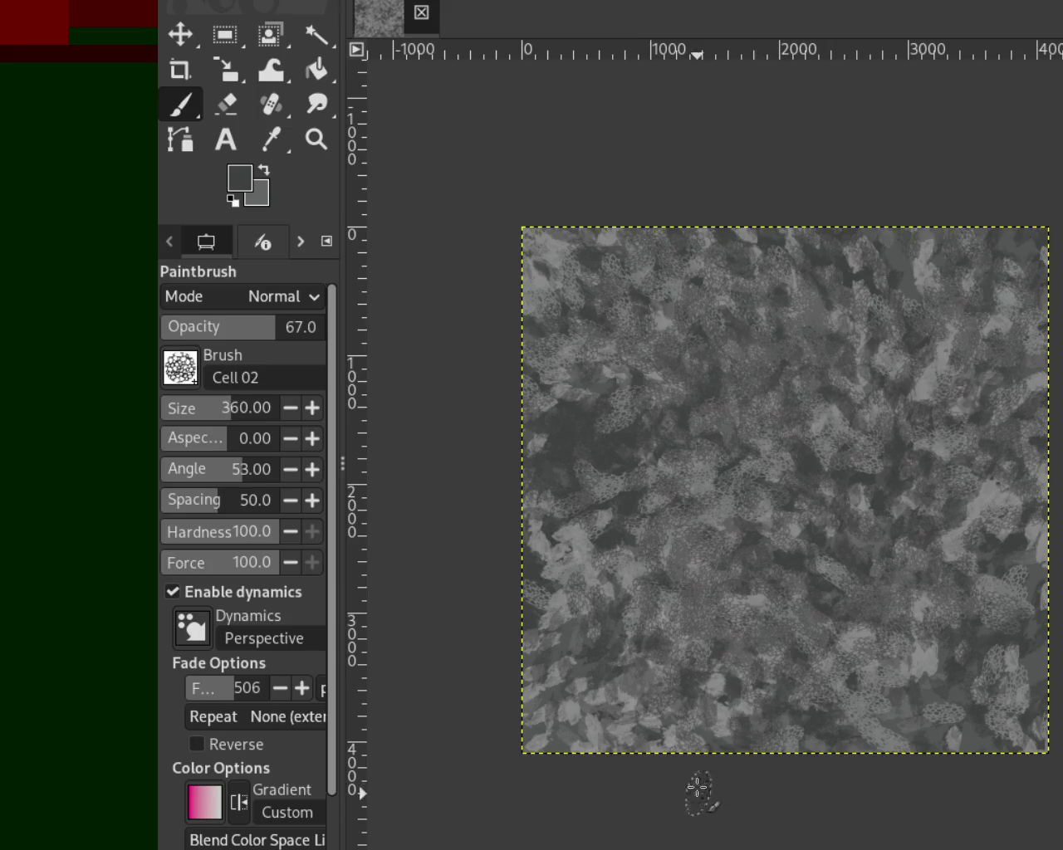
{"action": "left_click", "coordinate": [601, 525], "text": "ctrl"}
{"action": "mouse_move", "coordinate": [600, 525]}
{"action": "left_mouse_down"}
{"action": "mouse_move", "coordinate": [927, 660]}
{"action": "mouse_move", "coordinate": [914, 351]}
{"action": "mouse_move", "coordinate": [788, 482]}
{"action": "mouse_move", "coordinate": [1001, 230]}
{"action": "mouse_move", "coordinate": [603, 671]}
{"action": "left_mouse_up"}
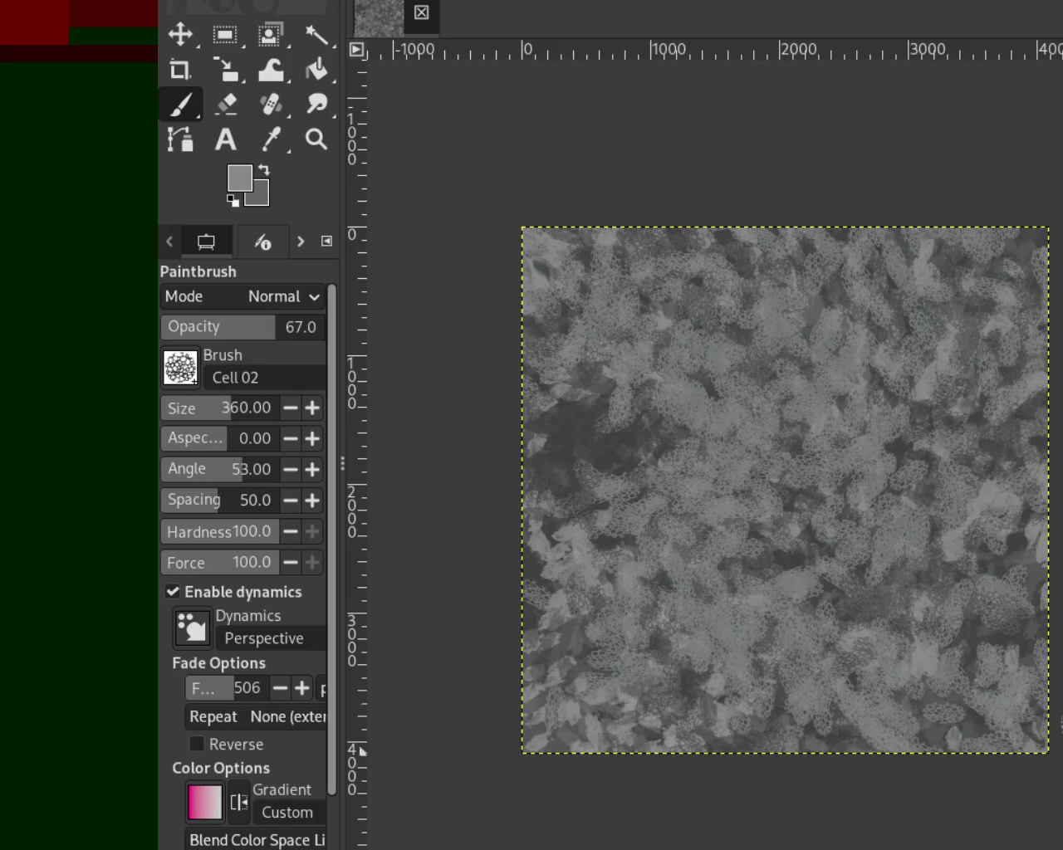
{"action": "key", "text": "ctrl+z"}
{"action": "mouse_move", "coordinate": [877, 579]}
{"action": "left_mouse_down"}
{"action": "mouse_move", "coordinate": [987, 755]}
{"action": "mouse_move", "coordinate": [802, 178]}
{"action": "mouse_move", "coordinate": [689, 344]}
{"action": "mouse_move", "coordinate": [943, 401]}
{"action": "left_mouse_up"}
{"action": "key", "text": "ctrl+z"}
{"action": "mouse_move", "coordinate": [806, 477]}
{"action": "left_mouse_down"}
{"action": "mouse_move", "coordinate": [707, 623]}
{"action": "mouse_move", "coordinate": [925, 520]}
{"action": "left_mouse_up"}
{"action": "key", "text": "ctrl+z"}
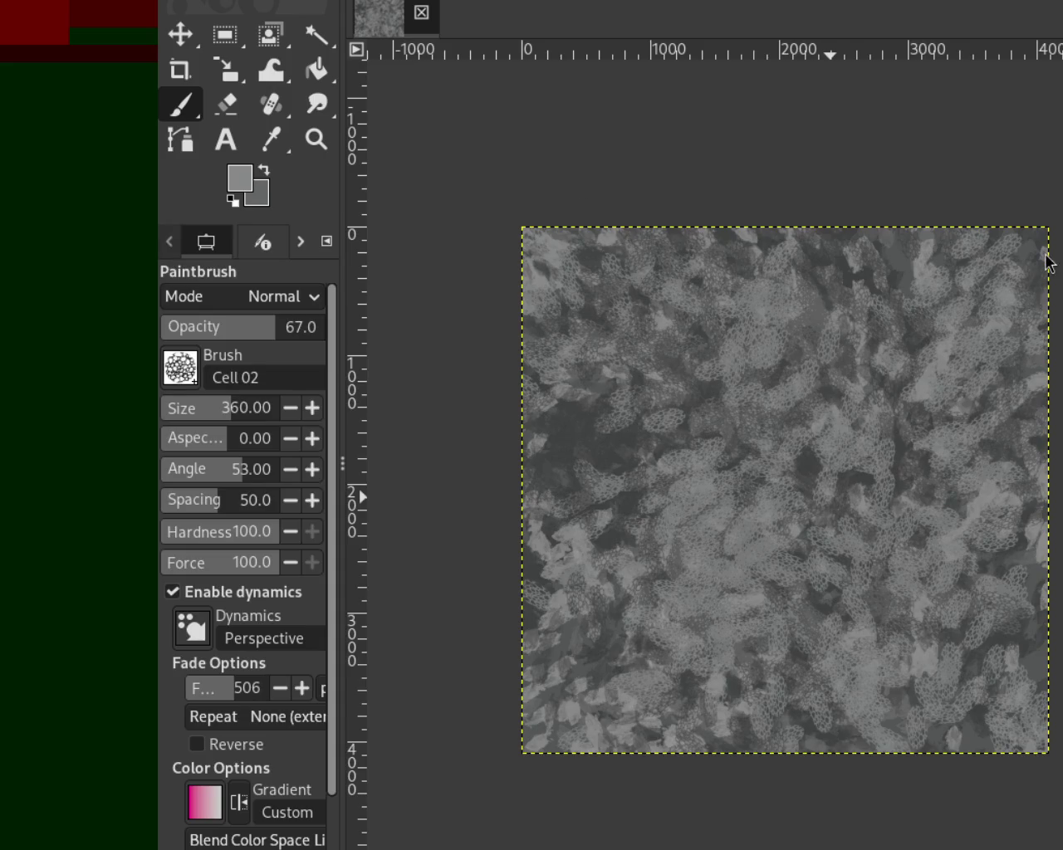
Zoom in and out on the texture, then set the paintbrush to 100 opacity and size 13.
{"action": "left_click", "coordinate": [316, 139]}
{"action": "left_click", "coordinate": [736, 450]}
{"action": "left_click", "coordinate": [737, 450]}
{"action": "key", "text": "ctrl"}
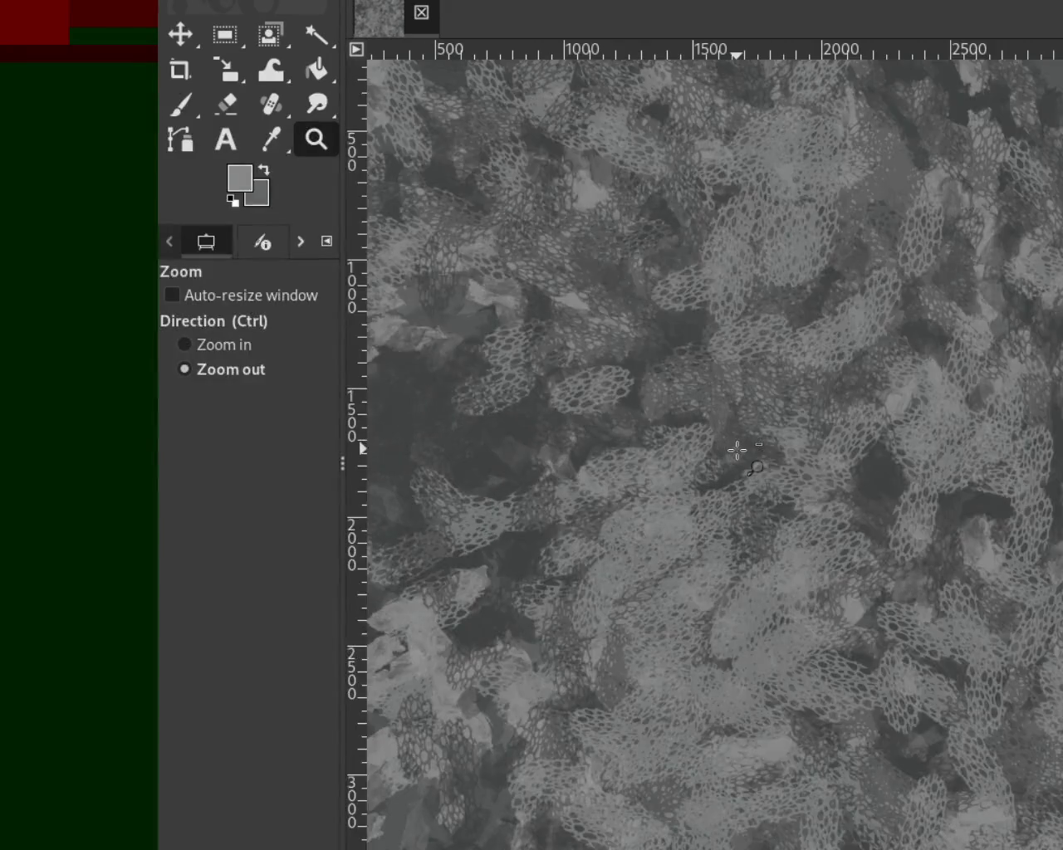
{"action": "left_click", "coordinate": [736, 450], "text": "ctrl"}
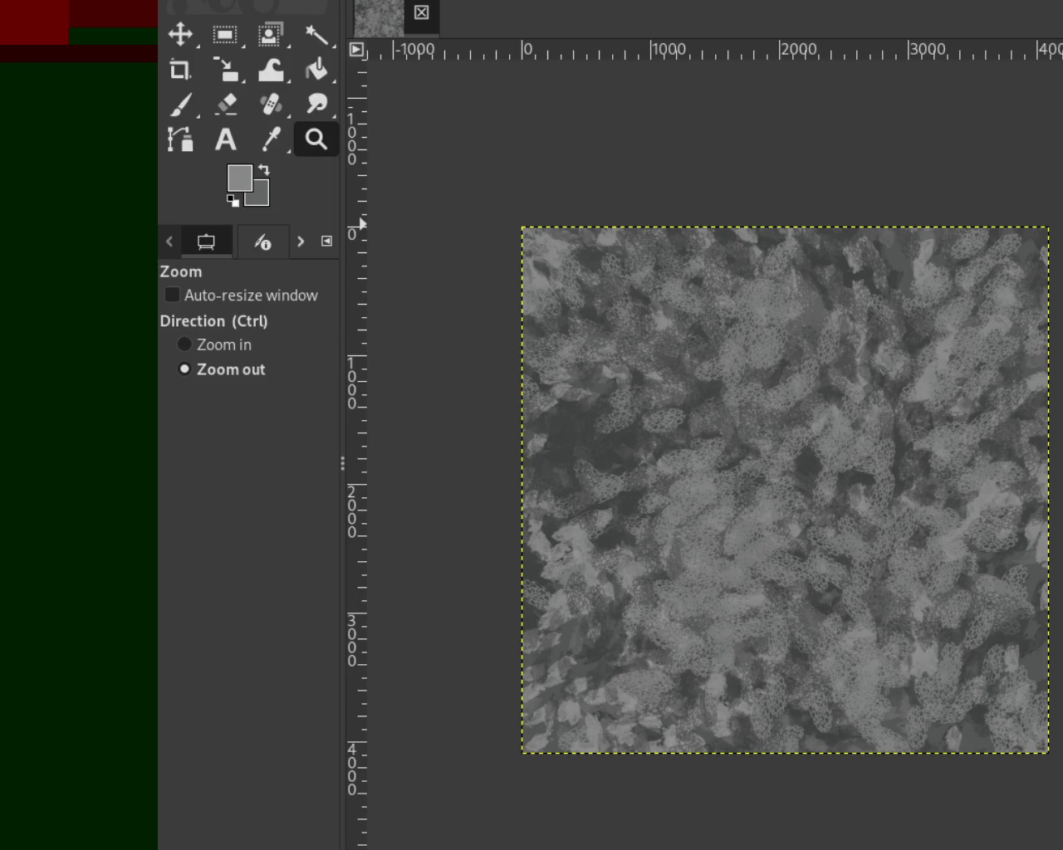
{"action": "key", "text": "p"}
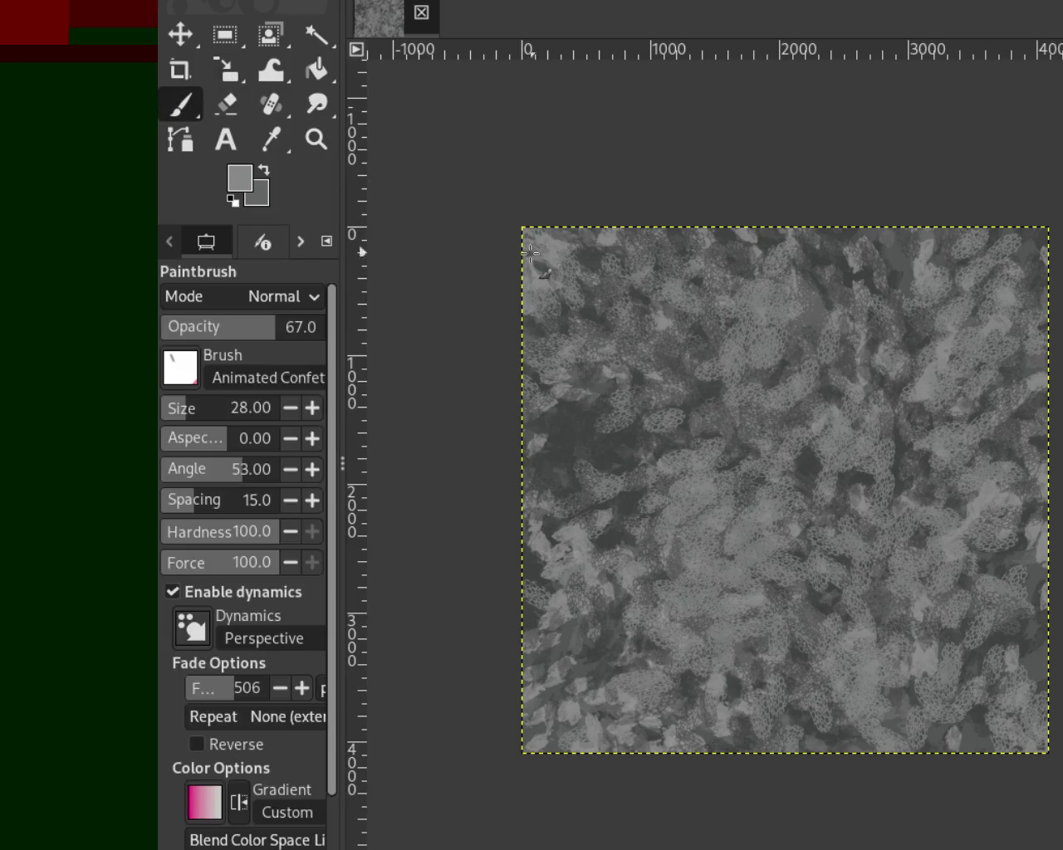
{"action": "scroll", "coordinate": [194, 413], "scroll_direction": "down", "scroll_amount": 7}
{"action": "left_click", "coordinate": [168, 405]}
{"action": "left_click_drag", "start_coordinate": [259, 334], "coordinate": [332, 330]}
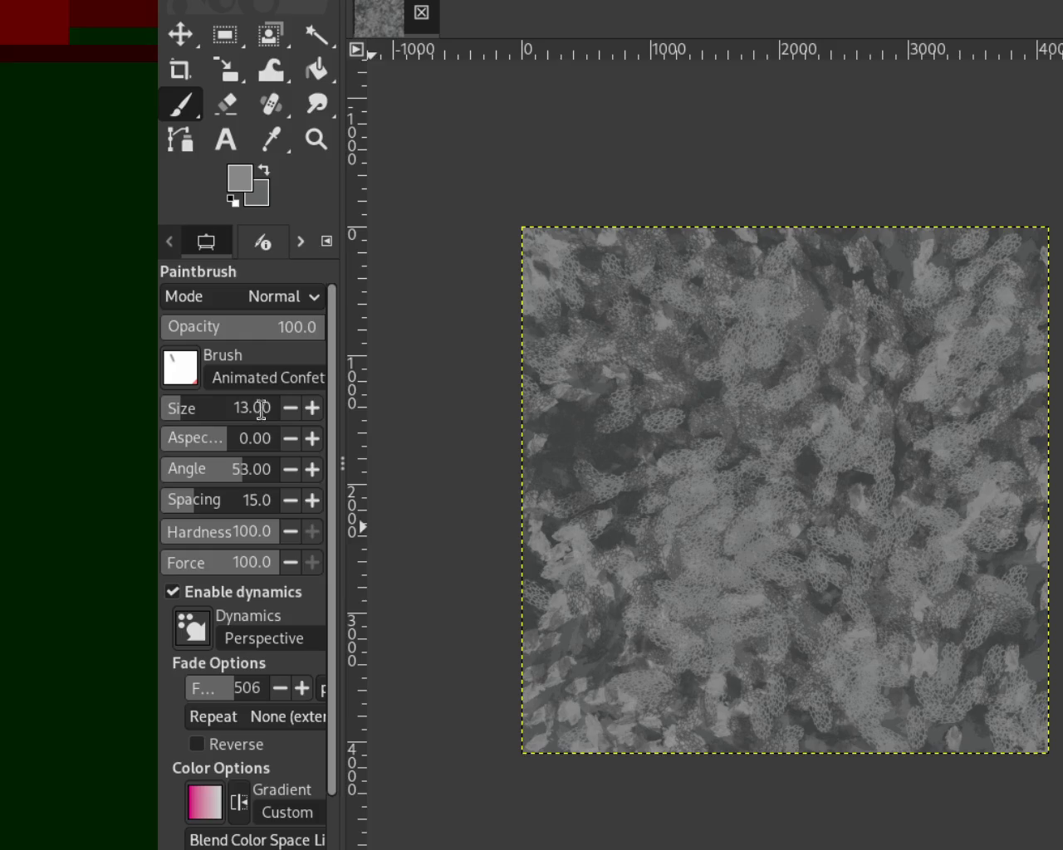
Zoom in on the lace texture, set the brush size to 113, and undo/redo to compare.
{"action": "left_click", "coordinate": [316, 139]}
{"action": "left_click", "coordinate": [735, 531]}
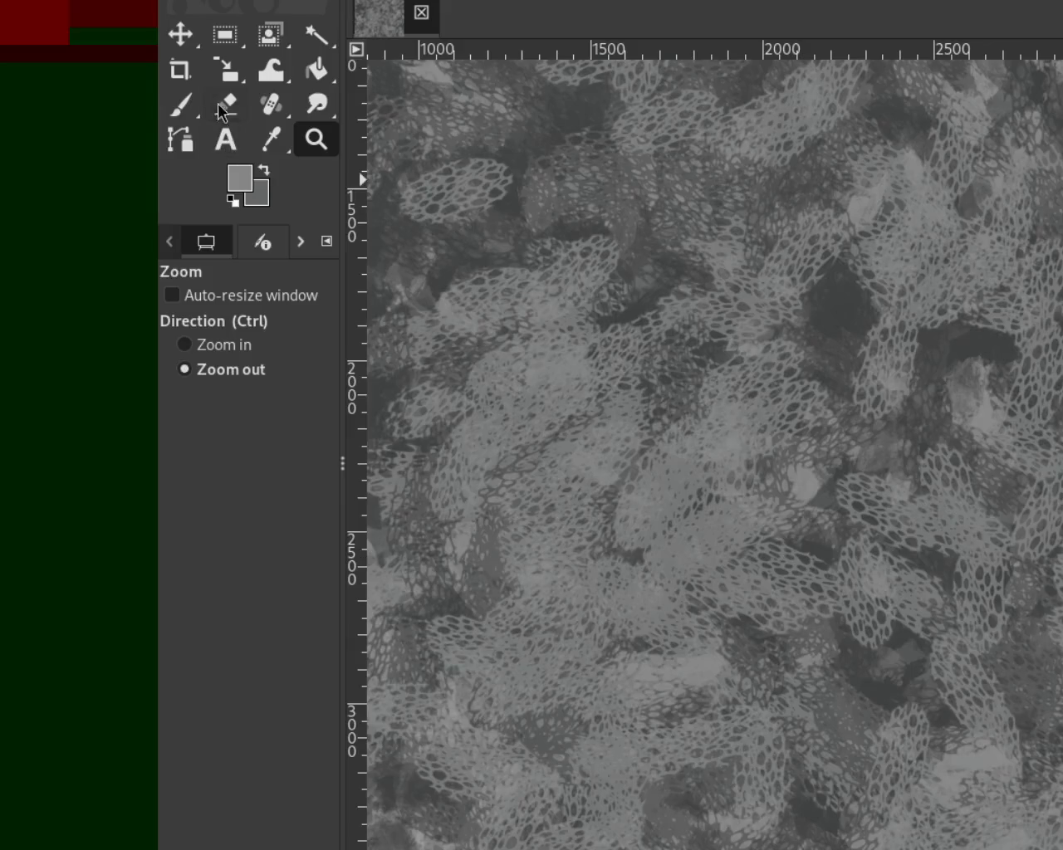
{"action": "key", "text": "p"}
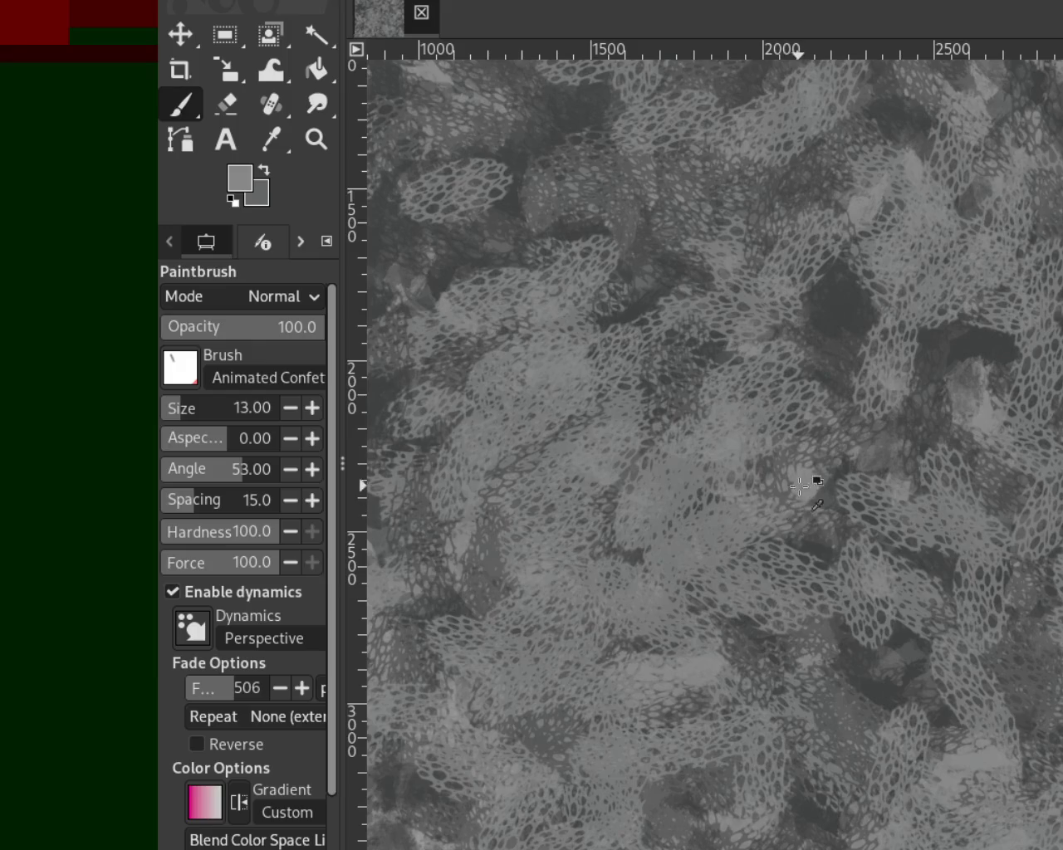
{"action": "left_click", "coordinate": [190, 416]}
{"action": "type", "text": "1"}
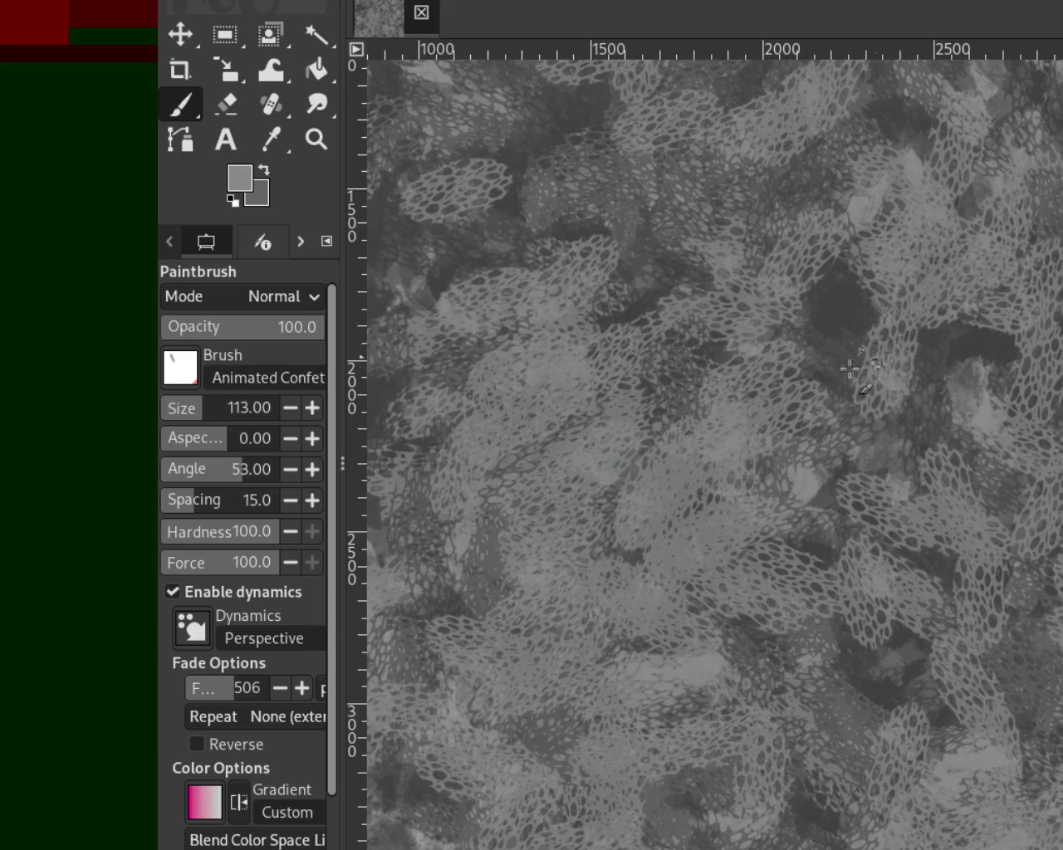
{"action": "key", "text": "ctrl+z"}
{"action": "key", "text": "ctrl+y"}
Fit the whole image in view, switch to dark grey, and zoom in on the top-left texture.
{"action": "left_click", "coordinate": [326, 153]}
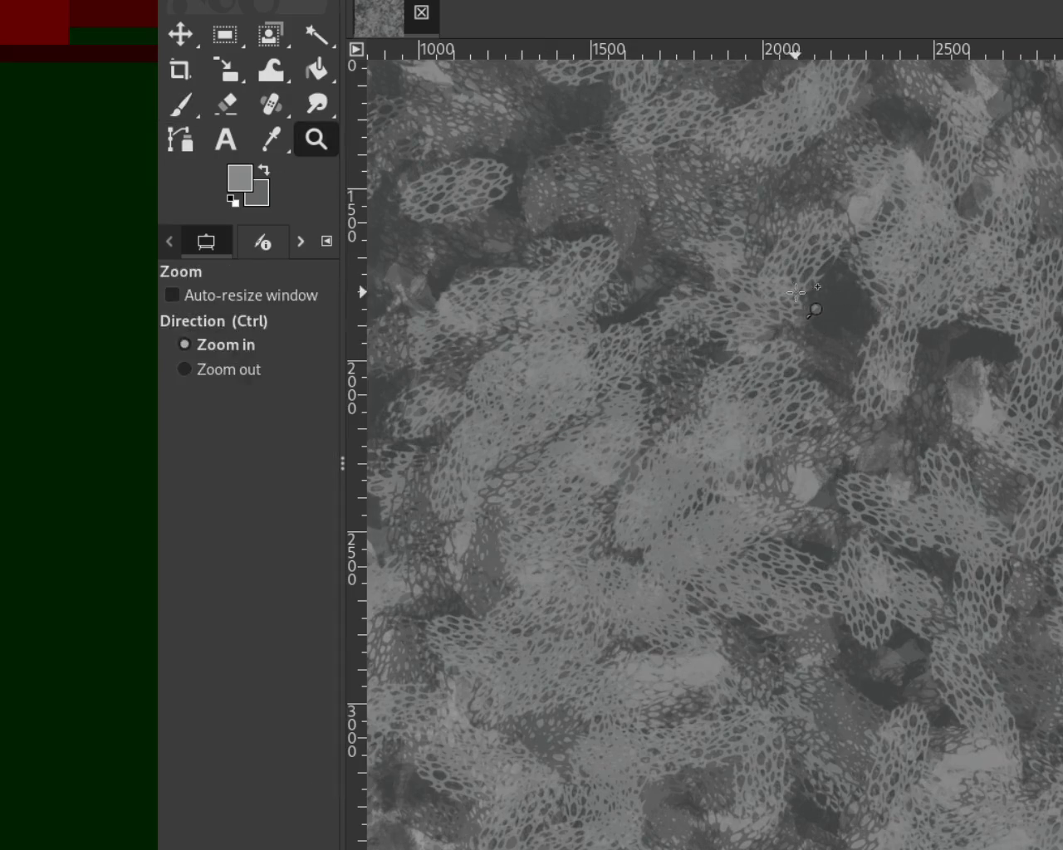
{"action": "left_click", "coordinate": [814, 300], "text": "ctrl"}
{"action": "left_click", "coordinate": [813, 299], "text": "ctrl"}
{"action": "left_click", "coordinate": [880, 157]}
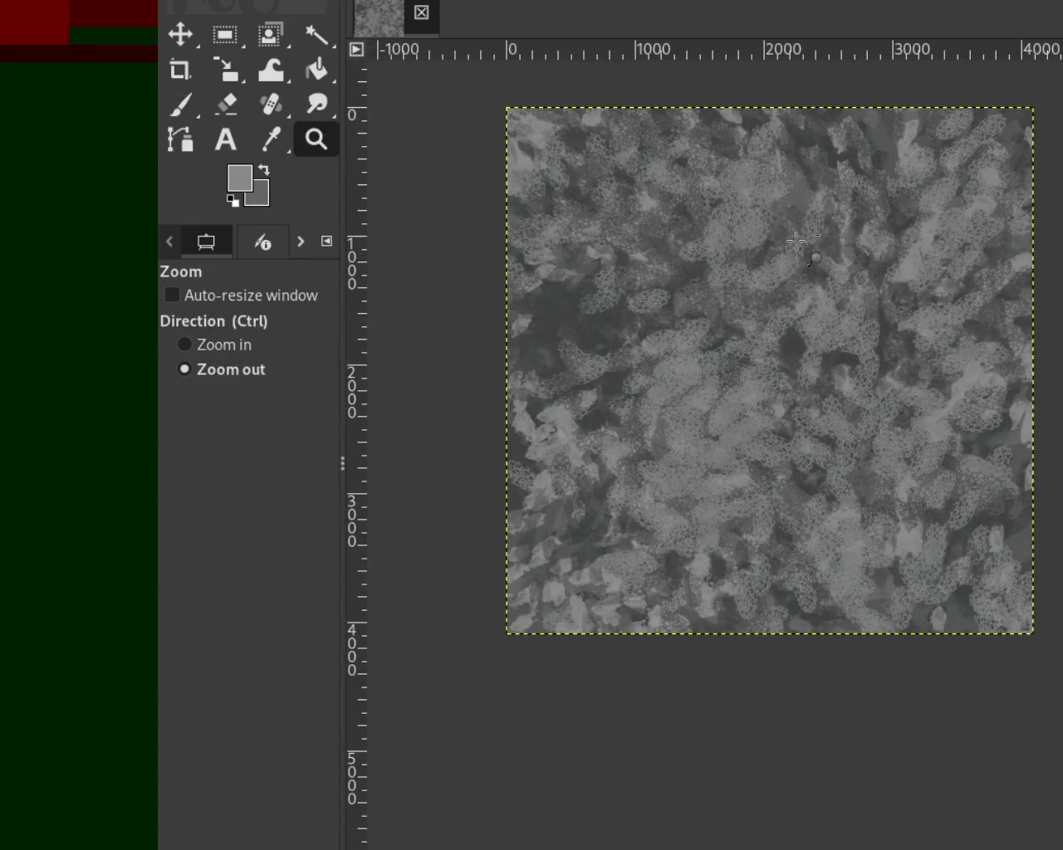
{"action": "left_click", "coordinate": [180, 104]}
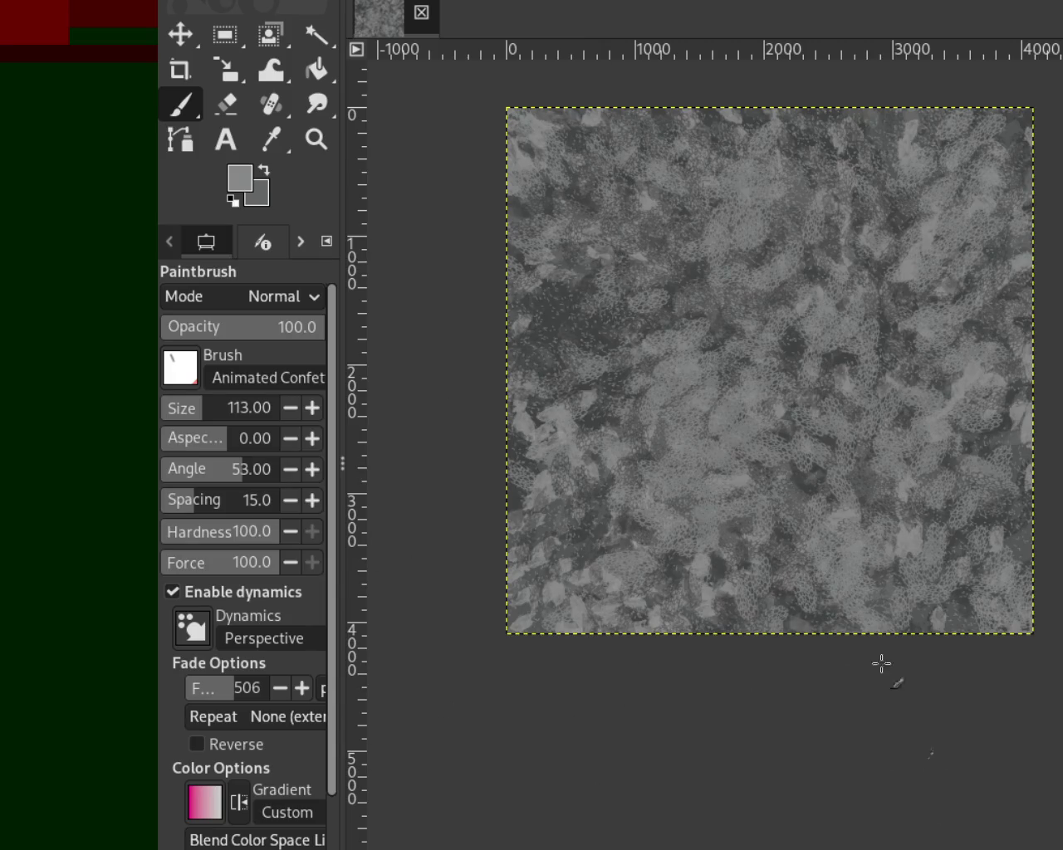
{"action": "left_click", "coordinate": [704, 309], "text": "ctrl"}
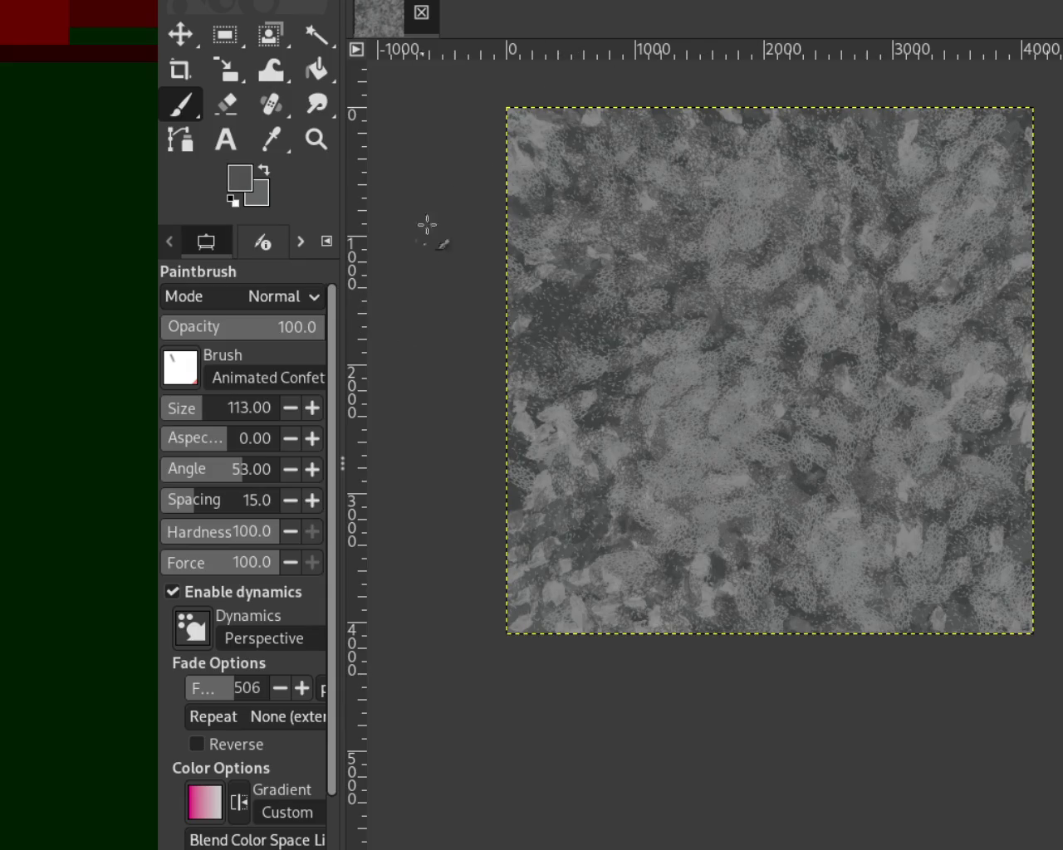
{"action": "left_click", "coordinate": [316, 139]}
{"action": "left_click", "coordinate": [615, 131]}
{"action": "key", "text": "p"}
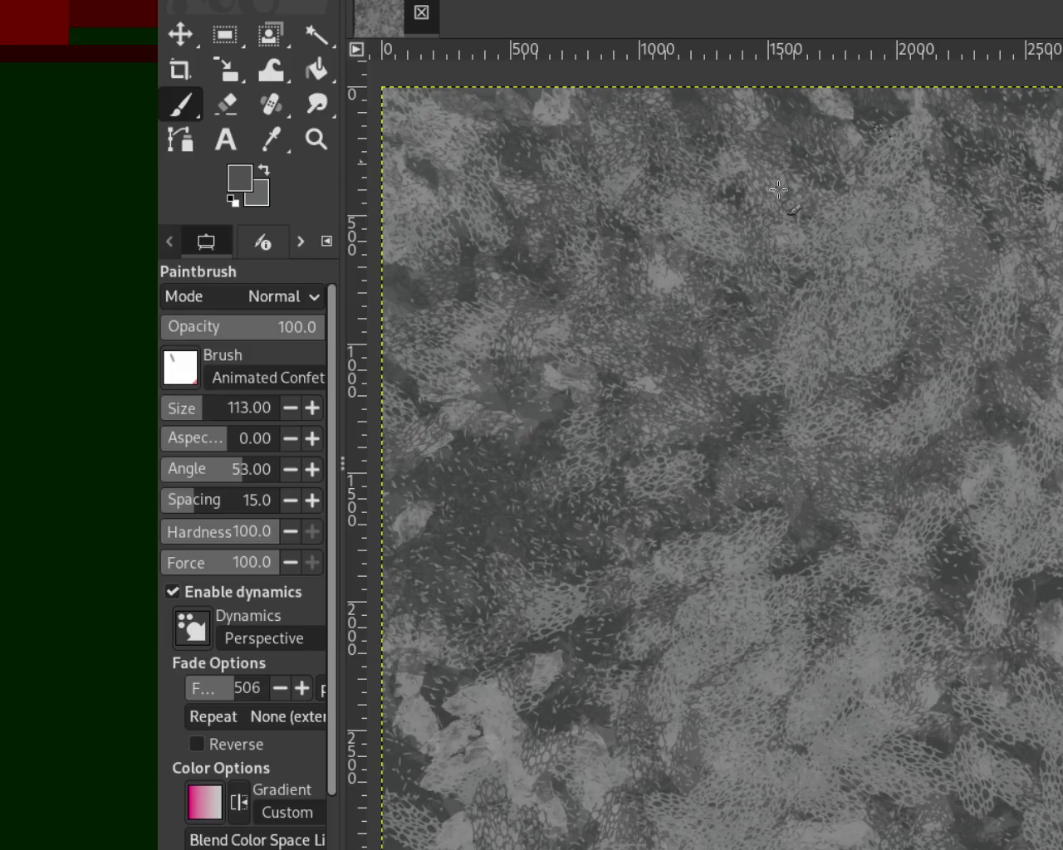
Zoom in and scroll around the canvas to inspect the texture detail.
{"action": "left_click", "coordinate": [318, 141]}
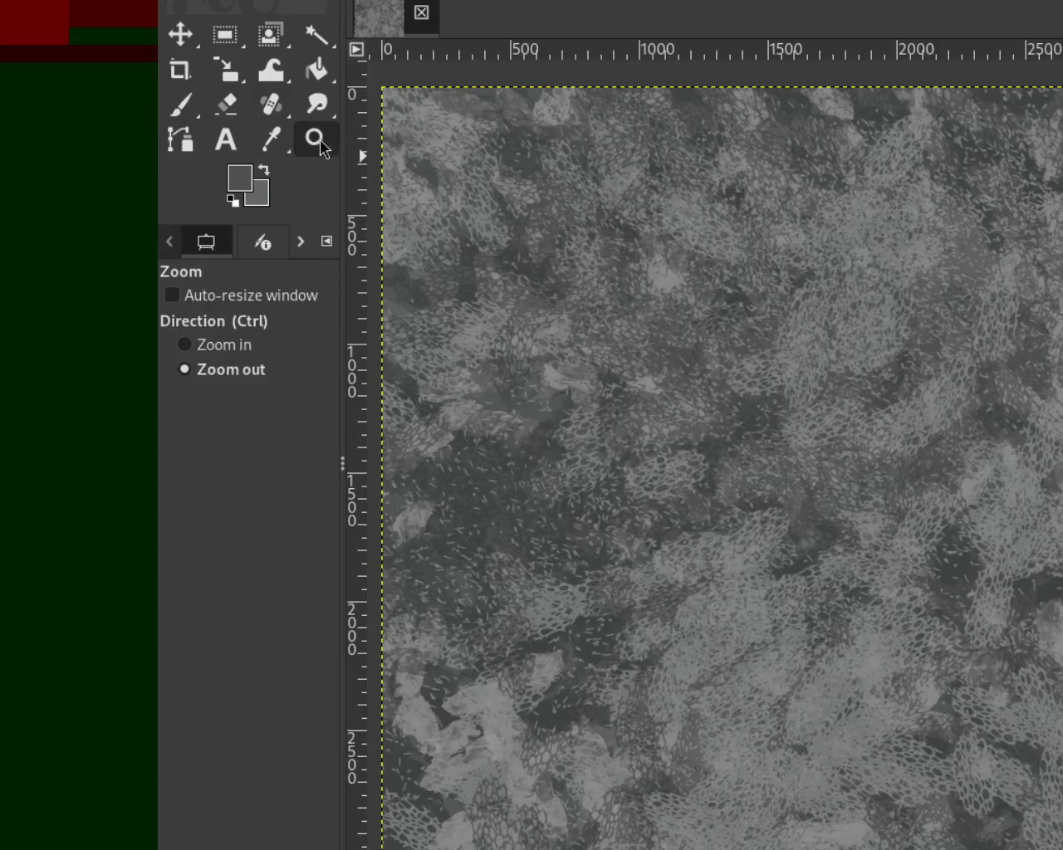
{"action": "left_click", "coordinate": [548, 332], "text": "ctrl"}
{"action": "left_click", "coordinate": [602, 332], "text": "ctrl"}
{"action": "left_click", "coordinate": [789, 291]}
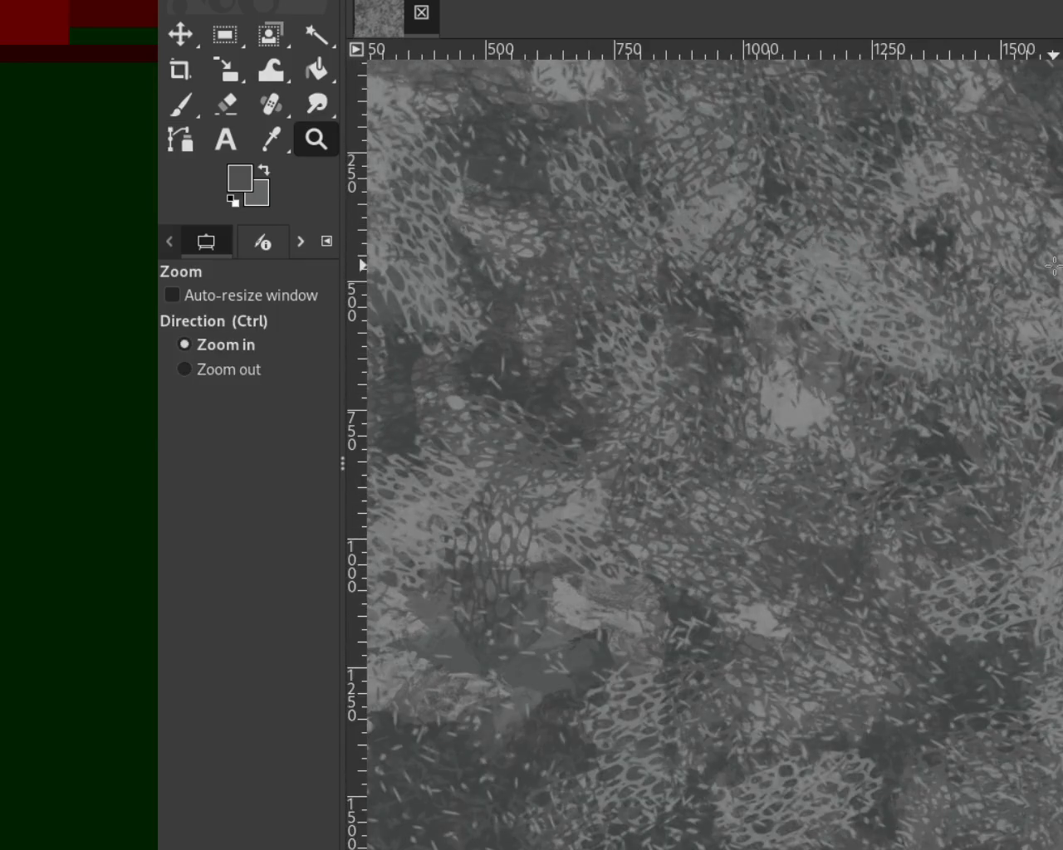
{"action": "scroll", "coordinate": [1053, 266], "scroll_direction": "up", "scroll_amount": 1}
{"action": "scroll", "coordinate": [997, 291], "scroll_direction": "right", "scroll_amount": 2}
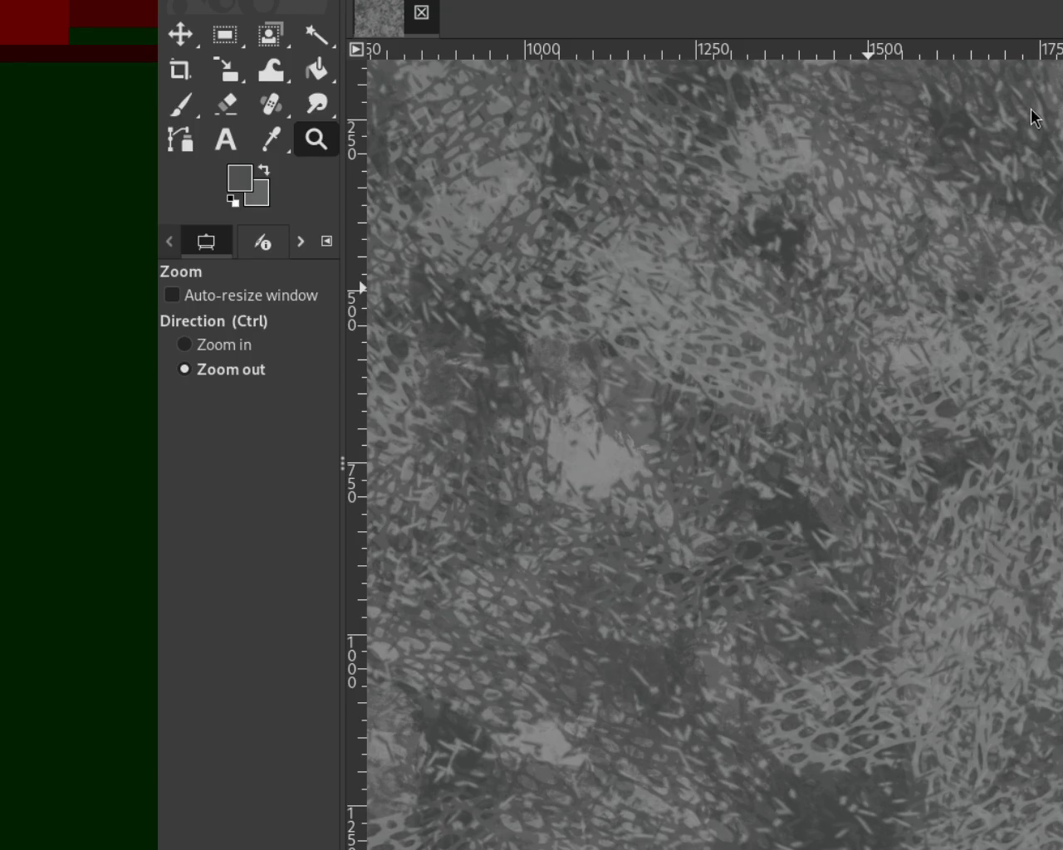
{"action": "key", "text": "ctrl+z"}
{"action": "scroll", "coordinate": [724, 309], "scroll_direction": "down", "scroll_amount": 3}
{"action": "scroll", "coordinate": [742, 320], "scroll_direction": "down", "scroll_amount": 1}
{"action": "scroll", "coordinate": [763, 565], "scroll_direction": "up", "scroll_amount": 2}
{"action": "scroll", "coordinate": [812, 631], "scroll_direction": "down", "scroll_amount": 2}
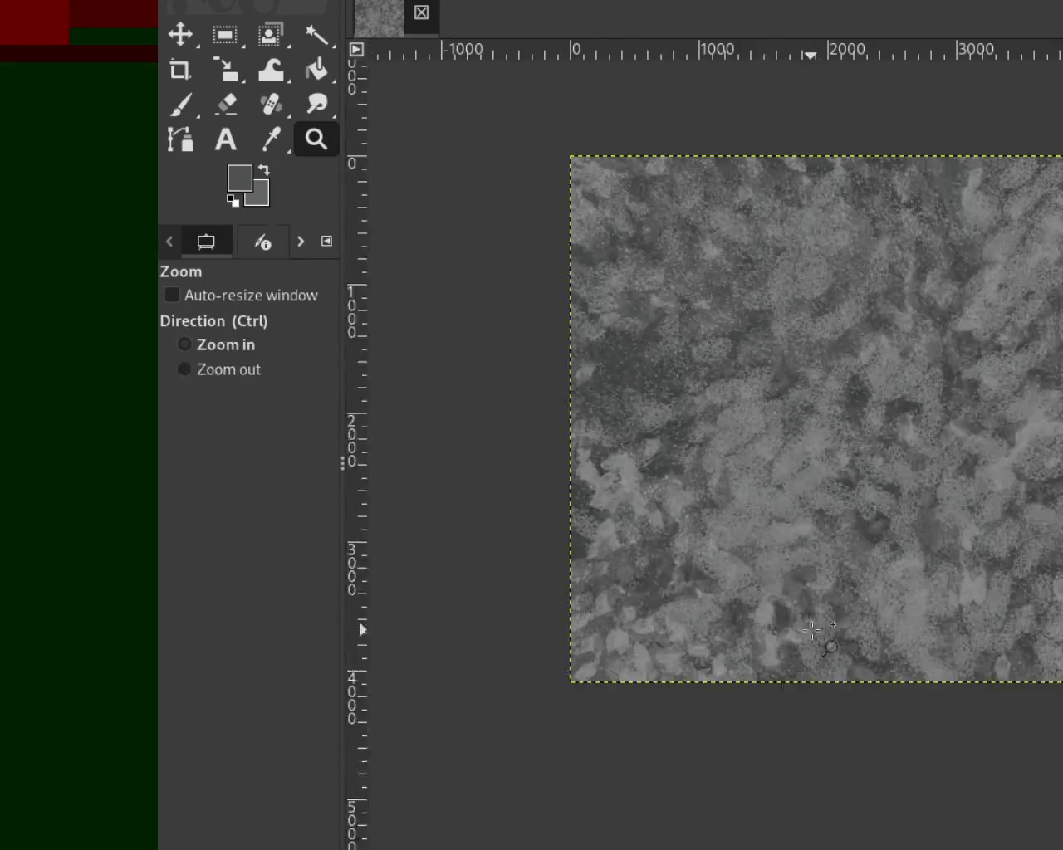
{"action": "scroll", "coordinate": [812, 631], "scroll_direction": "up", "scroll_amount": 1}
{"action": "scroll", "coordinate": [812, 631], "scroll_direction": "down", "scroll_amount": 1}
{"action": "scroll", "coordinate": [812, 631], "scroll_direction": "up", "scroll_amount": 1}
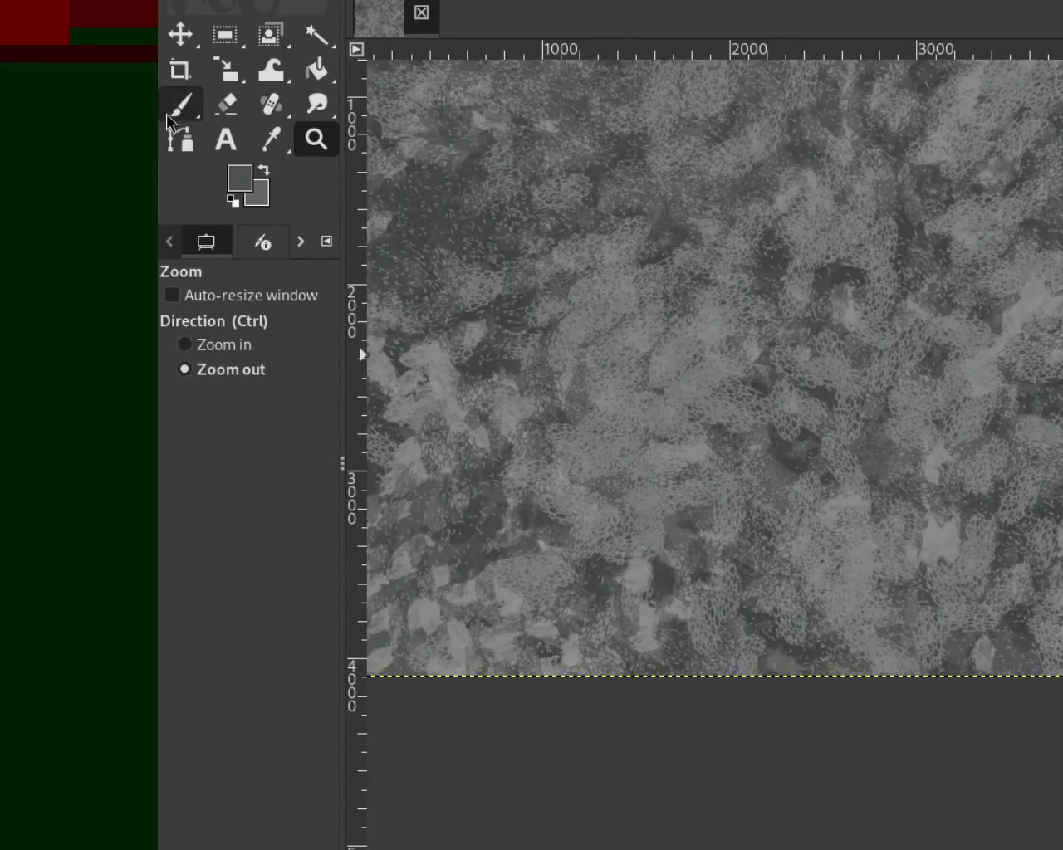
{"action": "left_click", "coordinate": [168, 113]}
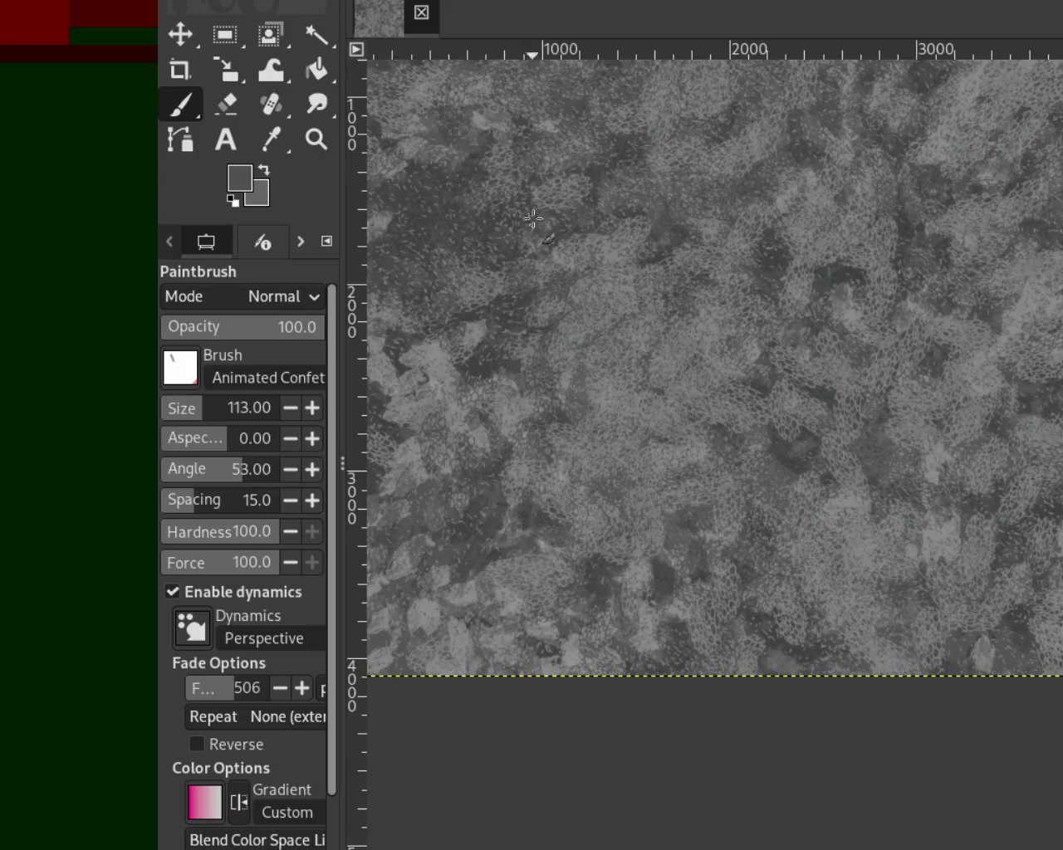
Zoom in briefly, then bring the whole canvas back into view for painting.
{"action": "key", "text": "z"}
{"action": "left_click", "coordinate": [842, 208]}
{"action": "left_click", "coordinate": [1035, 150], "text": "ctrl"}
{"action": "left_click", "coordinate": [1036, 149]}
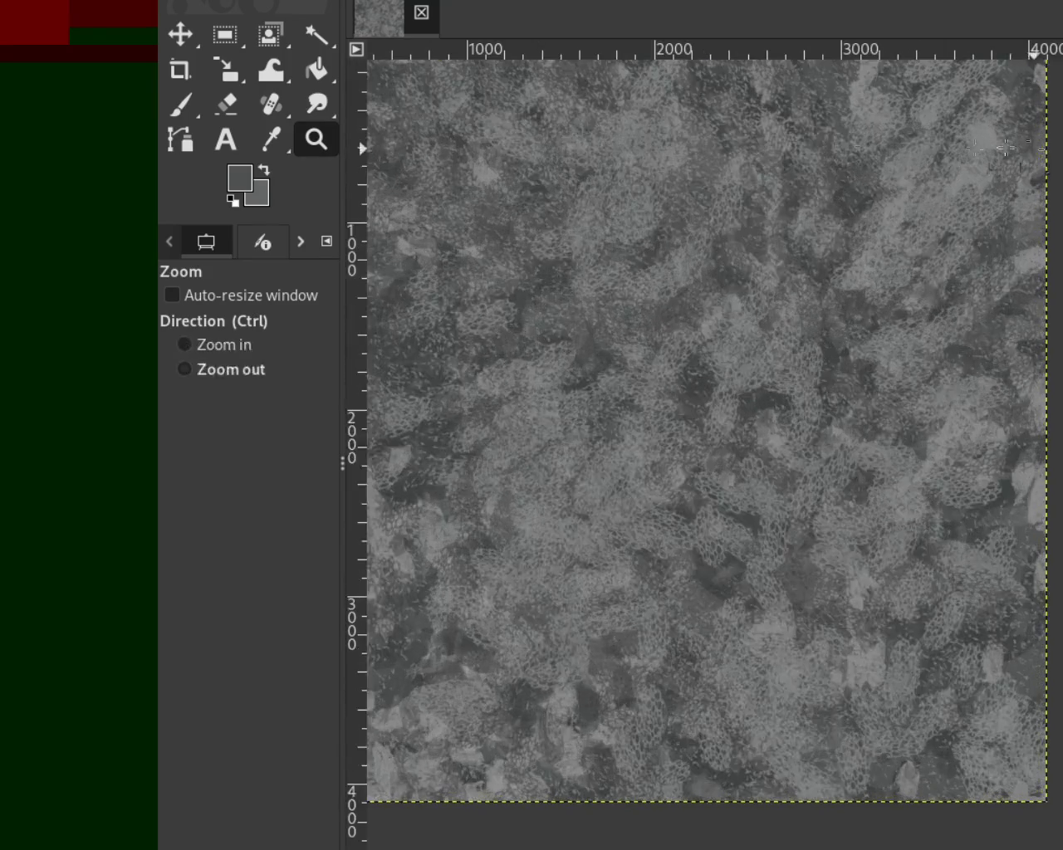
{"action": "key", "text": "p"}
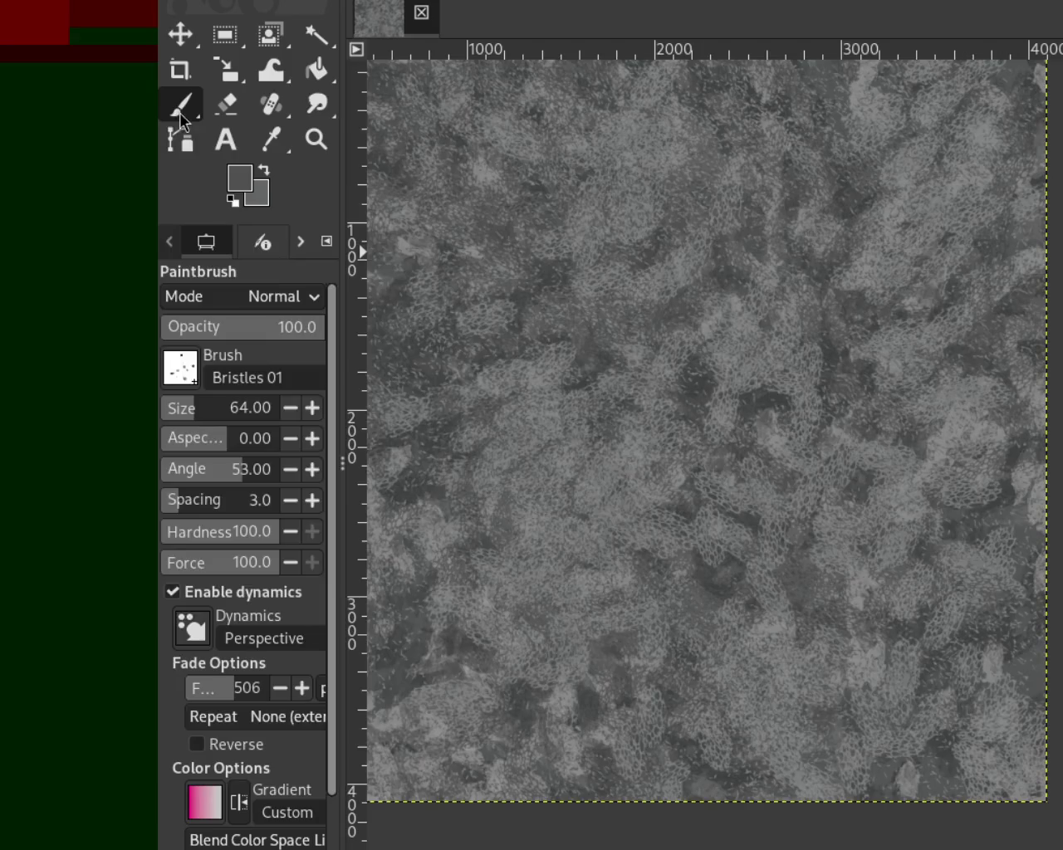
Enlarge the Bristles 01 brush to 318 and paint dark bristle texture along a winding path and the top band.
{"action": "mouse_move", "coordinate": [185, 412]}
{"action": "left_mouse_down"}
{"action": "mouse_move", "coordinate": [206, 407]}
{"action": "mouse_move", "coordinate": [222, 425]}
{"action": "left_mouse_up"}
{"action": "mouse_move", "coordinate": [992, 627]}
{"action": "left_mouse_down"}
{"action": "mouse_move", "coordinate": [769, 607]}
{"action": "mouse_move", "coordinate": [581, 801]}
{"action": "mouse_move", "coordinate": [310, 733]}
{"action": "mouse_move", "coordinate": [280, 554]}
{"action": "left_mouse_up"}
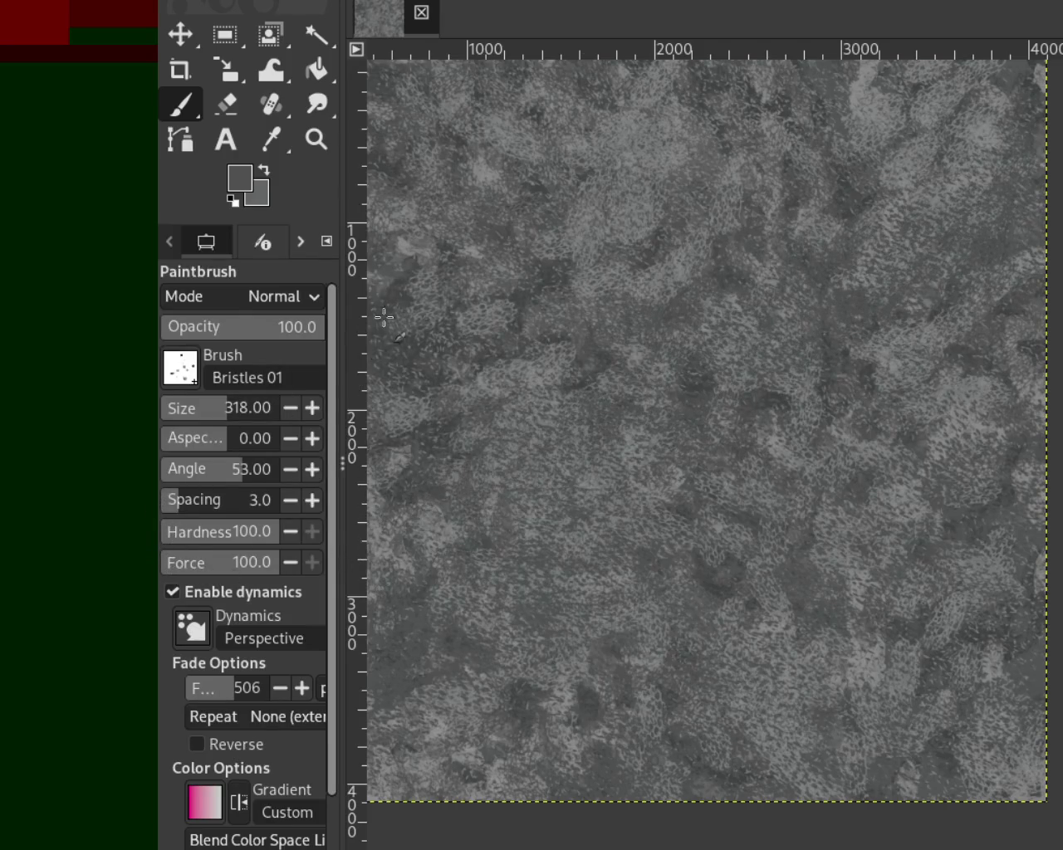
{"action": "left_click_drag", "start_coordinate": [1019, 55], "coordinate": [178, 166]}
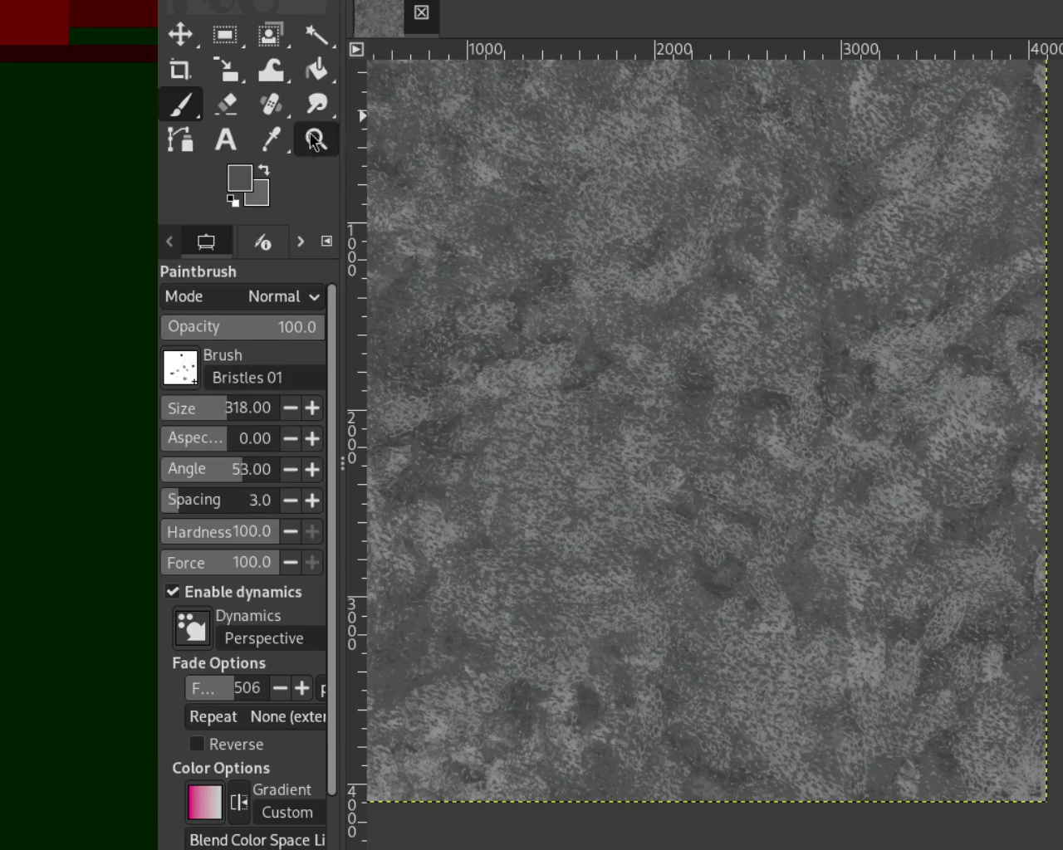
Zoom in on the upper-right texture, then zoom back out to the whole image.
{"action": "left_click", "coordinate": [315, 138]}
{"action": "left_click", "coordinate": [863, 123]}
{"action": "left_click", "coordinate": [818, 145]}
{"action": "key", "text": "ctrl"}
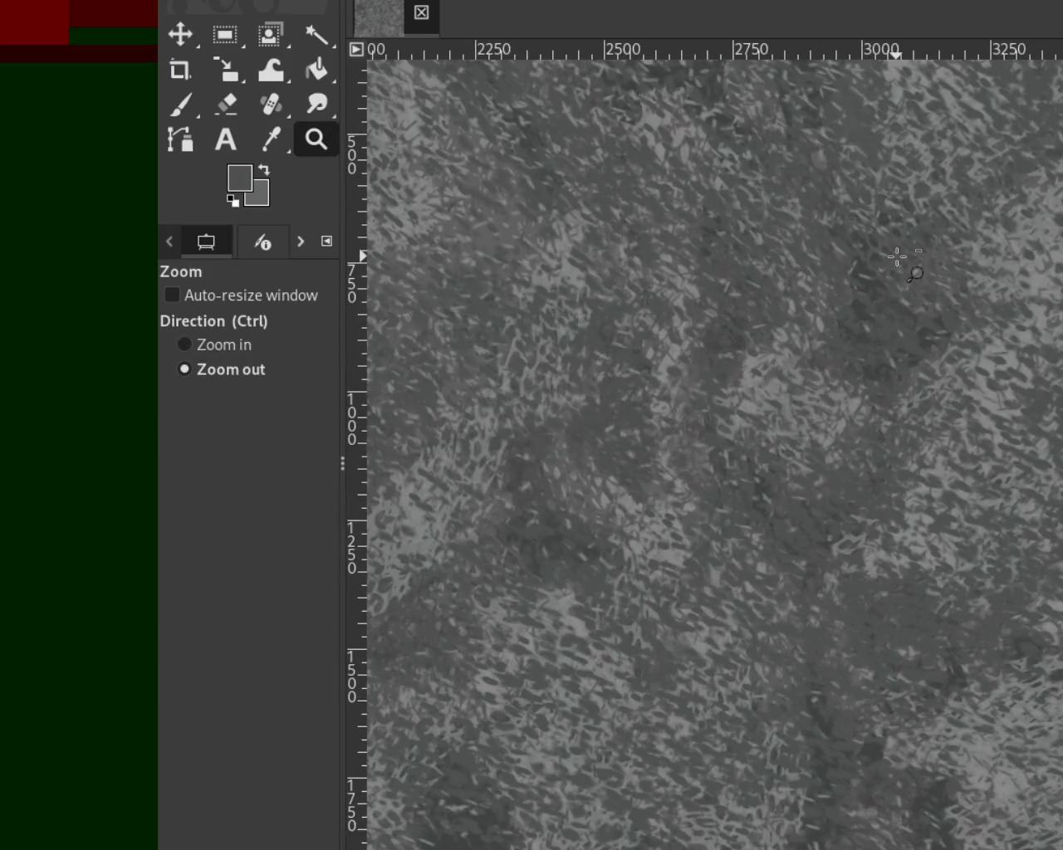
{"action": "left_click", "coordinate": [861, 290]}
{"action": "left_click", "coordinate": [875, 299], "text": "ctrl"}
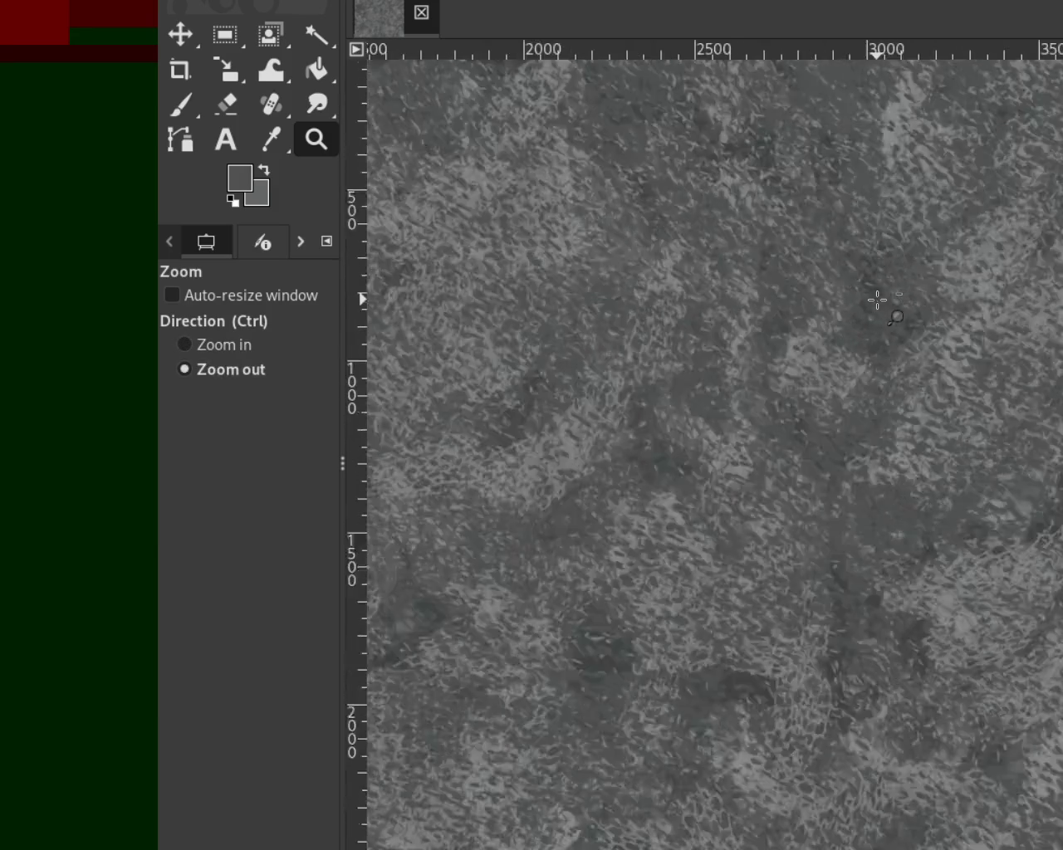
{"action": "left_click", "coordinate": [875, 298], "text": "ctrl"}
{"action": "left_click", "coordinate": [670, 382]}
Enlarge the canvas view, then set the brush opacity to 75.
{"action": "left_click", "coordinate": [769, 448]}
{"action": "left_click", "coordinate": [771, 443], "text": "ctrl"}
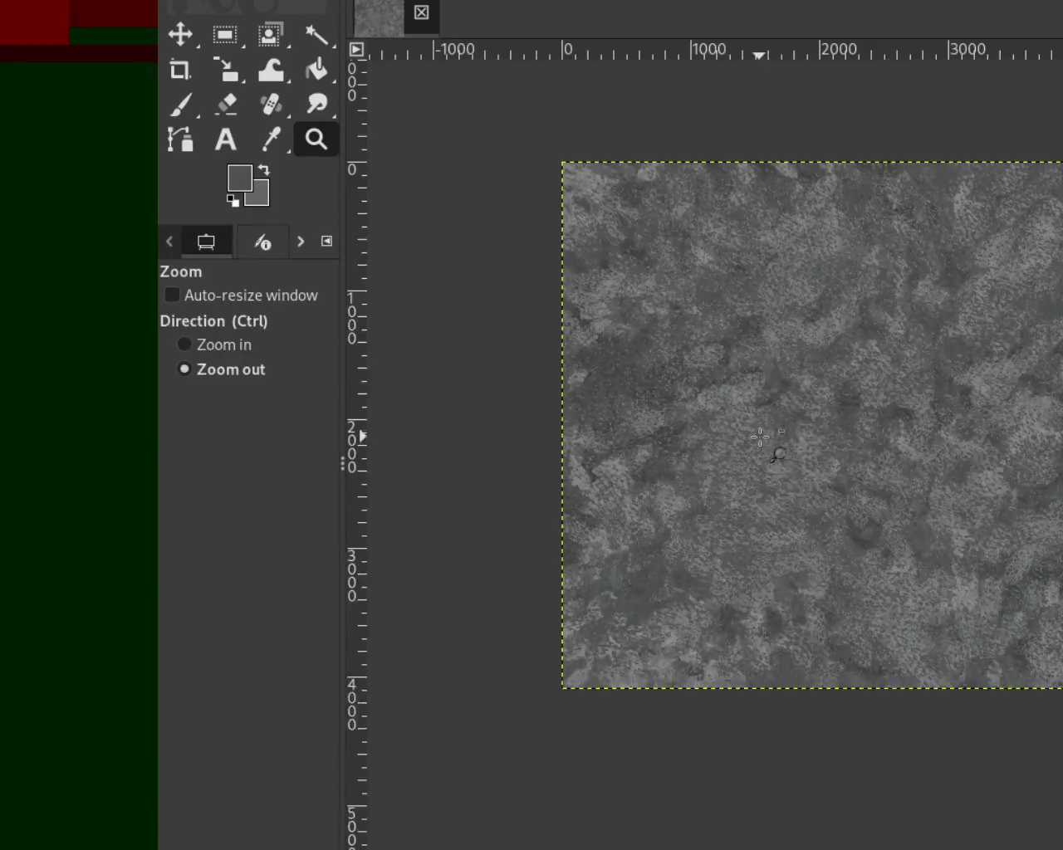
{"action": "left_click", "coordinate": [882, 400]}
{"action": "key", "text": "ctrl"}
{"action": "left_click", "coordinate": [867, 372], "text": "ctrl"}
{"action": "left_click", "coordinate": [947, 311]}
{"action": "key", "text": "ctrl"}
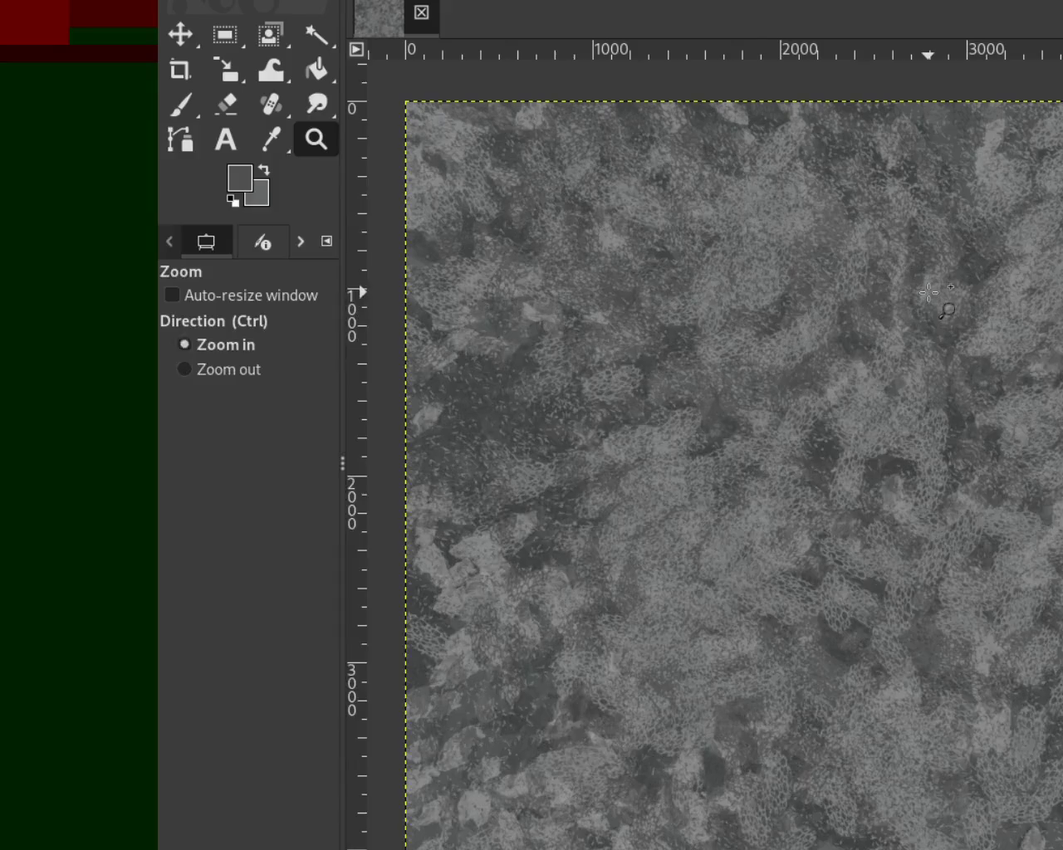
{"action": "left_click", "coordinate": [173, 103]}
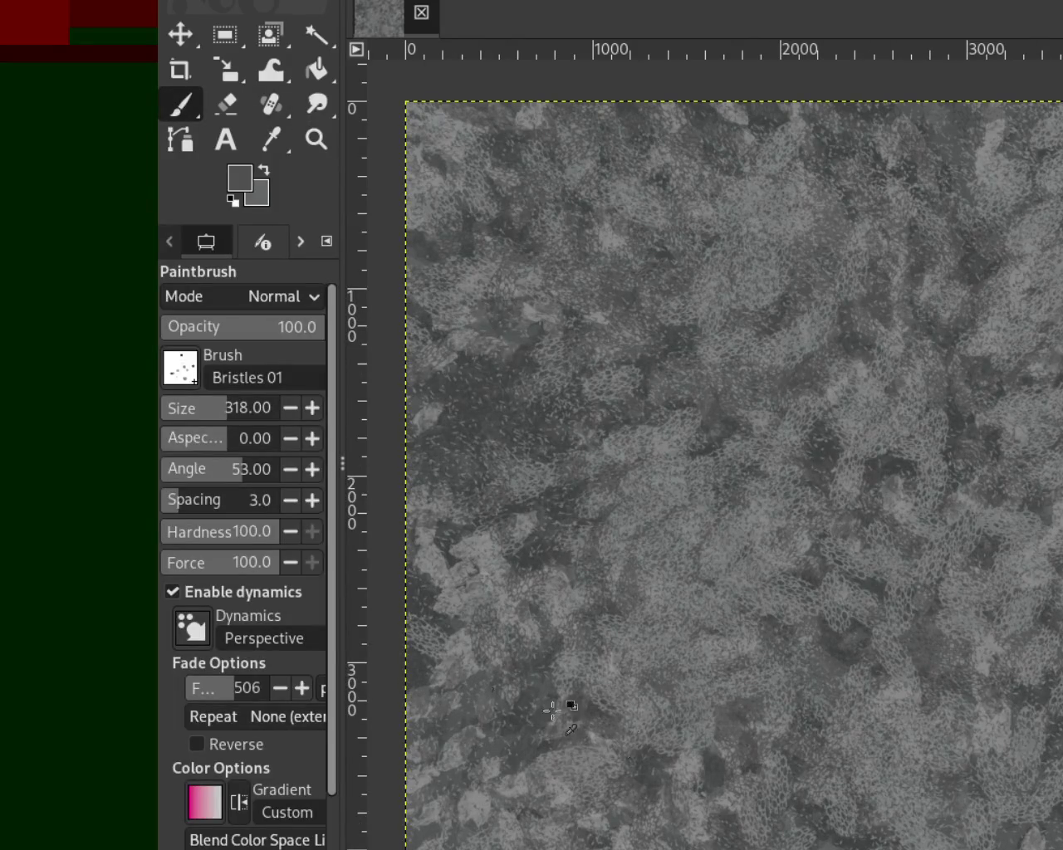
{"action": "mouse_move", "coordinate": [254, 327]}
{"action": "left_mouse_down"}
{"action": "mouse_move", "coordinate": [269, 367]}
{"action": "mouse_move", "coordinate": [282, 368]}
{"action": "left_mouse_up"}
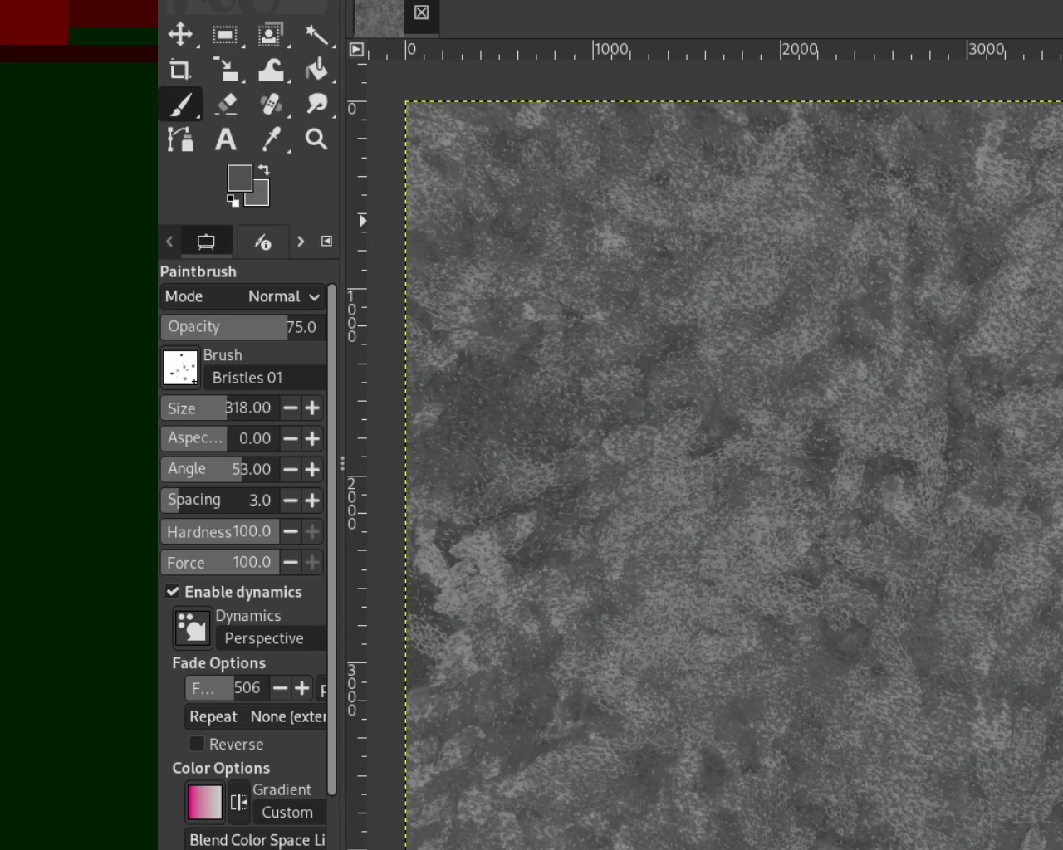
Switch to Texture Hose 03 at size 588 and paint dabs across the lower-middle canvas.
{"action": "key", "text": "period"}
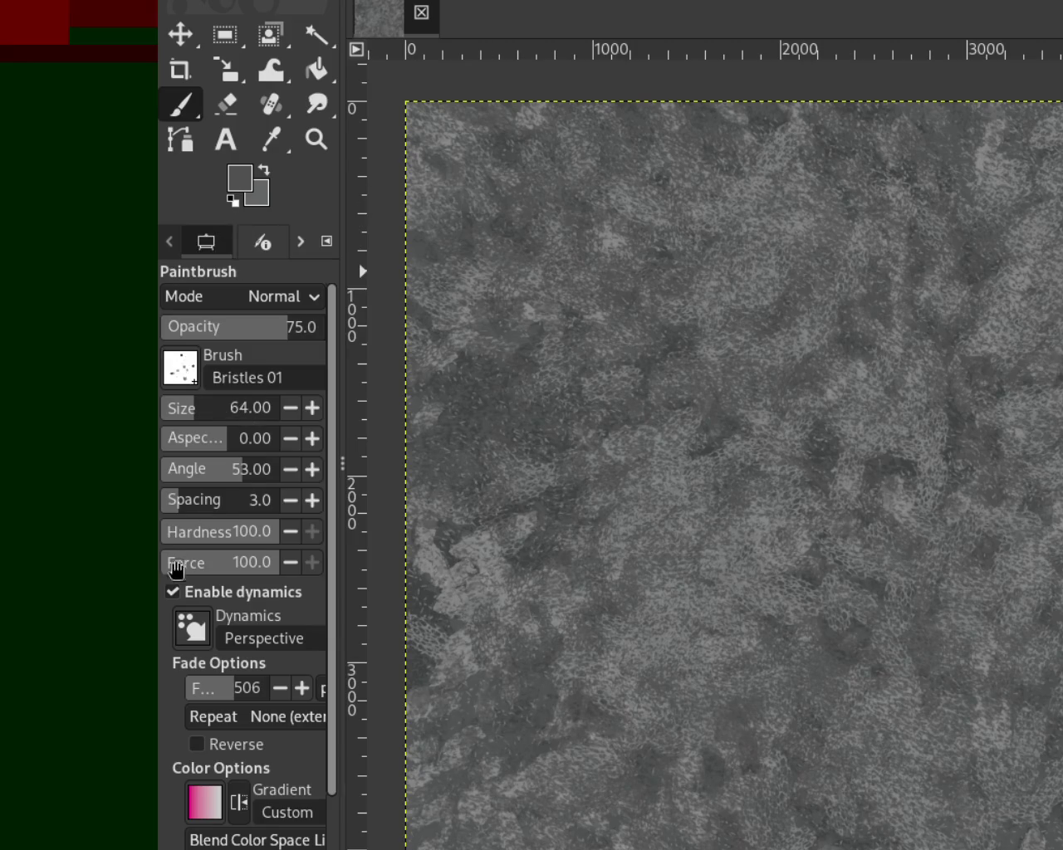
{"action": "left_click_drag", "start_coordinate": [202, 416], "coordinate": [228, 415]}
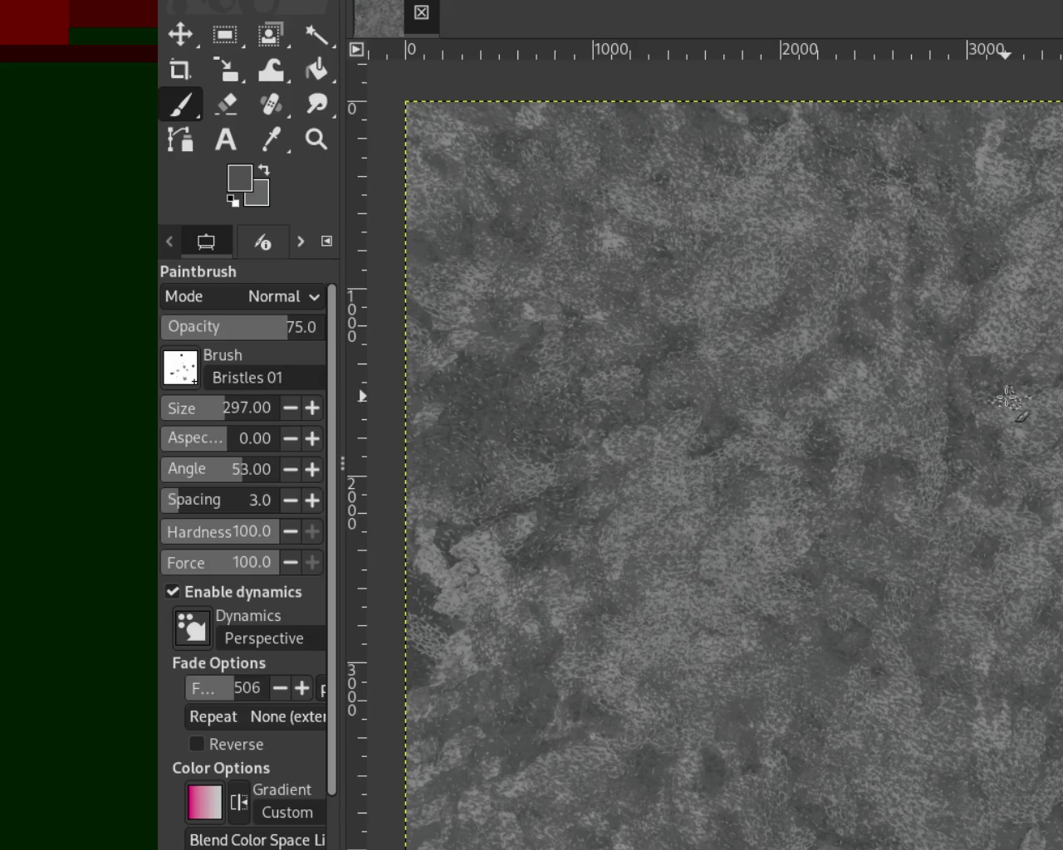
{"action": "key", "text": "period"}
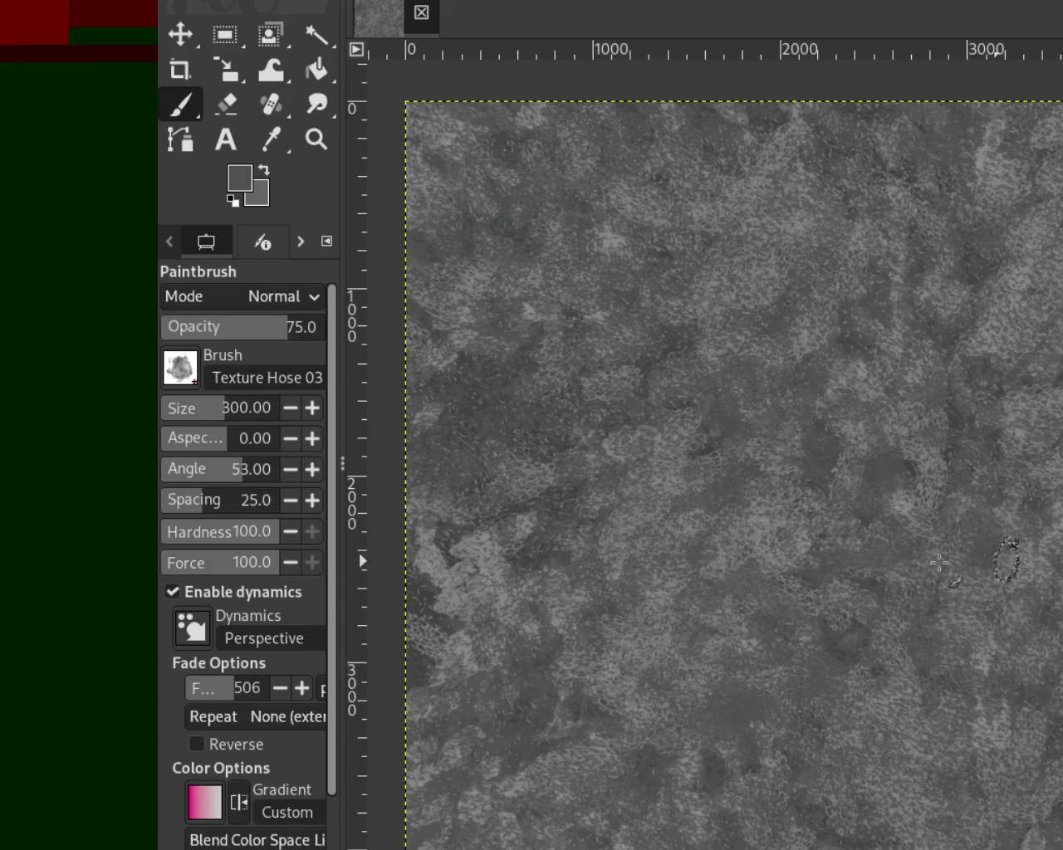
{"action": "left_click_drag", "start_coordinate": [208, 419], "coordinate": [232, 409]}
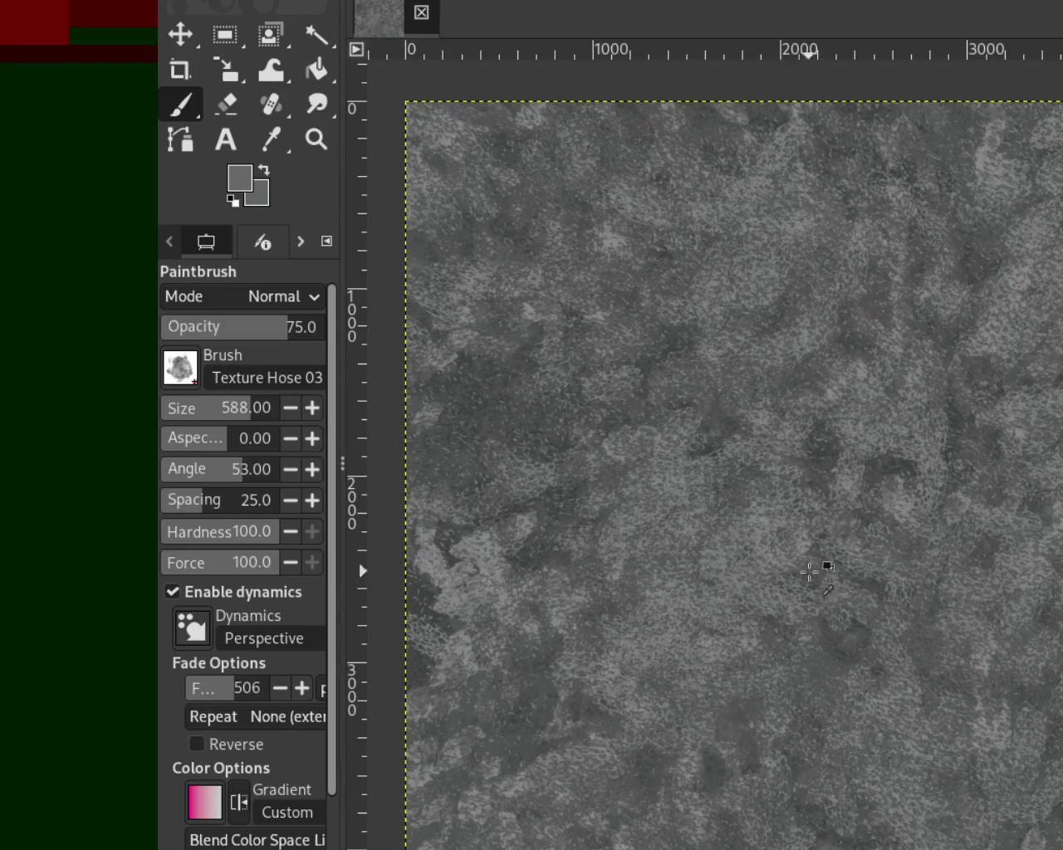
{"action": "mouse_move", "coordinate": [878, 581]}
{"action": "left_mouse_down"}
{"action": "mouse_move", "coordinate": [706, 549]}
{"action": "mouse_move", "coordinate": [735, 637]}
{"action": "mouse_move", "coordinate": [772, 426]}
{"action": "mouse_move", "coordinate": [783, 533]}
{"action": "mouse_move", "coordinate": [897, 356]}
{"action": "mouse_move", "coordinate": [895, 598]}
{"action": "mouse_move", "coordinate": [462, 747]}
{"action": "mouse_move", "coordinate": [946, 797]}
{"action": "left_mouse_up"}
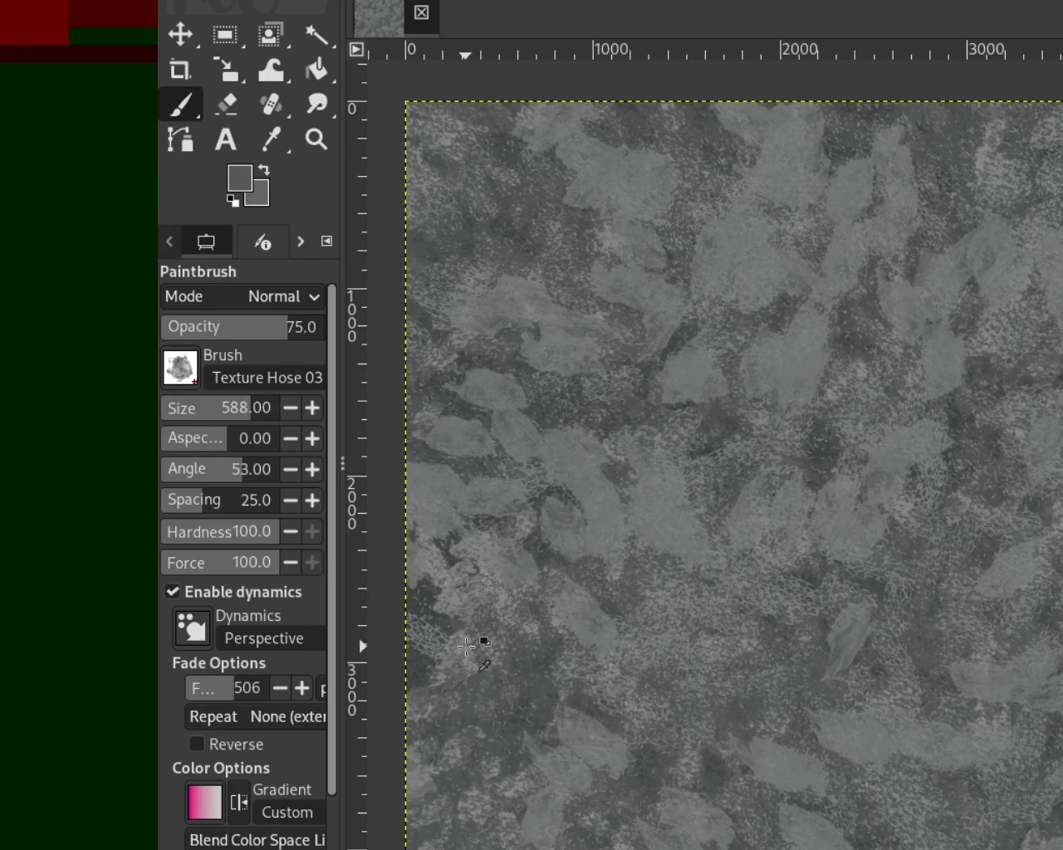
Paint light grey leafy dabs across the upper-middle and the rest of the canvas.
{"action": "left_click", "coordinate": [465, 646], "text": "ctrl"}
{"action": "mouse_move", "coordinate": [610, 274]}
{"action": "left_mouse_down"}
{"action": "mouse_move", "coordinate": [652, 260]}
{"action": "mouse_move", "coordinate": [695, 569]}
{"action": "mouse_move", "coordinate": [912, 845]}
{"action": "left_mouse_up"}
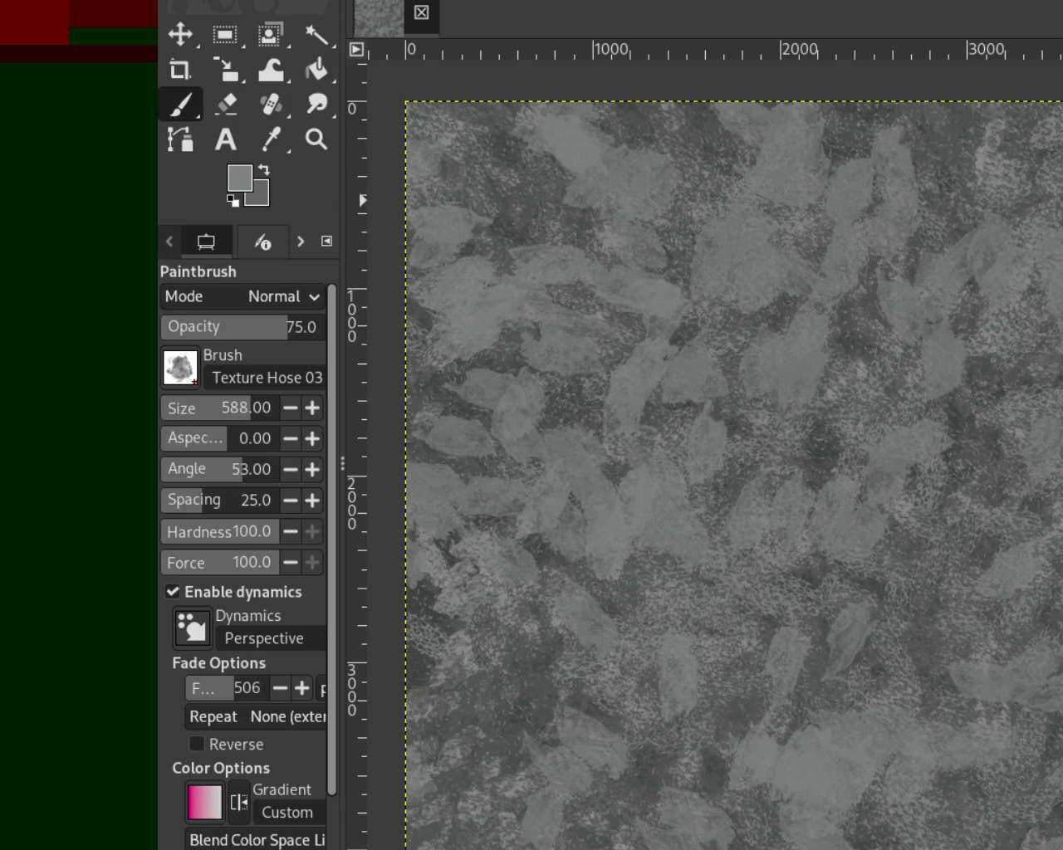
{"action": "mouse_move", "coordinate": [913, 782]}
{"action": "left_mouse_down"}
{"action": "mouse_move", "coordinate": [945, 236]}
{"action": "mouse_move", "coordinate": [719, 822]}
{"action": "mouse_move", "coordinate": [671, 192]}
{"action": "mouse_move", "coordinate": [878, 154]}
{"action": "mouse_move", "coordinate": [462, 427]}
{"action": "mouse_move", "coordinate": [947, 216]}
{"action": "mouse_move", "coordinate": [787, 386]}
{"action": "mouse_move", "coordinate": [469, 448]}
{"action": "mouse_move", "coordinate": [605, 427]}
{"action": "mouse_move", "coordinate": [835, 95]}
{"action": "mouse_move", "coordinate": [816, 425]}
{"action": "left_mouse_up"}
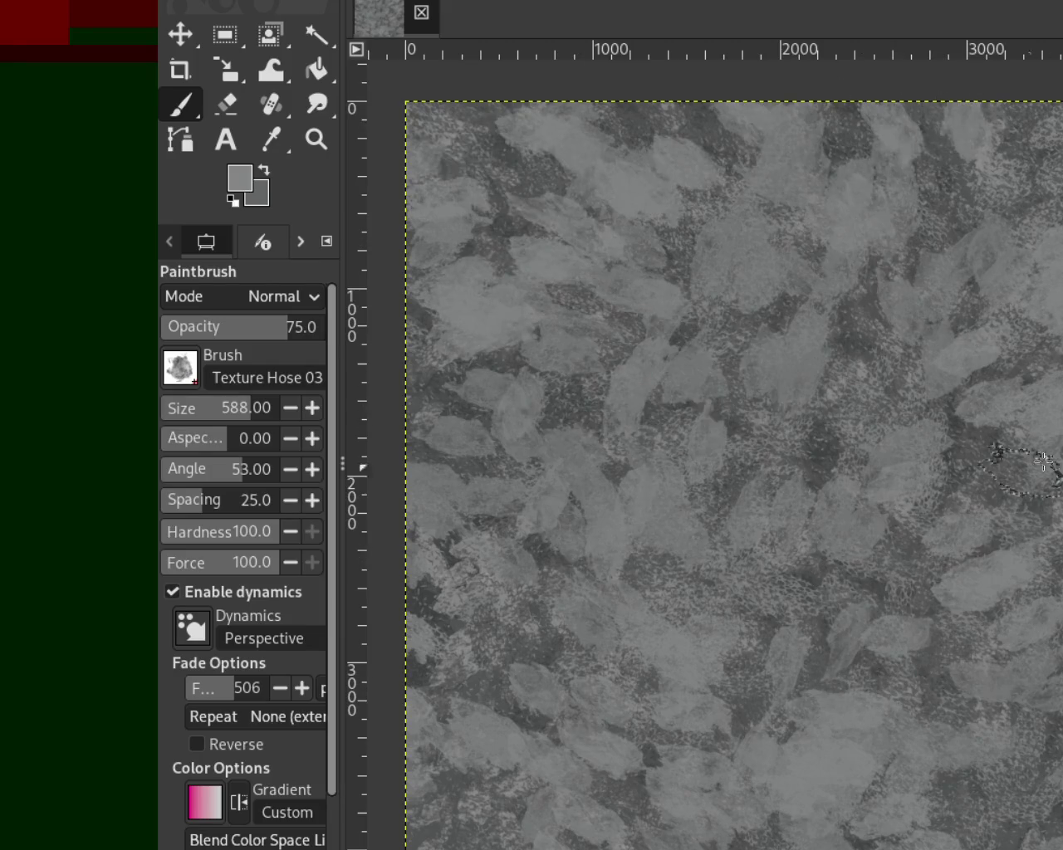
{"action": "scroll", "coordinate": [181, 367], "scroll_direction": "up", "scroll_amount": 5}
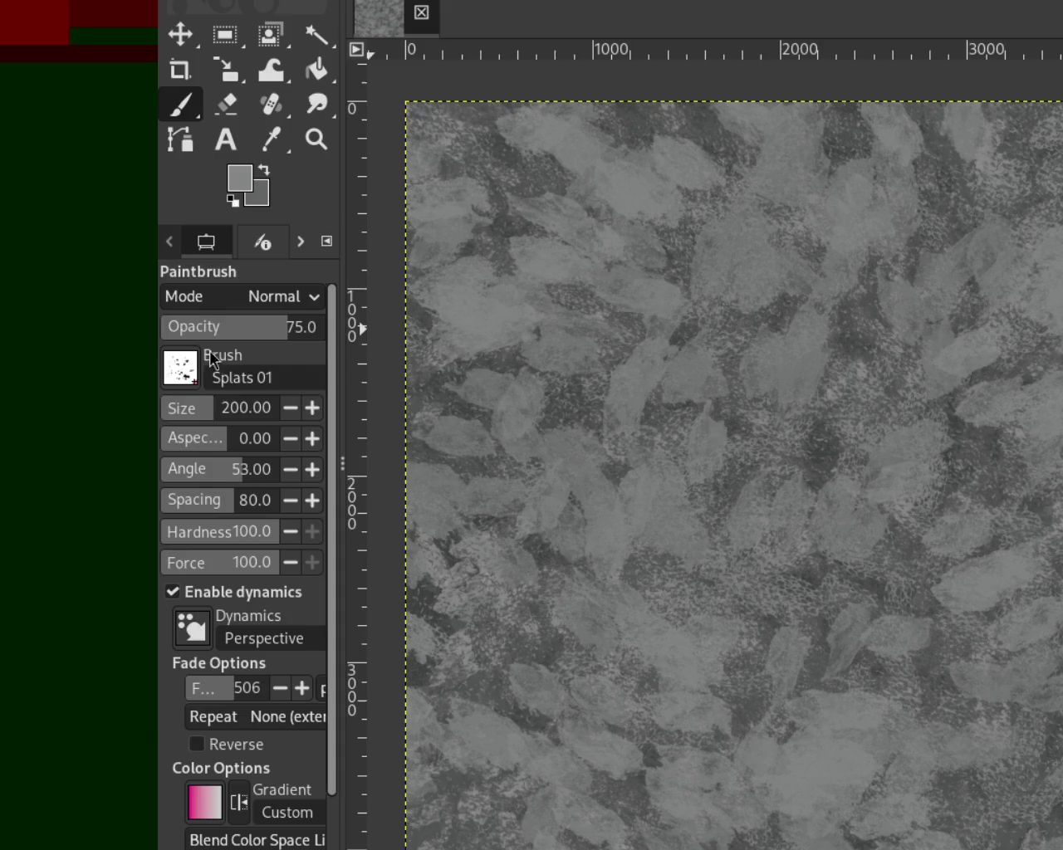
Enlarge Splats 01, try and undo light splat marks, and adjust the opacity to 68.
{"action": "mouse_move", "coordinate": [210, 413]}
{"action": "left_mouse_down"}
{"action": "mouse_move", "coordinate": [233, 419]}
{"action": "mouse_move", "coordinate": [253, 407]}
{"action": "left_mouse_up"}
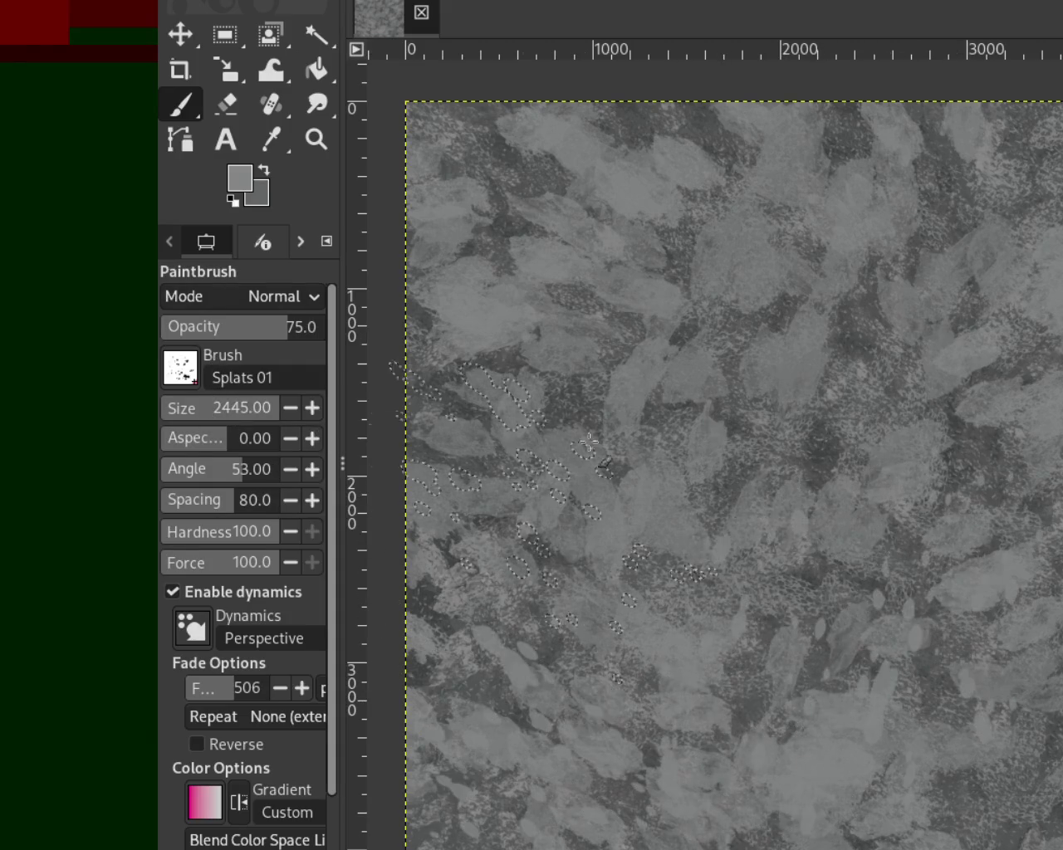
{"action": "left_click", "coordinate": [812, 328]}
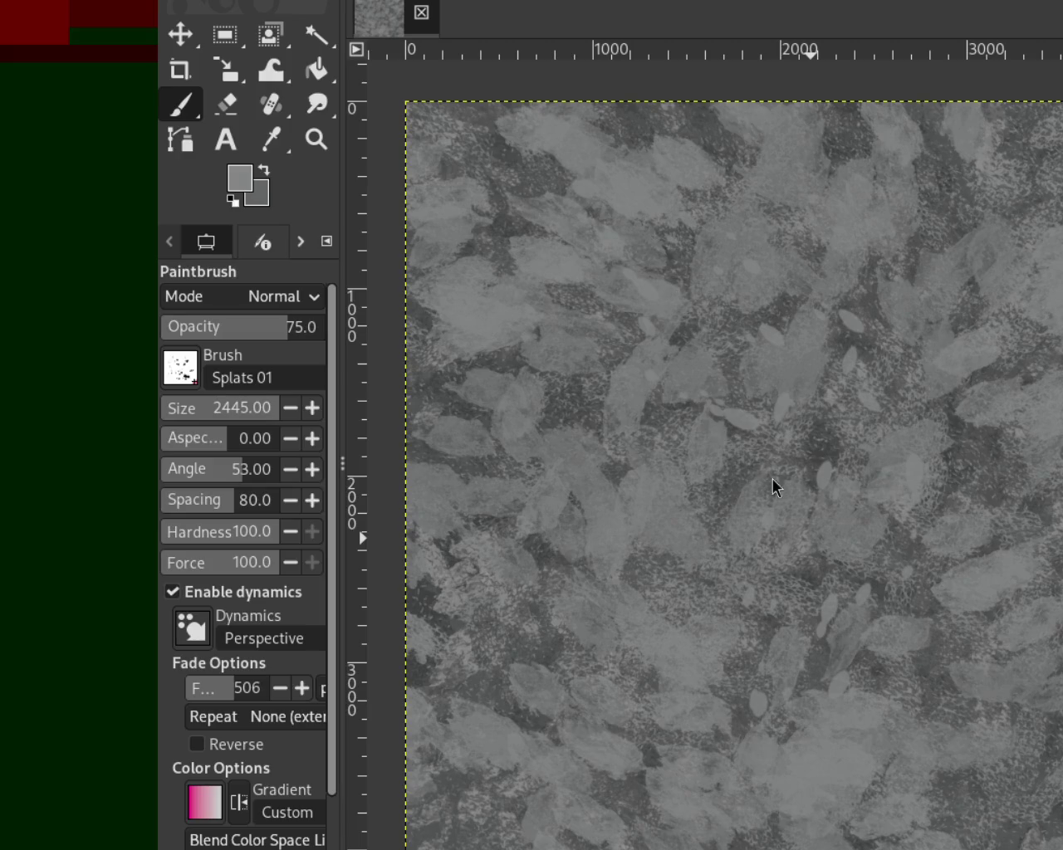
{"action": "key", "text": "ctrl+z"}
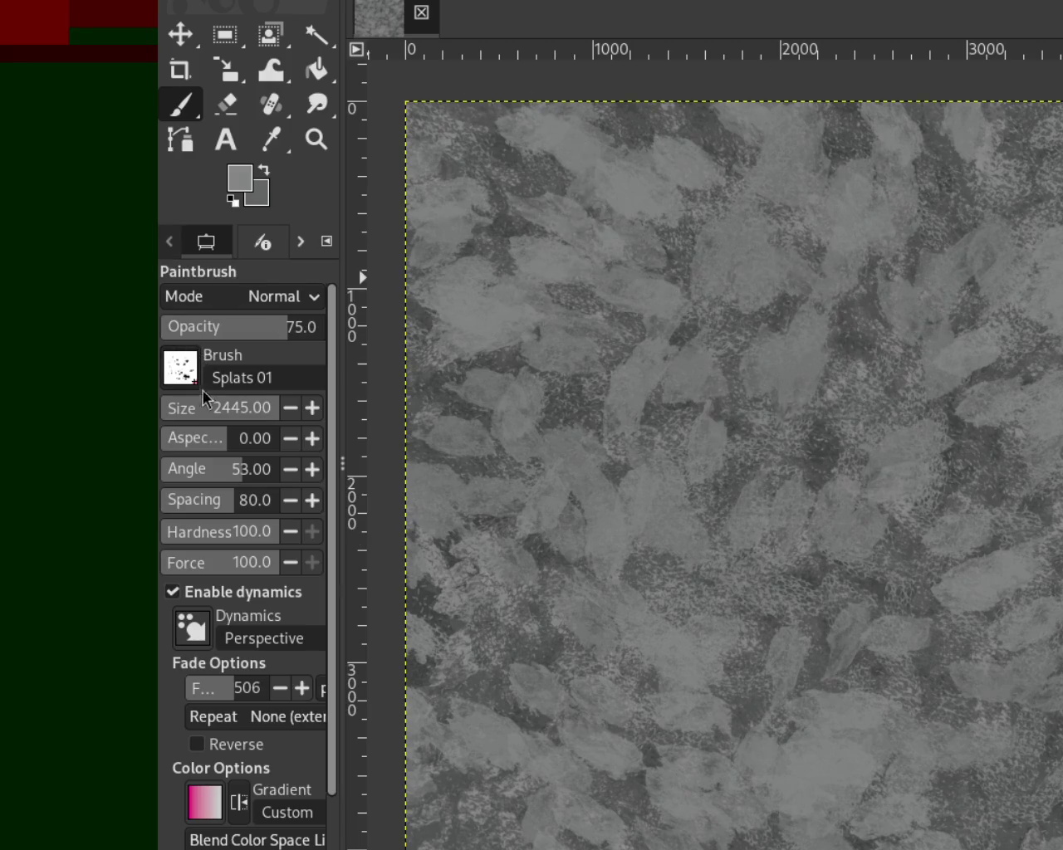
{"action": "left_click_drag", "start_coordinate": [286, 347], "coordinate": [239, 332]}
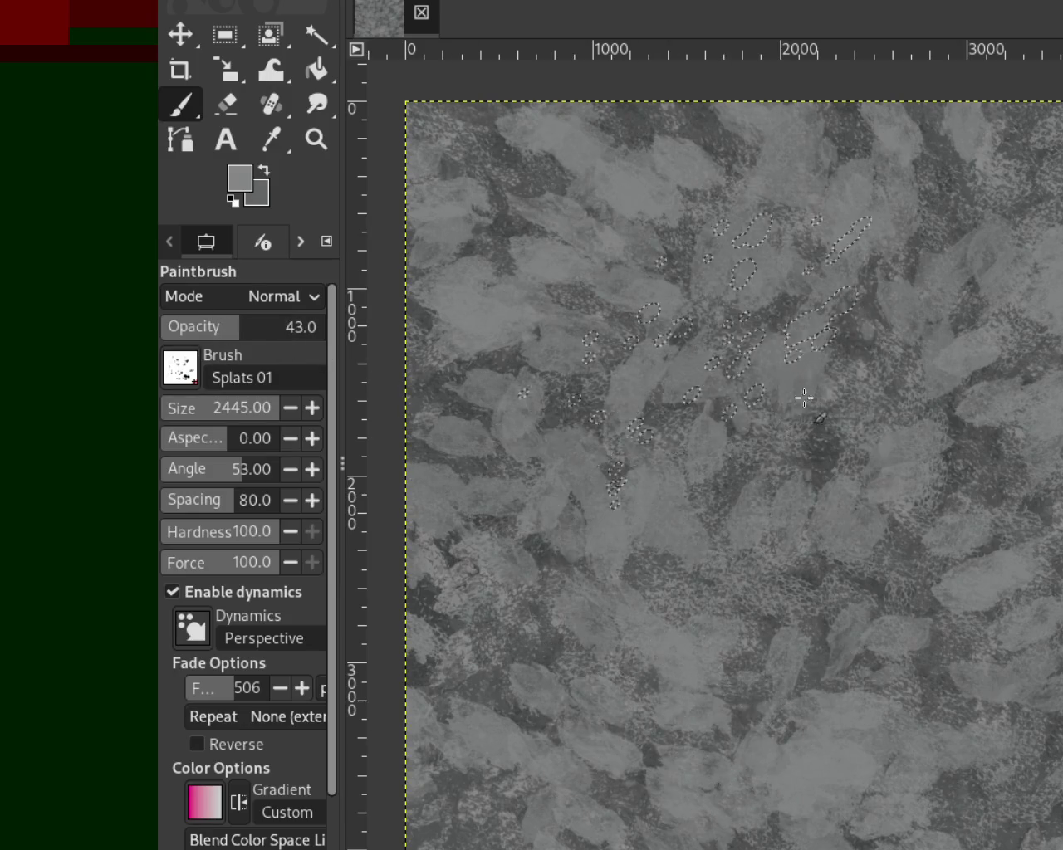
{"action": "mouse_move", "coordinate": [234, 326]}
{"action": "left_mouse_down"}
{"action": "mouse_move", "coordinate": [209, 327]}
{"action": "mouse_move", "coordinate": [272, 359]}
{"action": "left_mouse_up"}
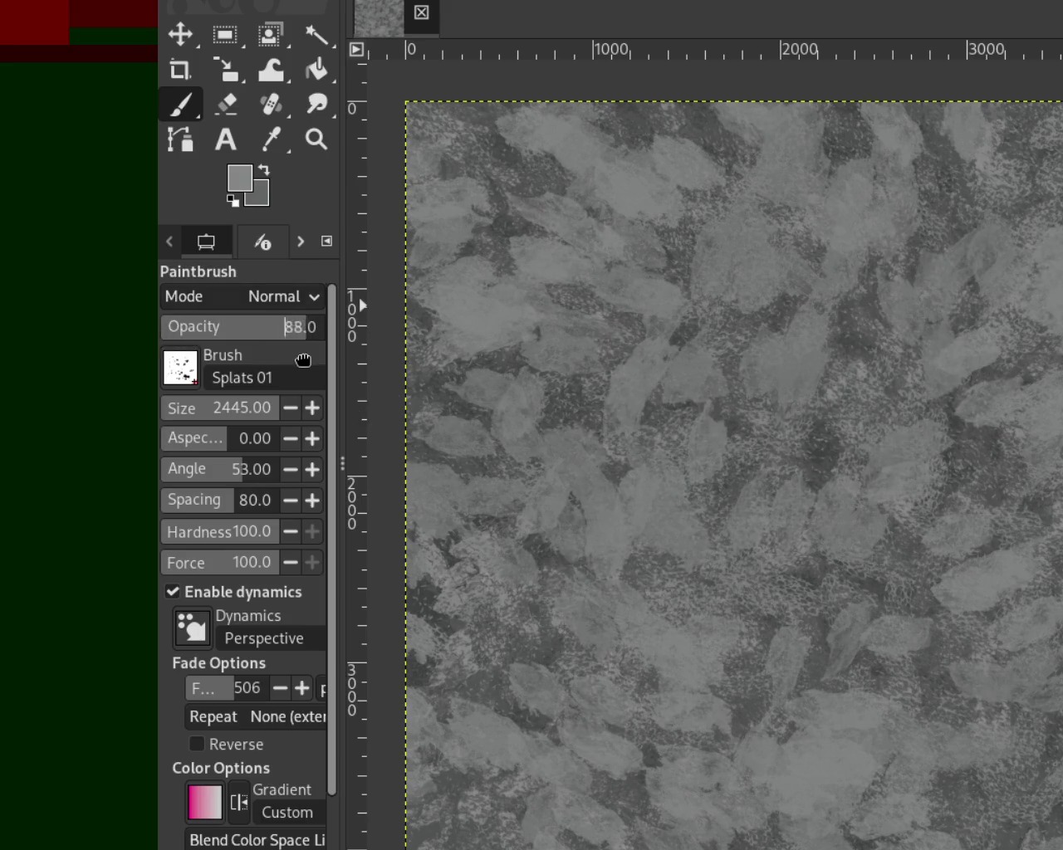
Set Splats 01 to size 672, paint lighter splat speckles, and pick darker and lighter greys from the canvas.
{"action": "left_click", "coordinate": [221, 423]}
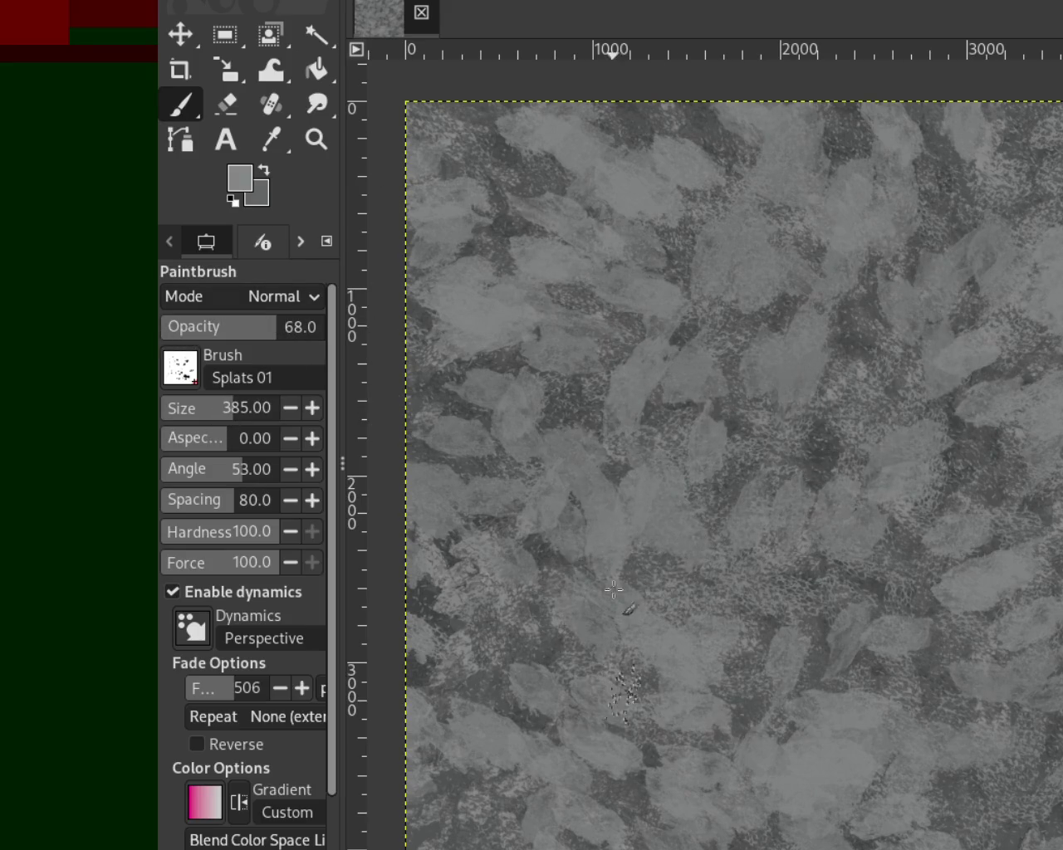
{"action": "left_click_drag", "start_coordinate": [230, 411], "coordinate": [249, 408]}
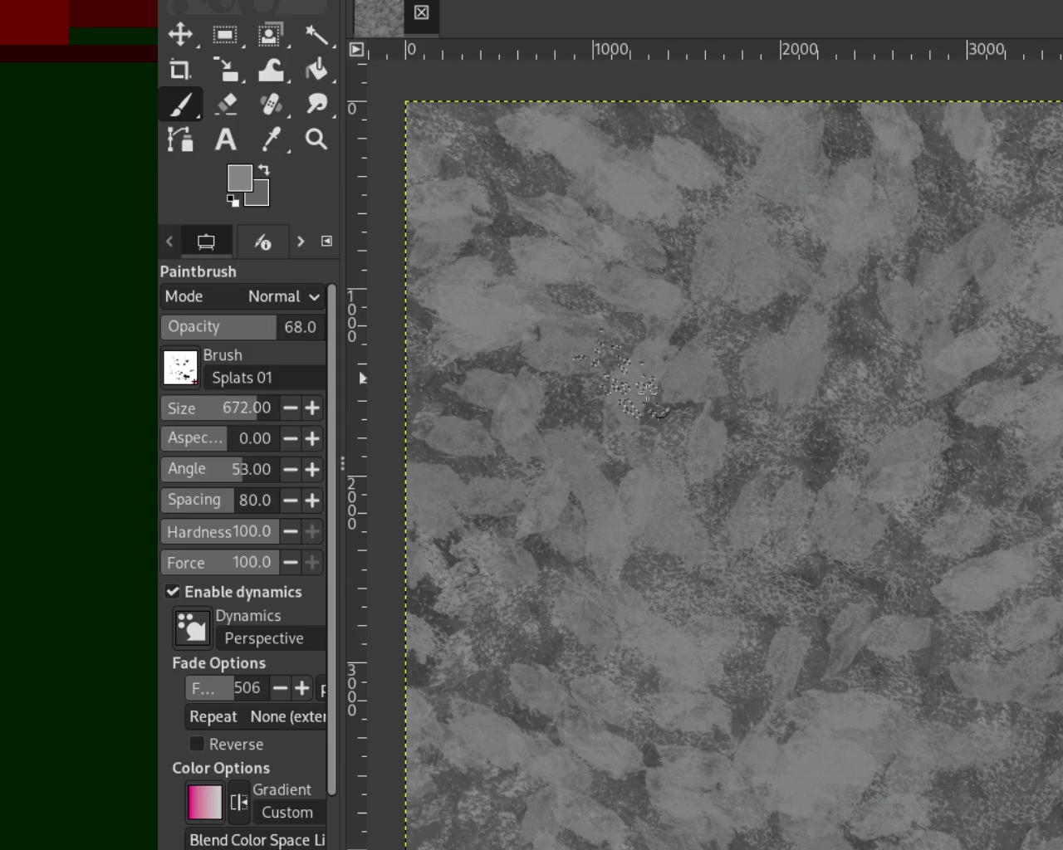
{"action": "left_click_drag", "start_coordinate": [664, 424], "coordinate": [1046, 249]}
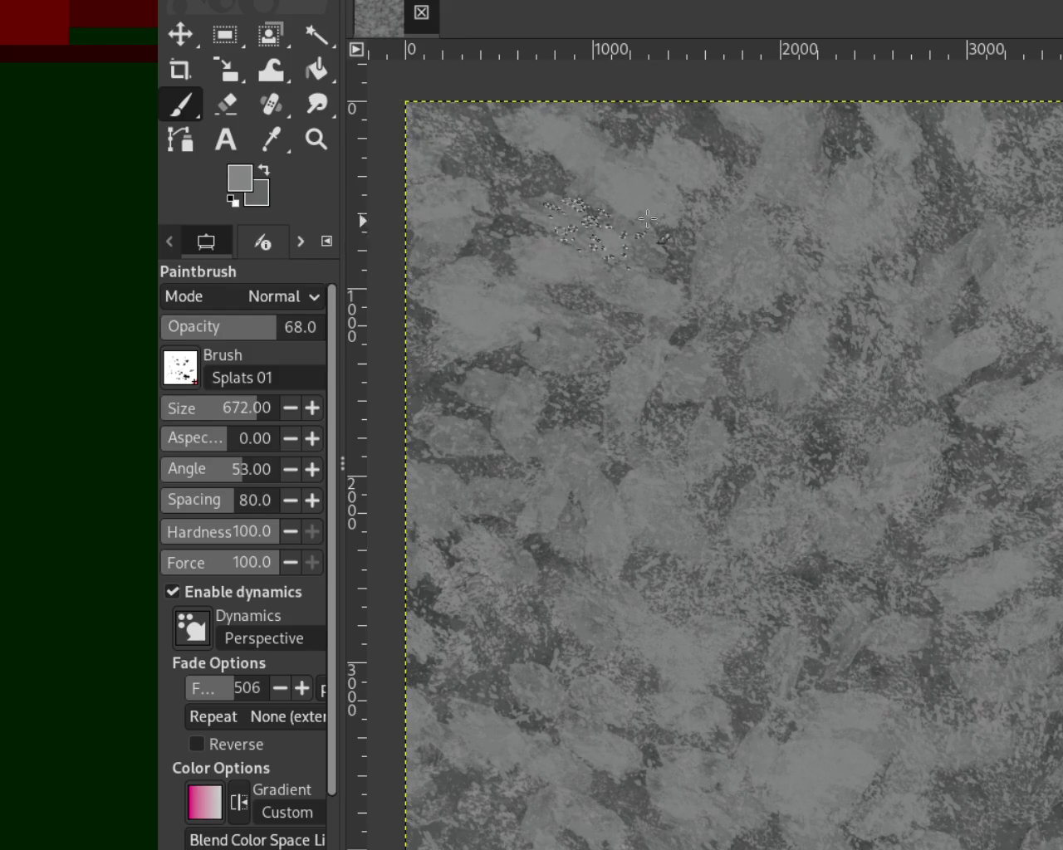
{"action": "left_click", "coordinate": [702, 126], "text": "ctrl"}
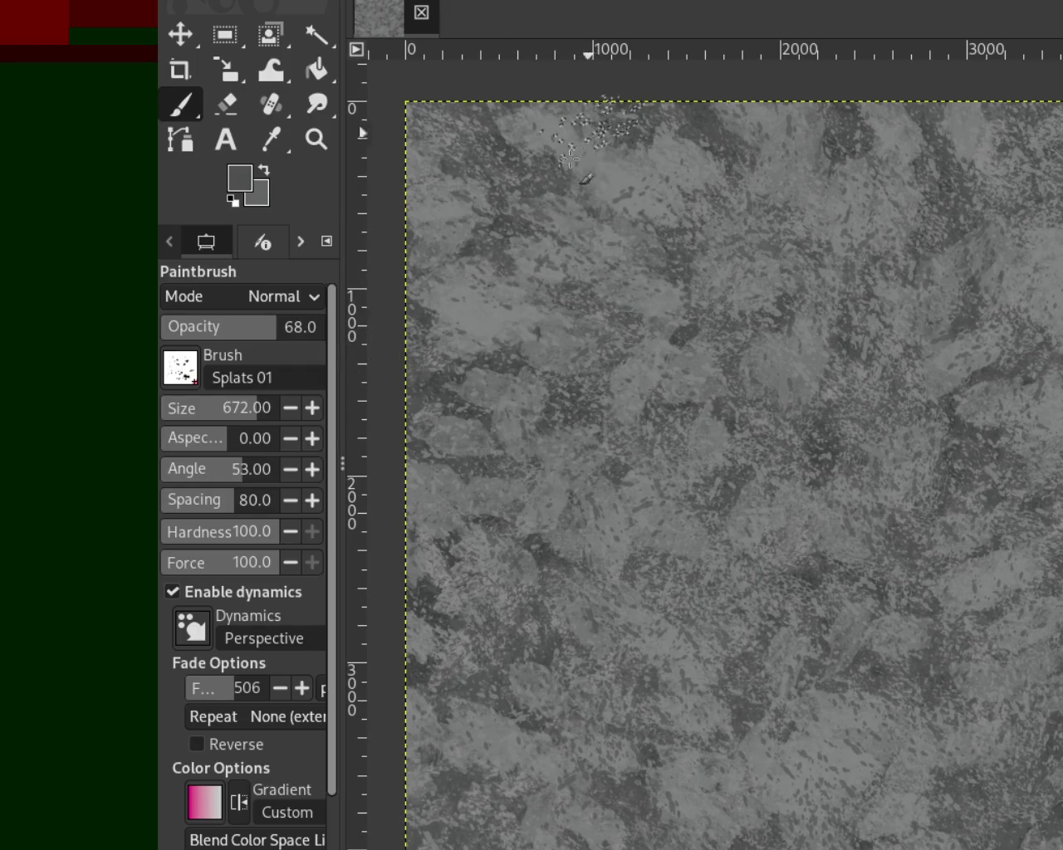
{"action": "left_click", "coordinate": [808, 161], "text": "ctrl"}
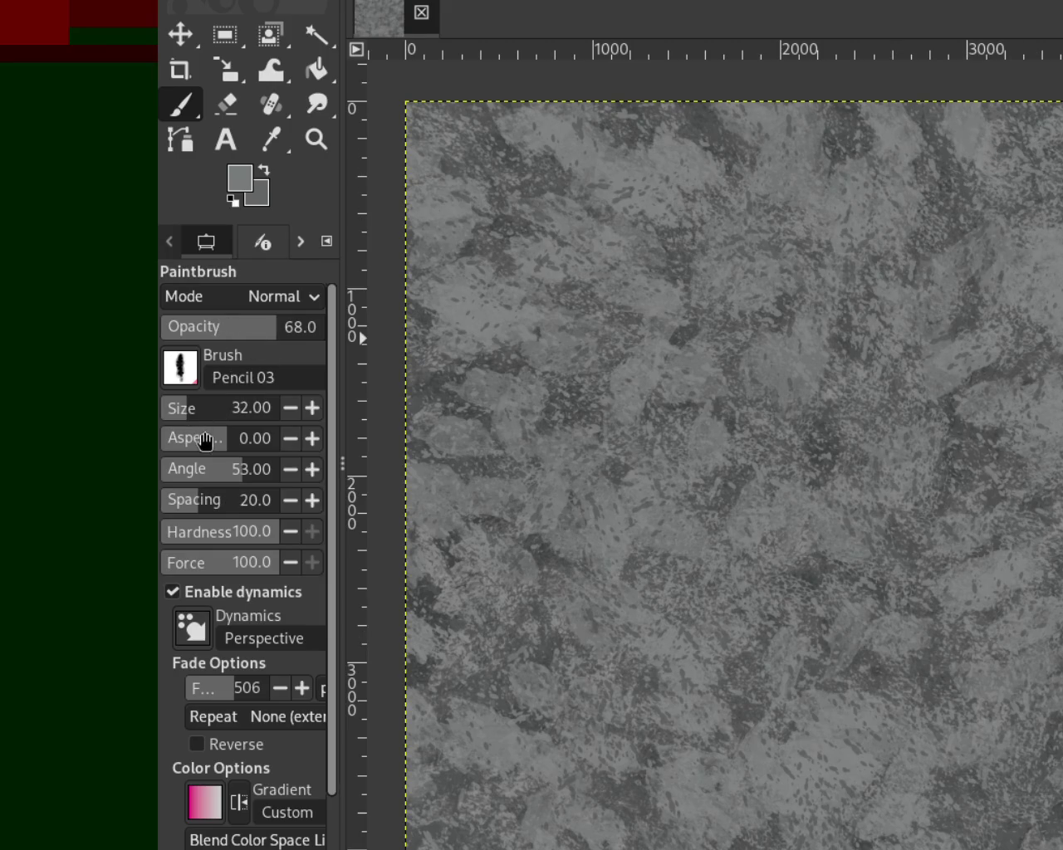
Pick a darker grey, enlarge the brush to 492, and paint dark dabs on the lower canvas.
{"action": "left_click", "coordinate": [212, 408]}
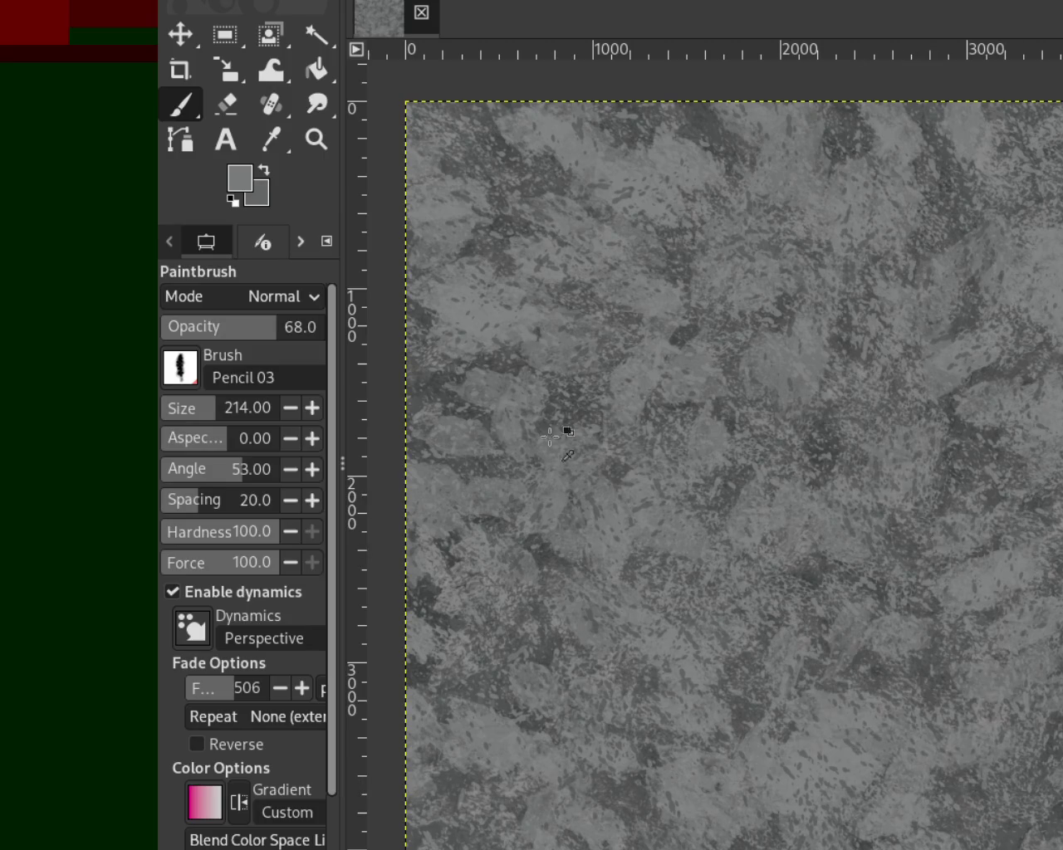
{"action": "left_click", "coordinate": [675, 338], "text": "ctrl"}
{"action": "left_click_drag", "start_coordinate": [215, 407], "coordinate": [243, 408]}
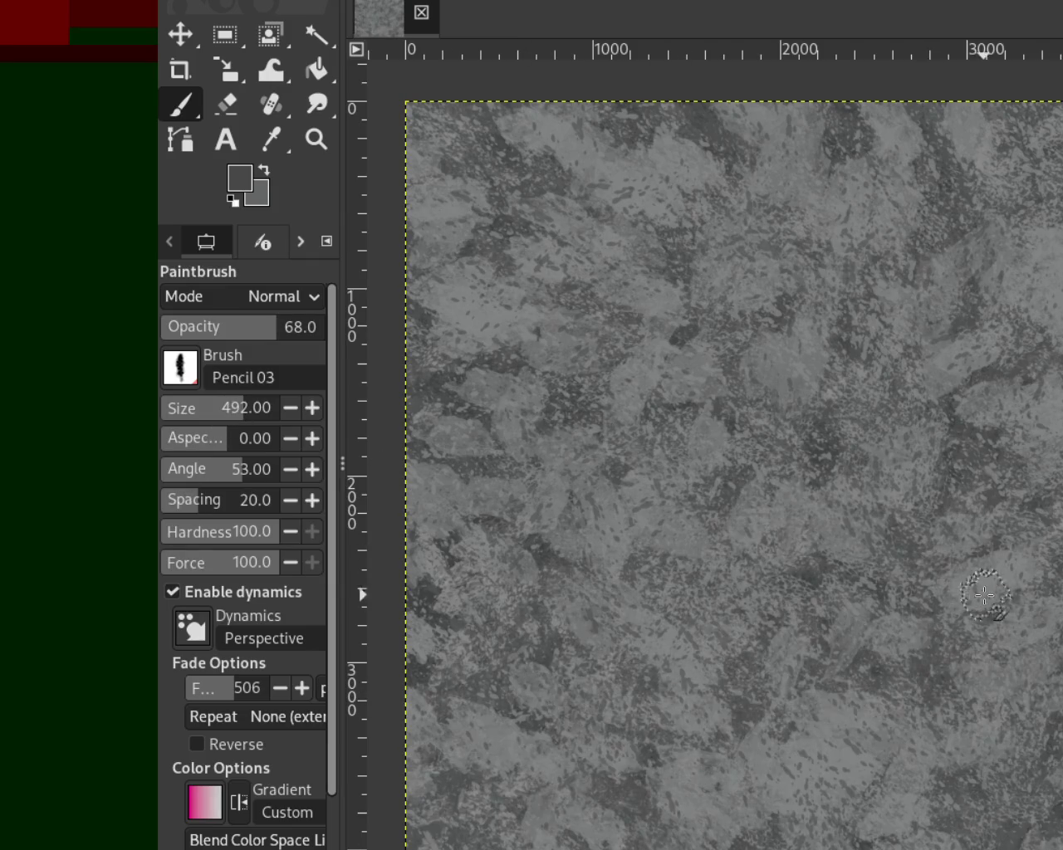
{"action": "left_click_drag", "start_coordinate": [984, 594], "coordinate": [636, 764]}
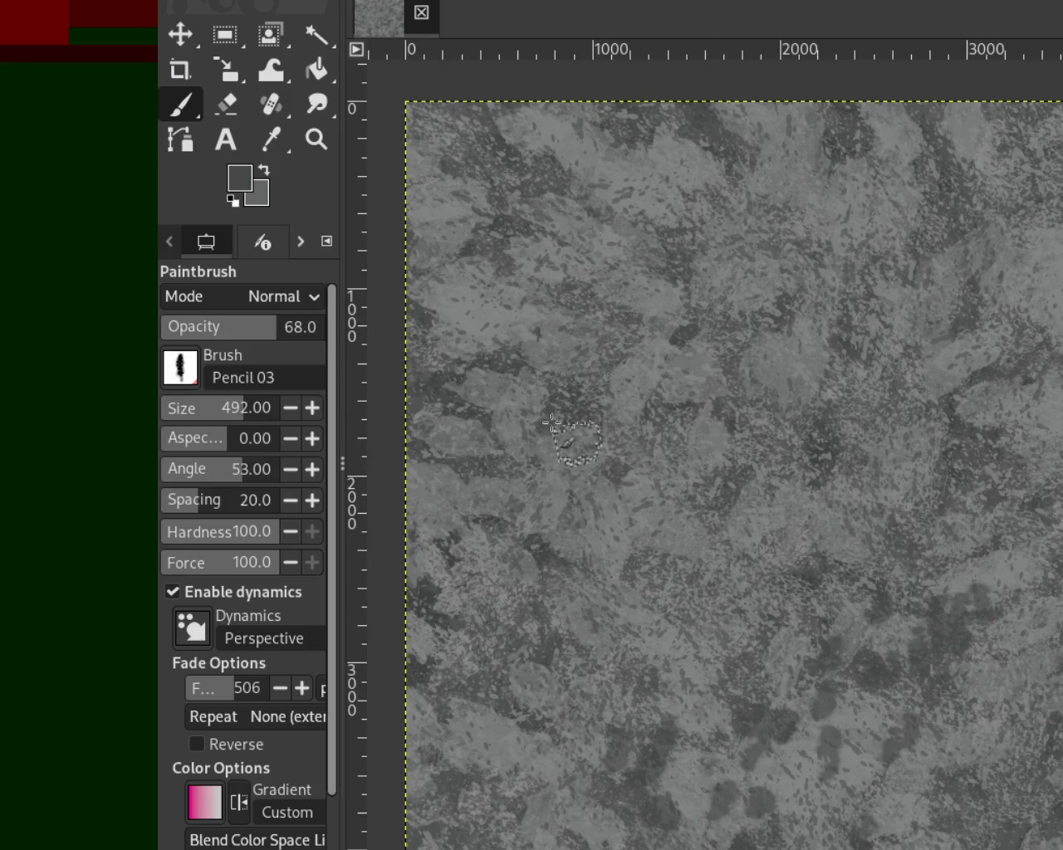
{"action": "mouse_move", "coordinate": [271, 325]}
{"action": "left_mouse_down"}
{"action": "mouse_move", "coordinate": [320, 336]}
{"action": "mouse_move", "coordinate": [286, 336]}
{"action": "left_mouse_up"}
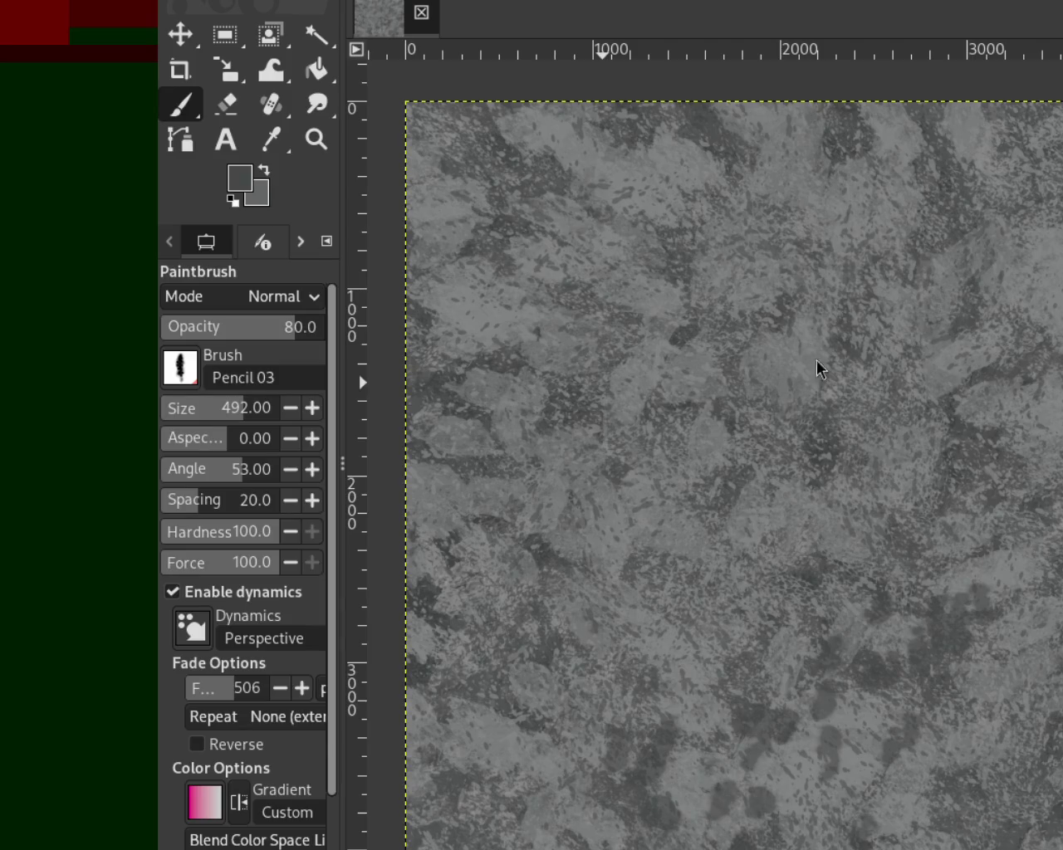
{"action": "left_click_drag", "start_coordinate": [739, 548], "coordinate": [531, 598]}
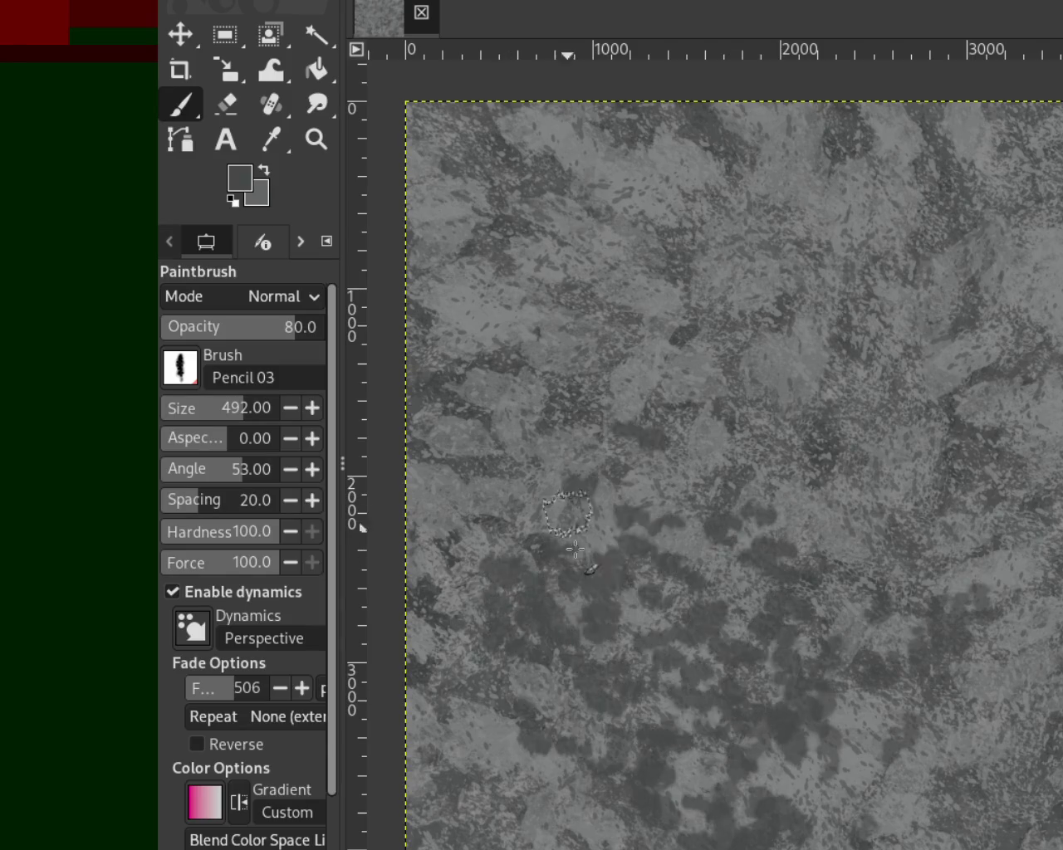
{"action": "key", "text": "ctrl+z"}
Shrink the brush to 118, pick a lighter grey, set opacity to 36, and undo the heavy dark dabs.
{"action": "left_click", "coordinate": [200, 408]}
{"action": "left_click_drag", "start_coordinate": [200, 411], "coordinate": [205, 411]}
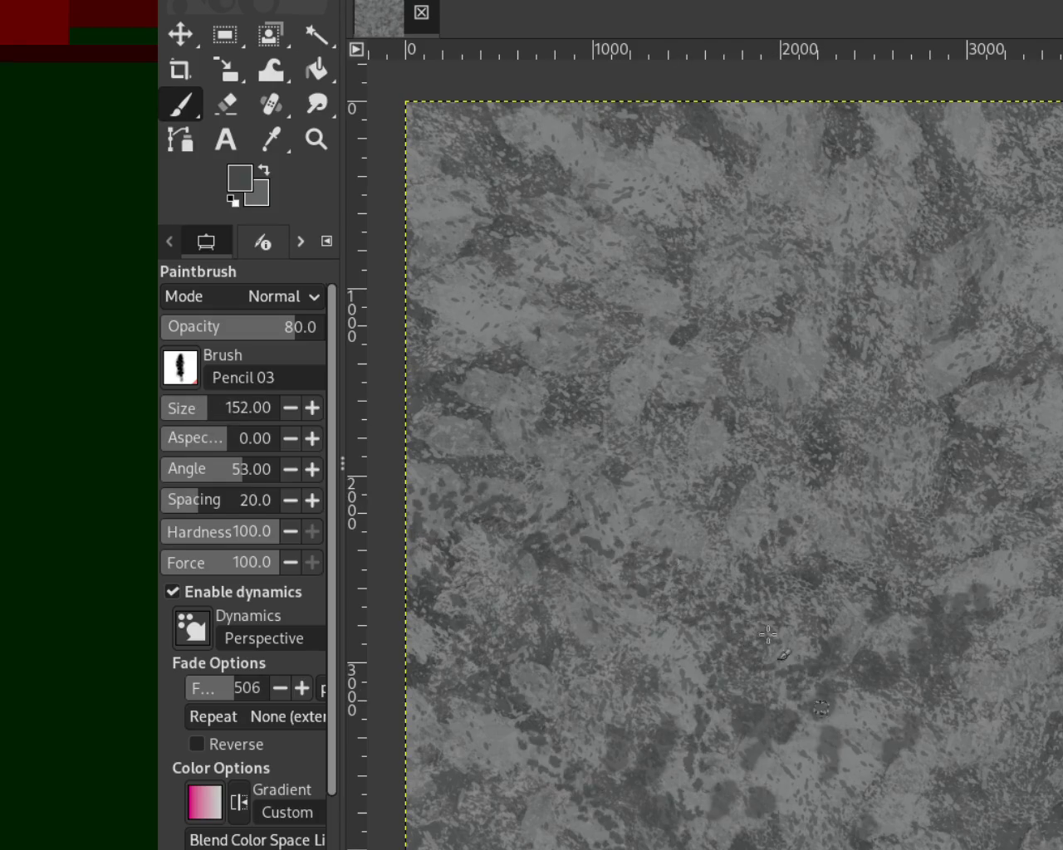
{"action": "mouse_move", "coordinate": [206, 423]}
{"action": "left_mouse_down"}
{"action": "mouse_move", "coordinate": [199, 411]}
{"action": "mouse_move", "coordinate": [230, 407]}
{"action": "left_mouse_up"}
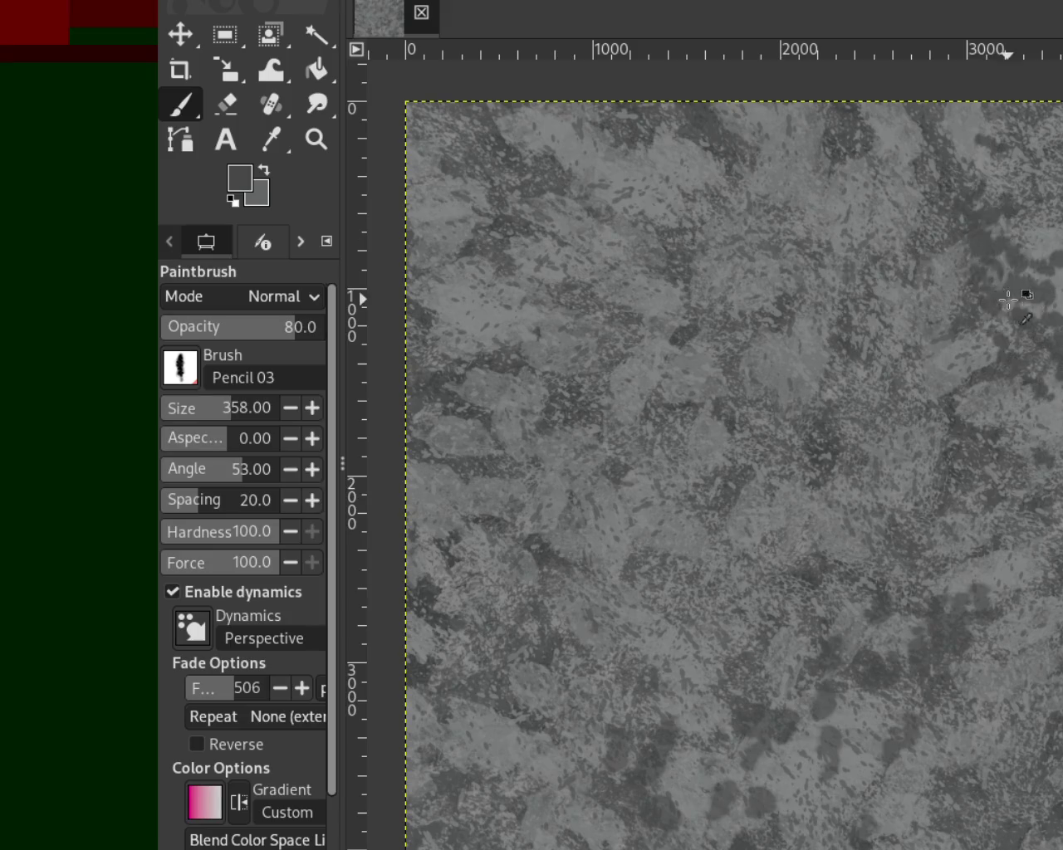
{"action": "left_click", "coordinate": [1051, 296], "text": "ctrl"}
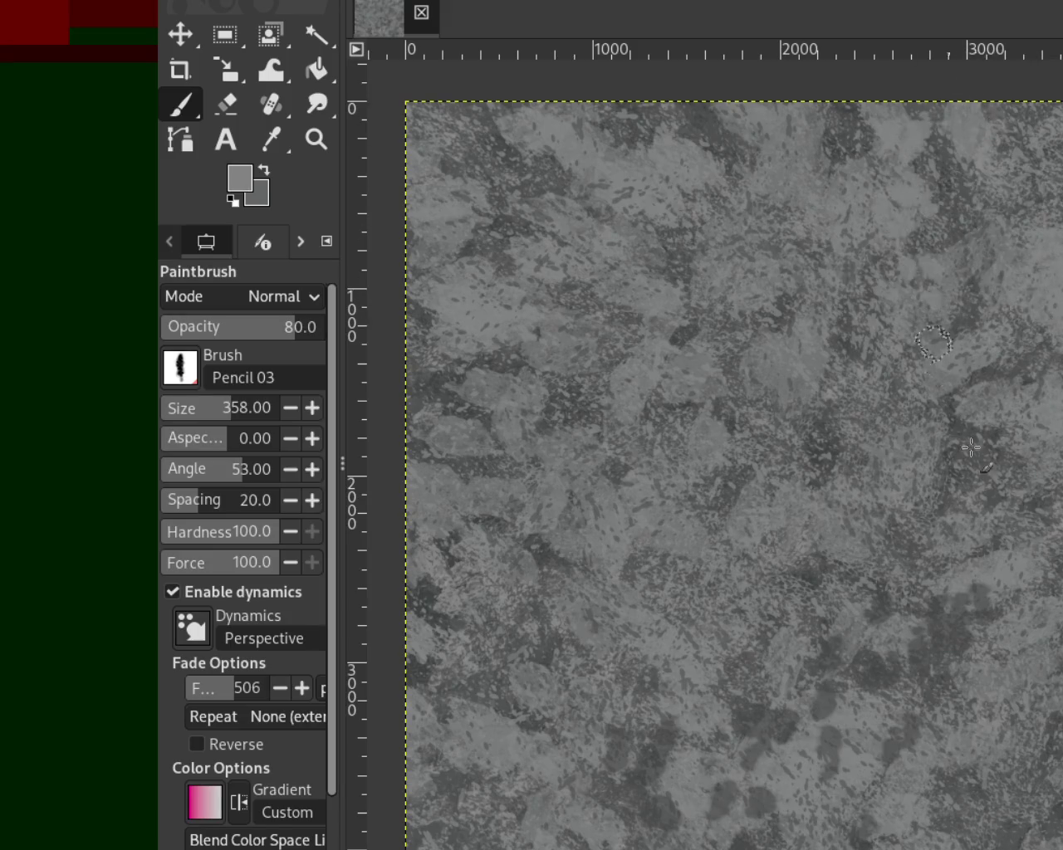
{"action": "left_click", "coordinate": [250, 340]}
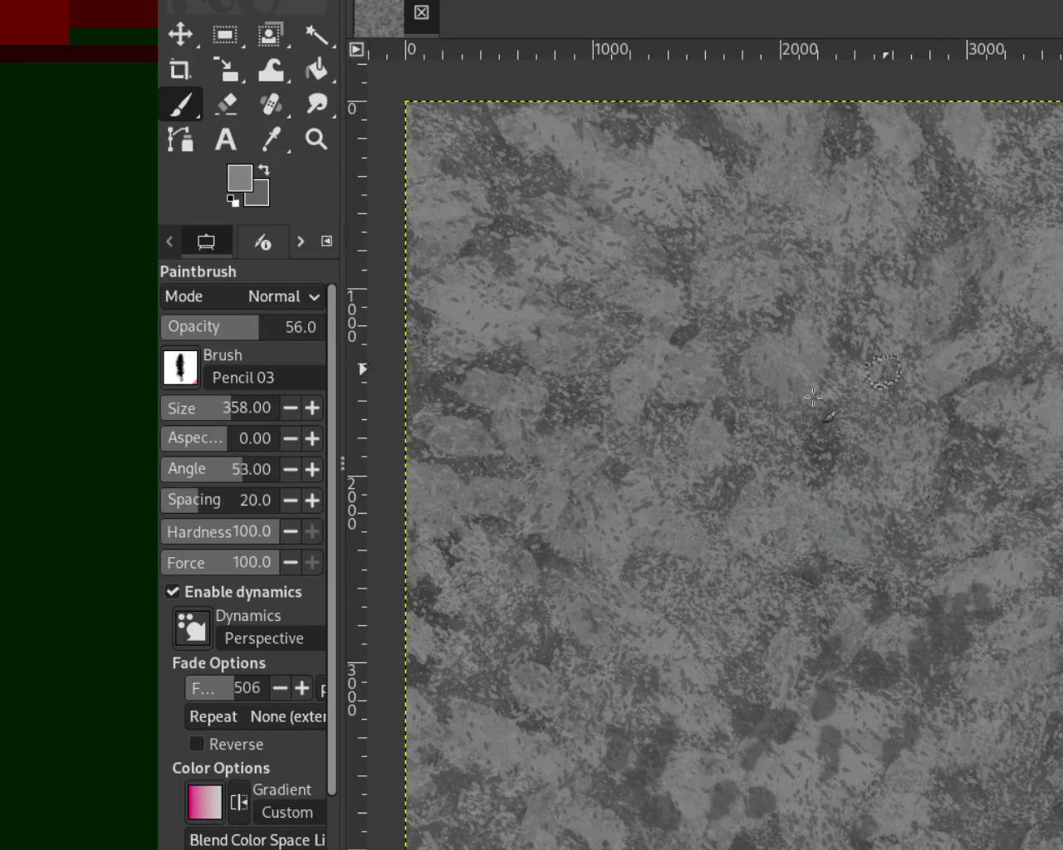
{"action": "left_click", "coordinate": [222, 331]}
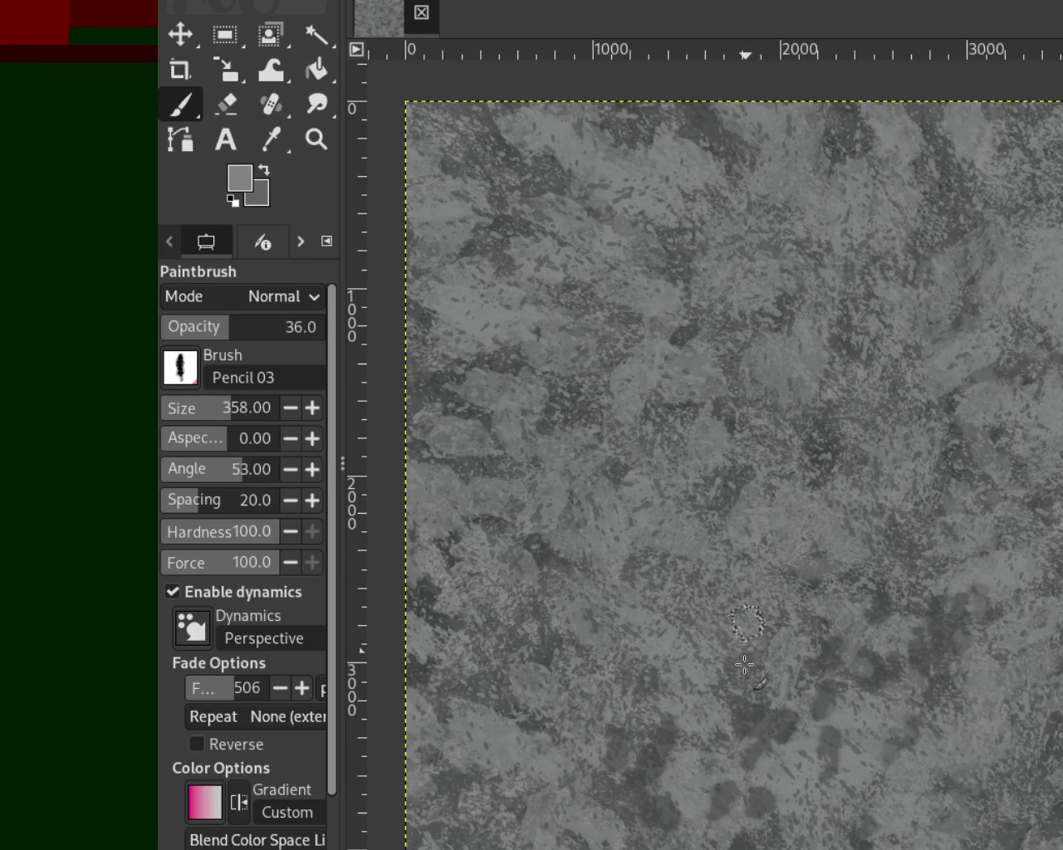
{"action": "key", "text": "ctrl+z"}
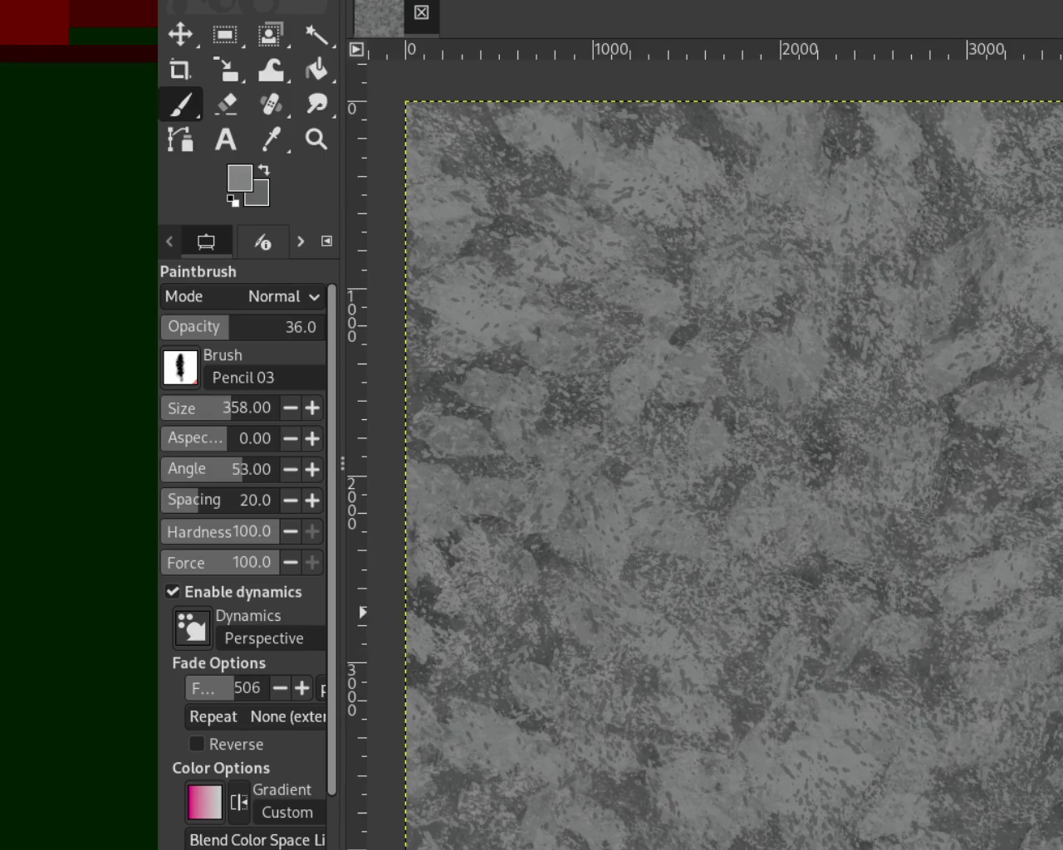
{"action": "left_click", "coordinate": [222, 408]}
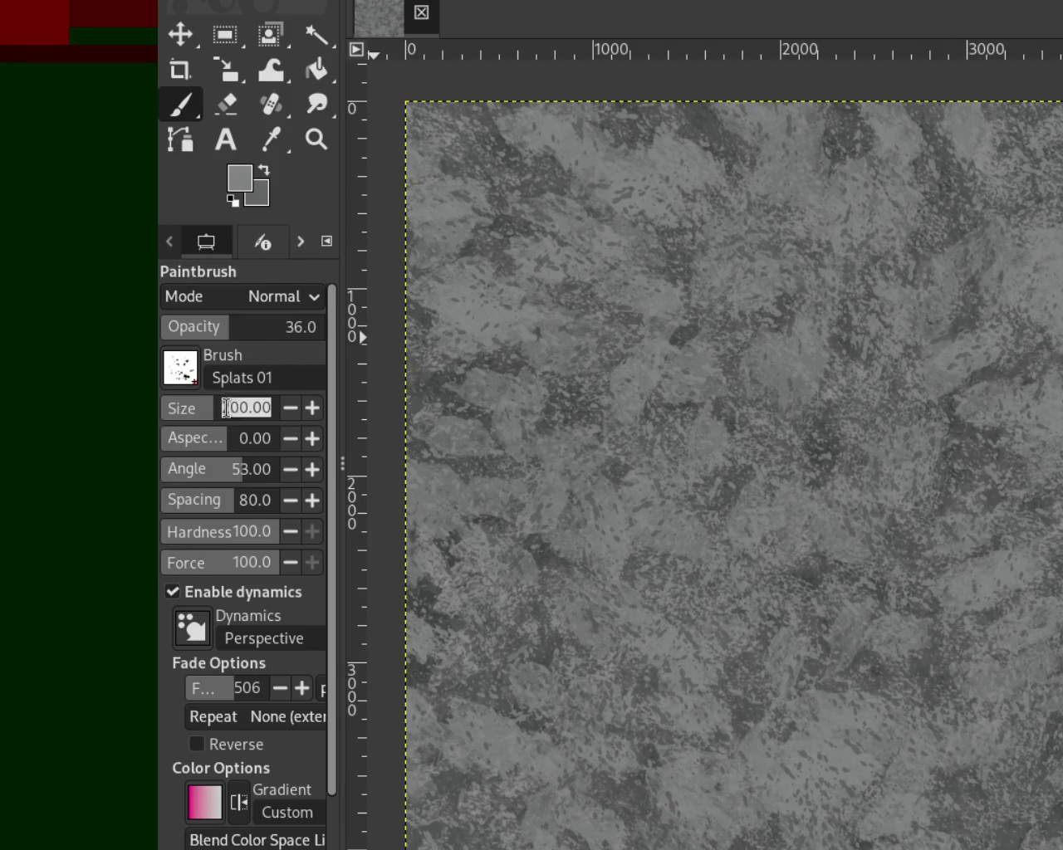
Set the Splats 01 brush size to 587 and sample darker and lighter greys from the canvas.
{"action": "type", "text": "587"}
{"action": "key", "text": "Return"}
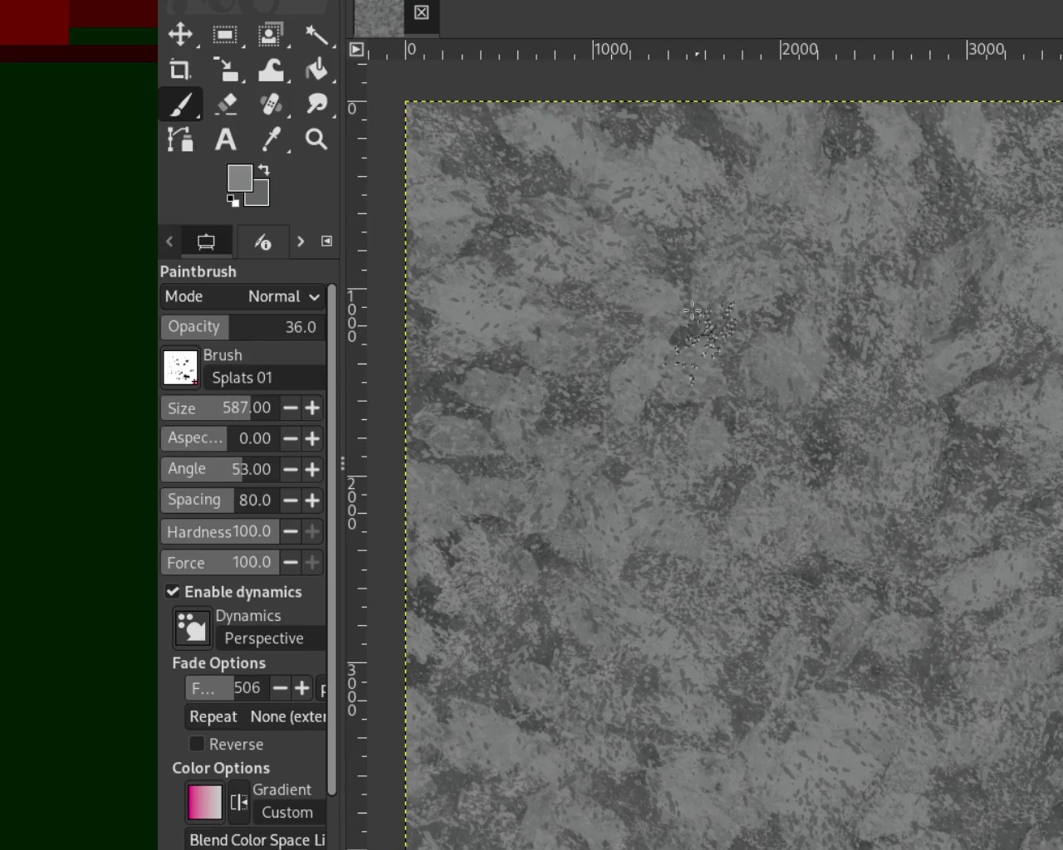
{"action": "left_click", "coordinate": [999, 369], "text": "ctrl"}
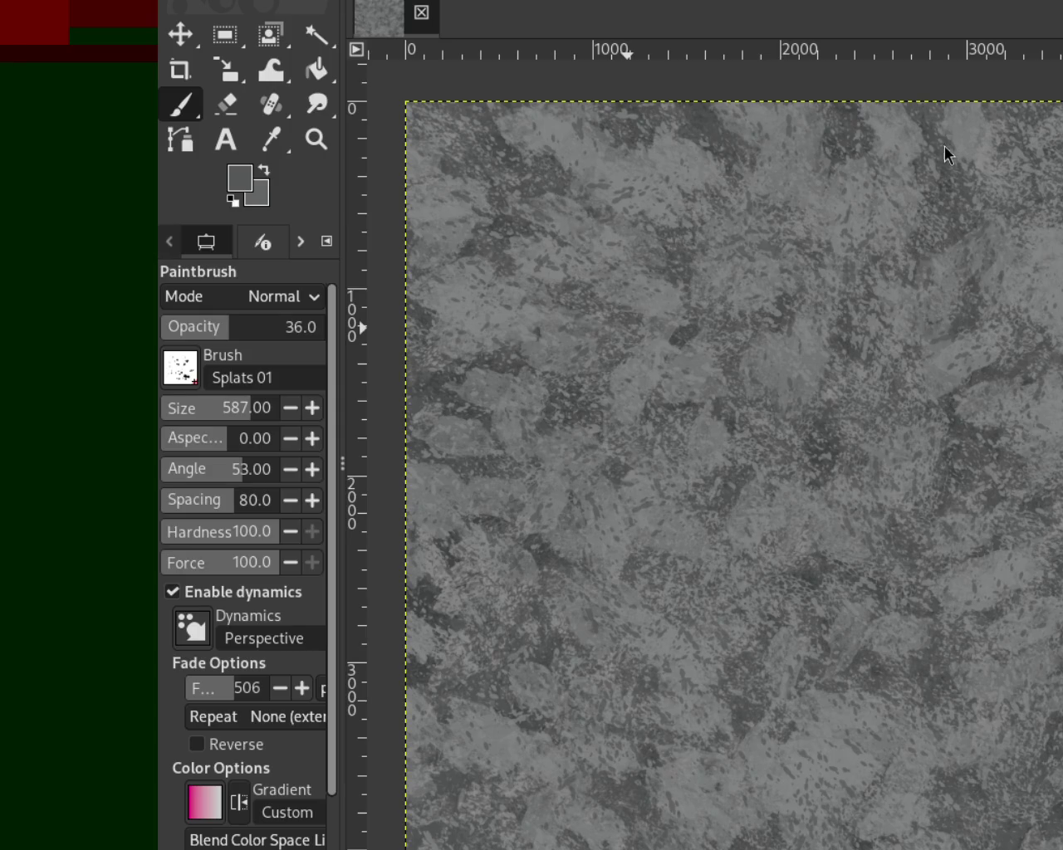
{"action": "left_click", "coordinate": [563, 146], "text": "ctrl"}
{"action": "left_click", "coordinate": [1005, 371], "text": "ctrl"}
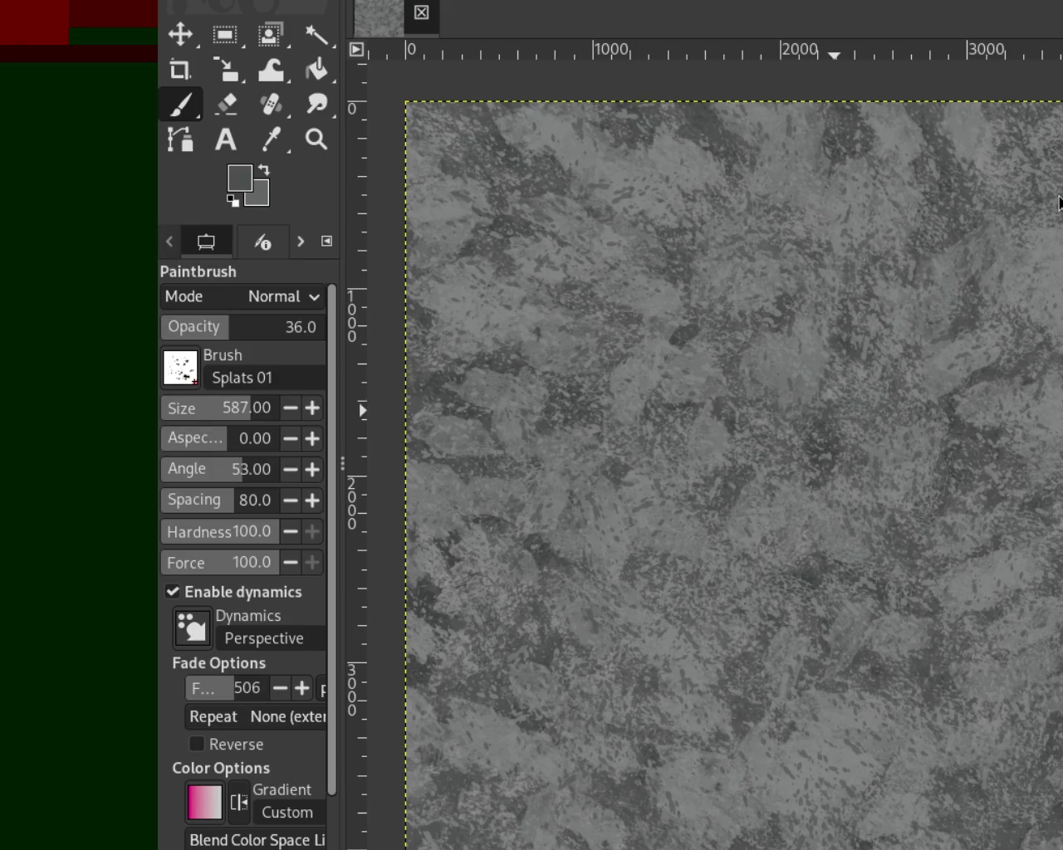
Switch to the Pencil 02 brush, enlarge it, and sample darker and lighter greys.
{"action": "key", "text": "comma"}
{"action": "key", "text": "comma"}
{"action": "key", "text": "comma"}
{"action": "key", "text": "comma"}
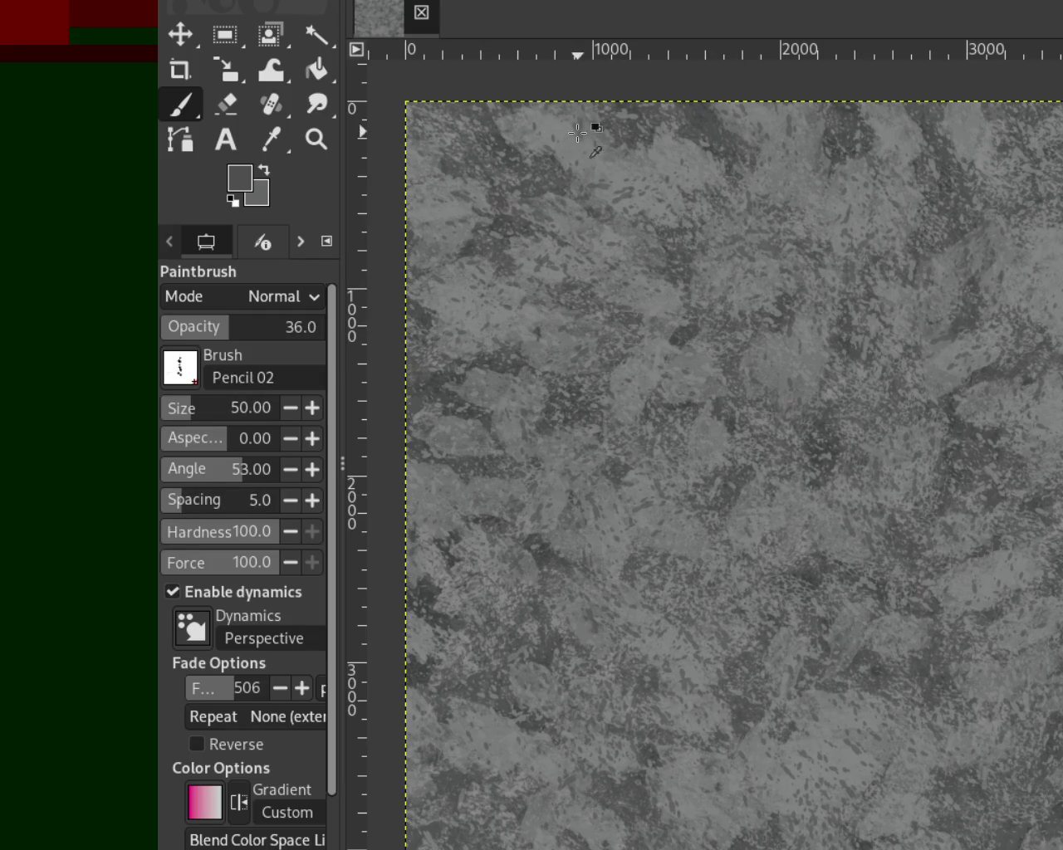
{"action": "left_click_drag", "start_coordinate": [184, 412], "coordinate": [230, 423]}
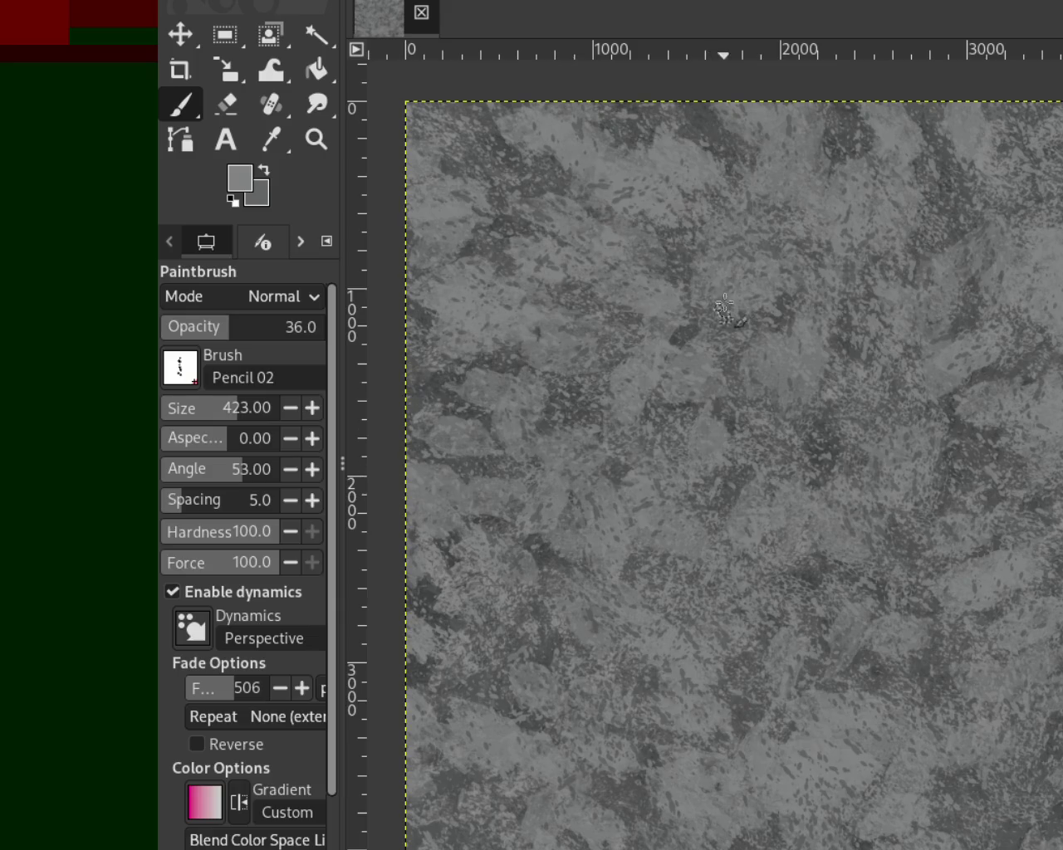
{"action": "left_click", "coordinate": [699, 206], "text": "ctrl"}
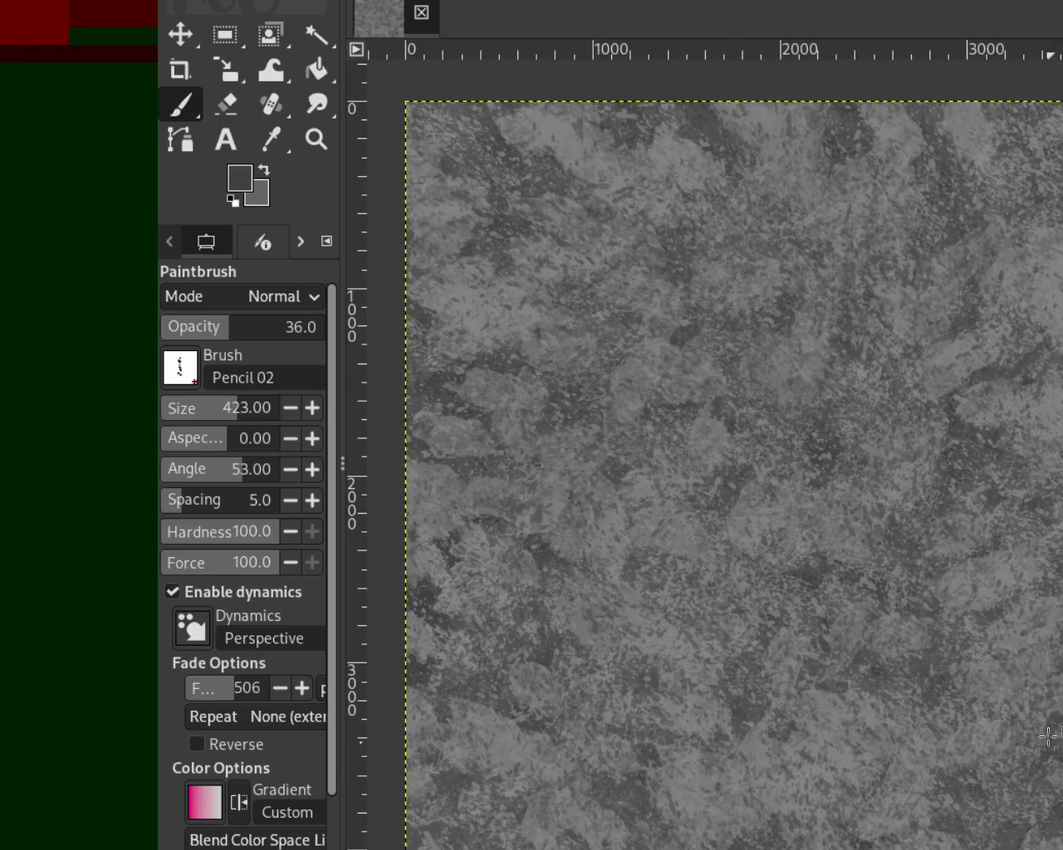
{"action": "left_click", "coordinate": [996, 686], "text": "ctrl"}
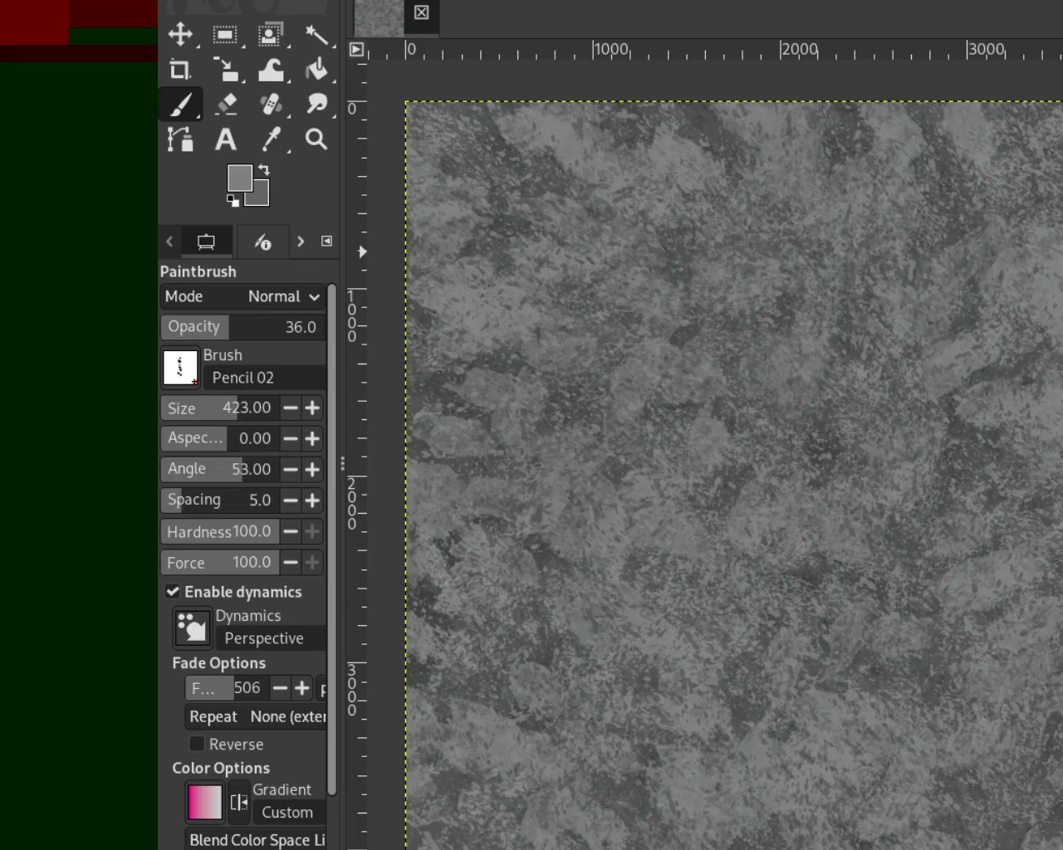
{"action": "key", "text": "period"}
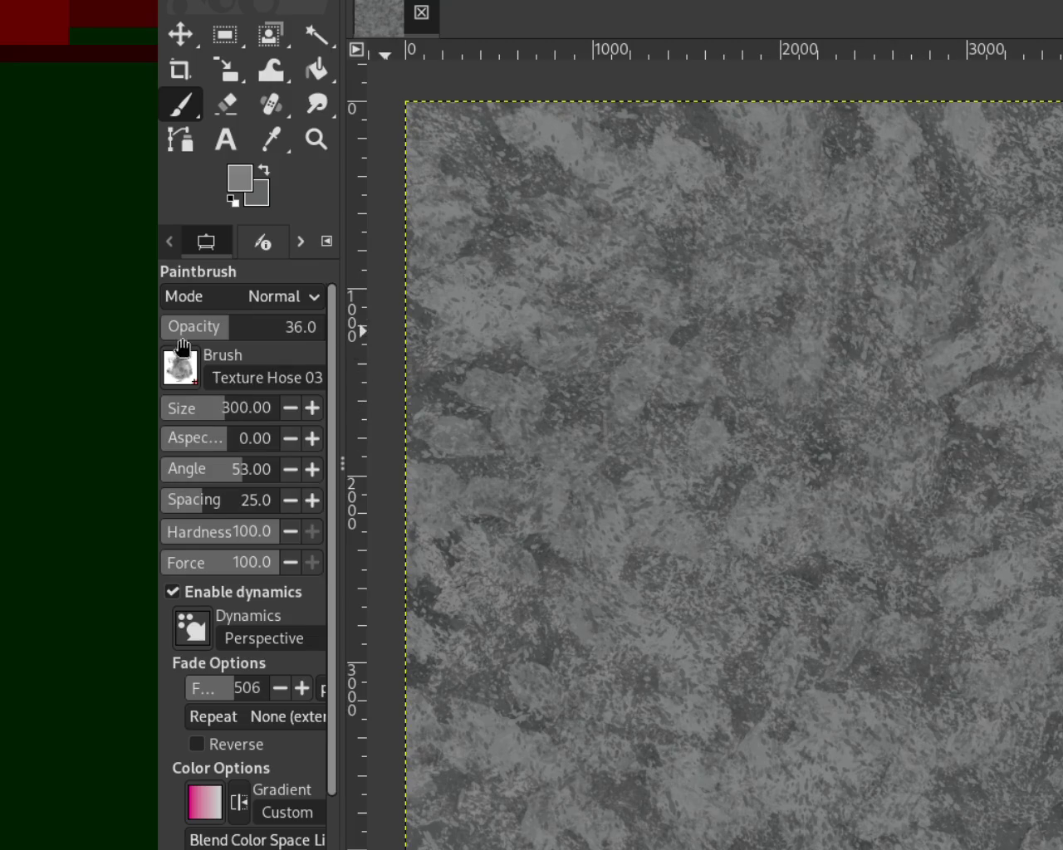
Raise the paint opacity to 60 and sample a darker grey from the canvas.
{"action": "left_click_drag", "start_coordinate": [250, 336], "coordinate": [262, 336]}
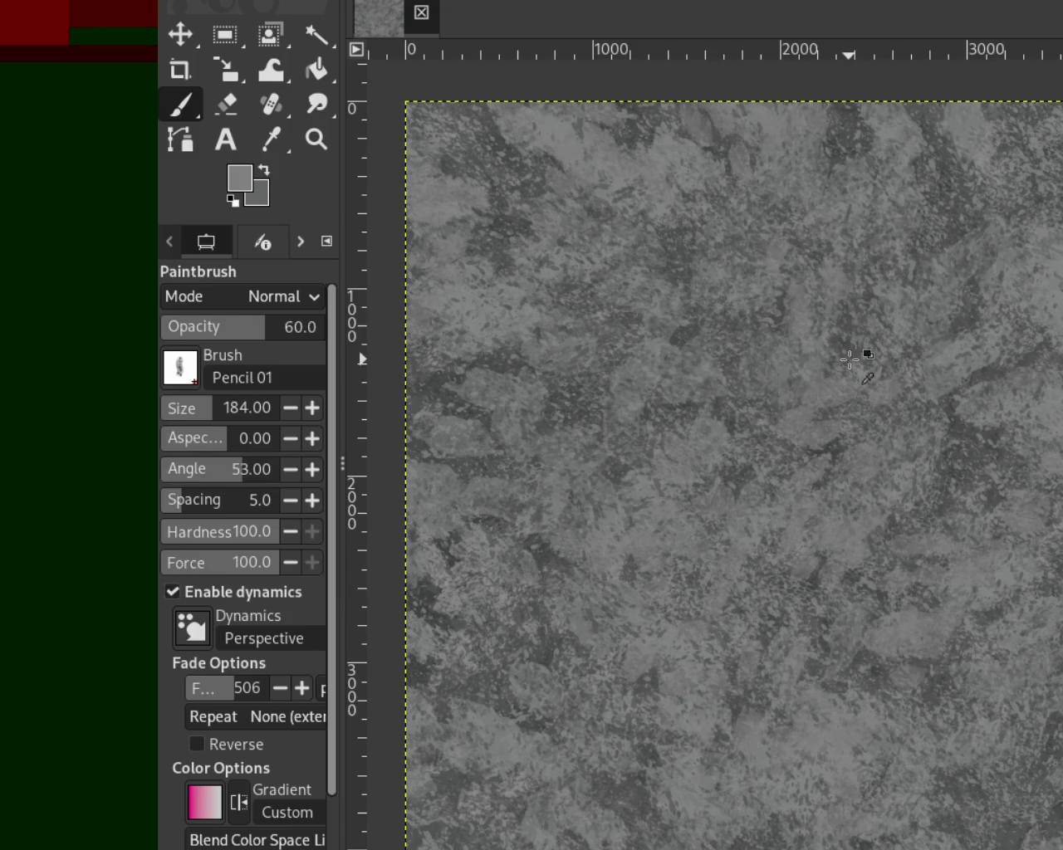
{"action": "left_click", "coordinate": [730, 410], "text": "ctrl"}
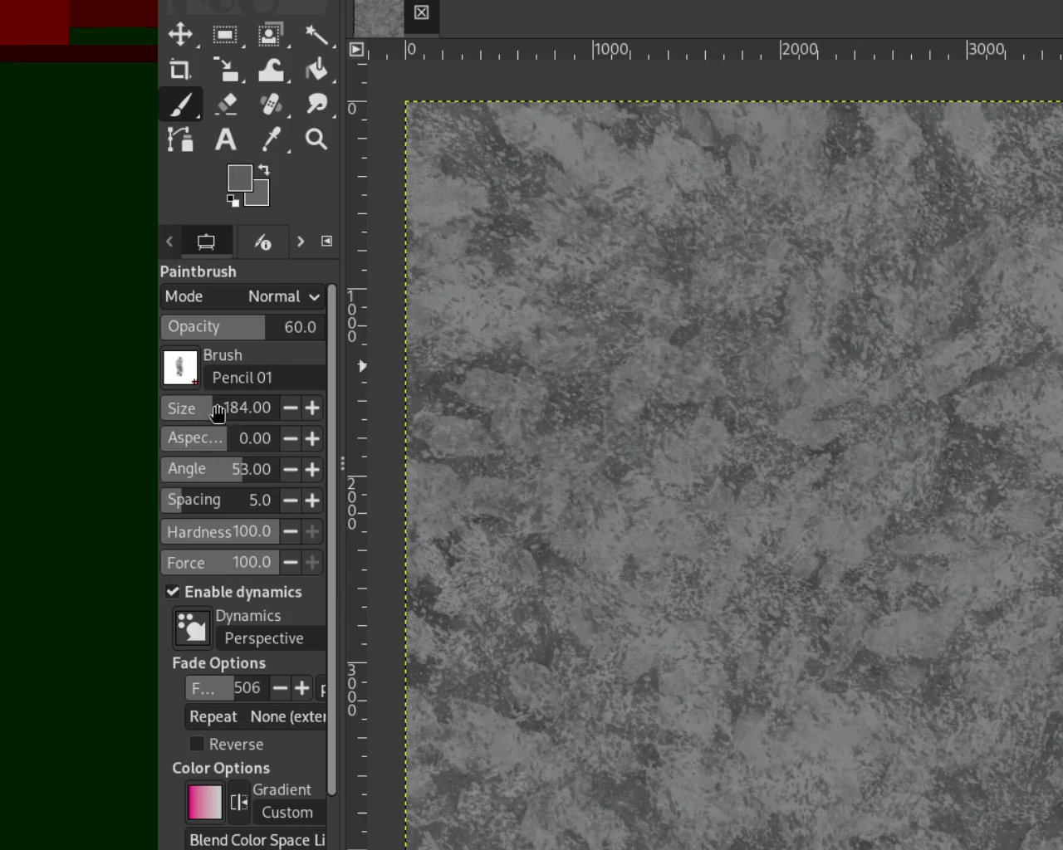
Enlarge Pencil 01 to 569, sample lighter and darker greys, then reduce the size to 175.
{"action": "left_click_drag", "start_coordinate": [217, 410], "coordinate": [237, 407]}
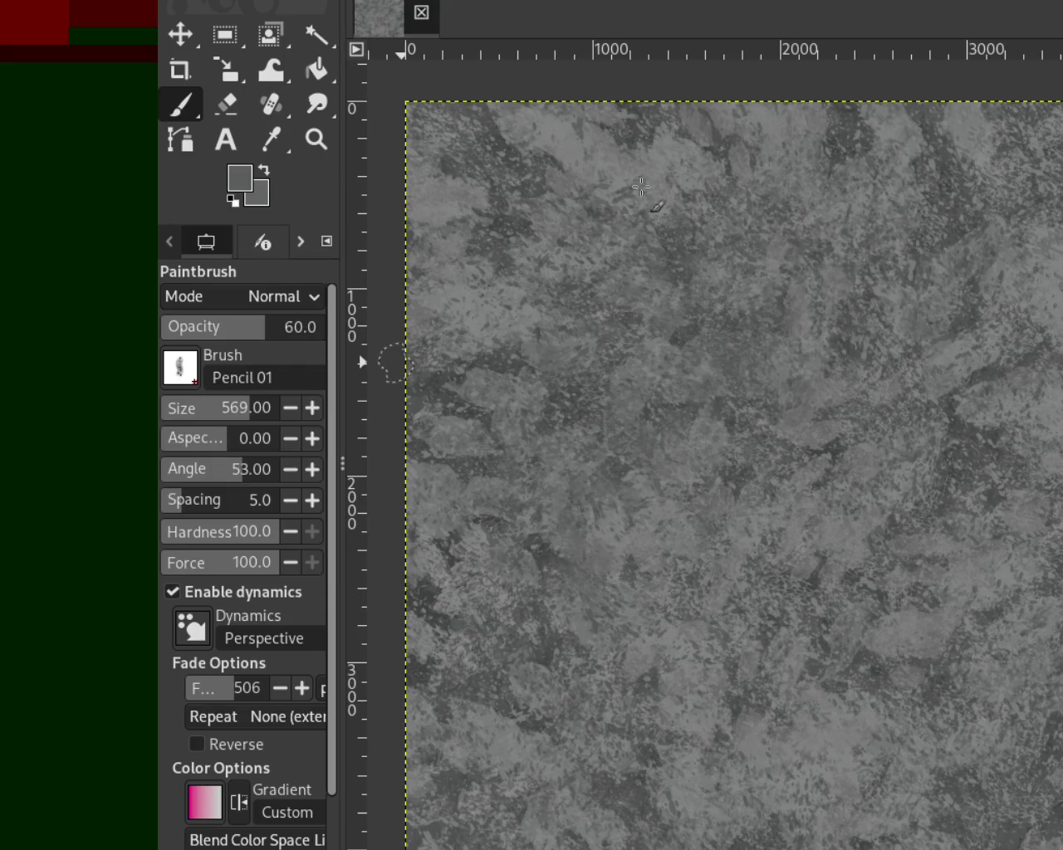
{"action": "left_click", "coordinate": [627, 193], "text": "ctrl"}
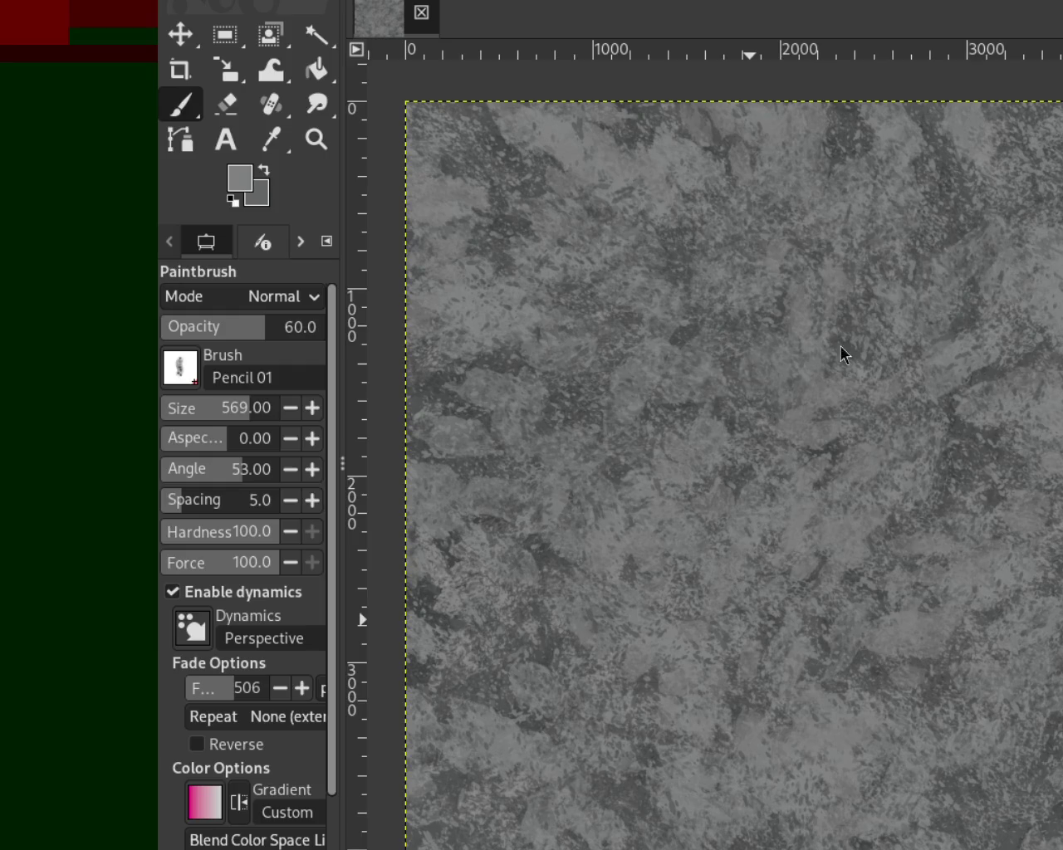
{"action": "left_click", "coordinate": [1001, 370], "text": "ctrl"}
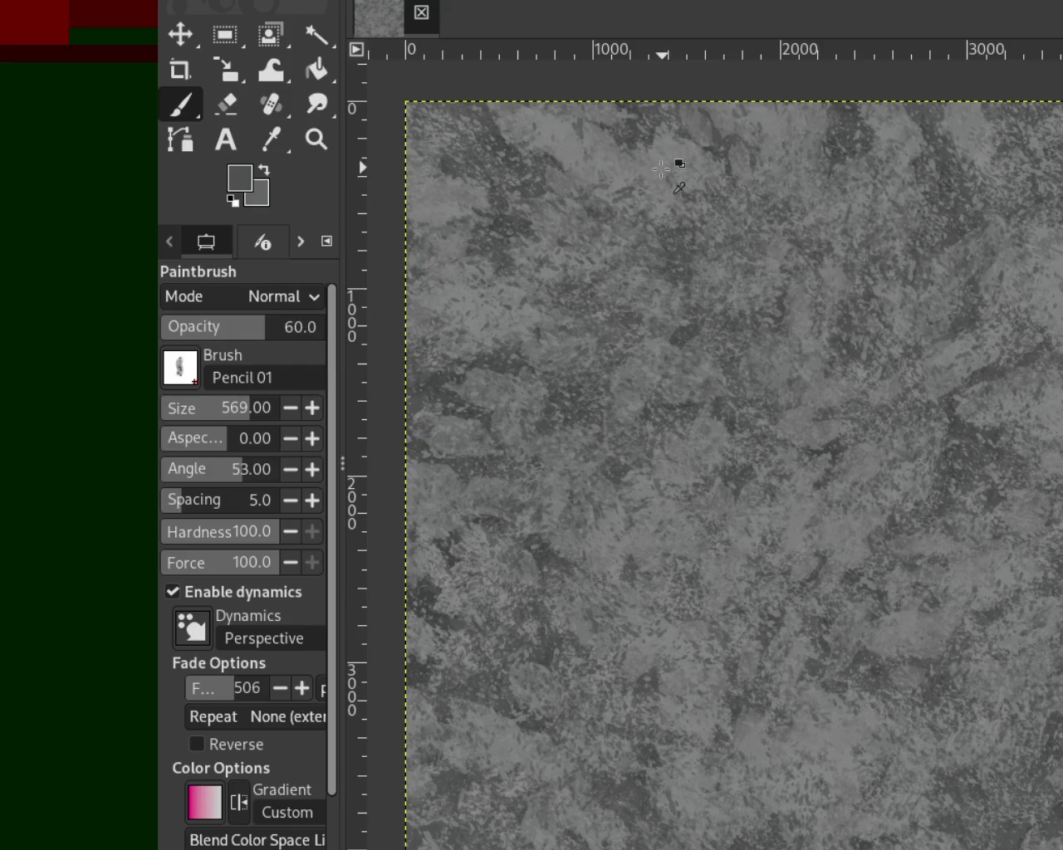
{"action": "left_click", "coordinate": [659, 168], "text": "ctrl"}
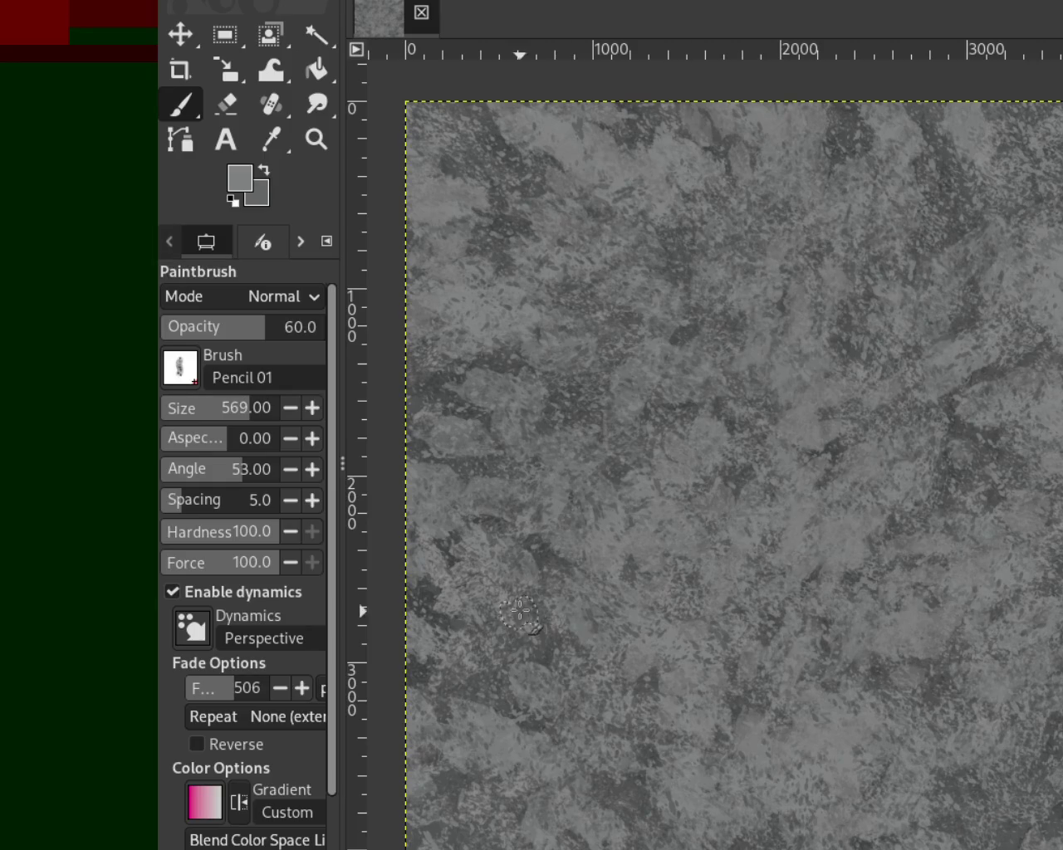
{"action": "left_click", "coordinate": [492, 429], "text": "ctrl"}
{"action": "left_click", "coordinate": [184, 413]}
{"action": "type", "text": "175"}
{"action": "key", "text": "Return"}
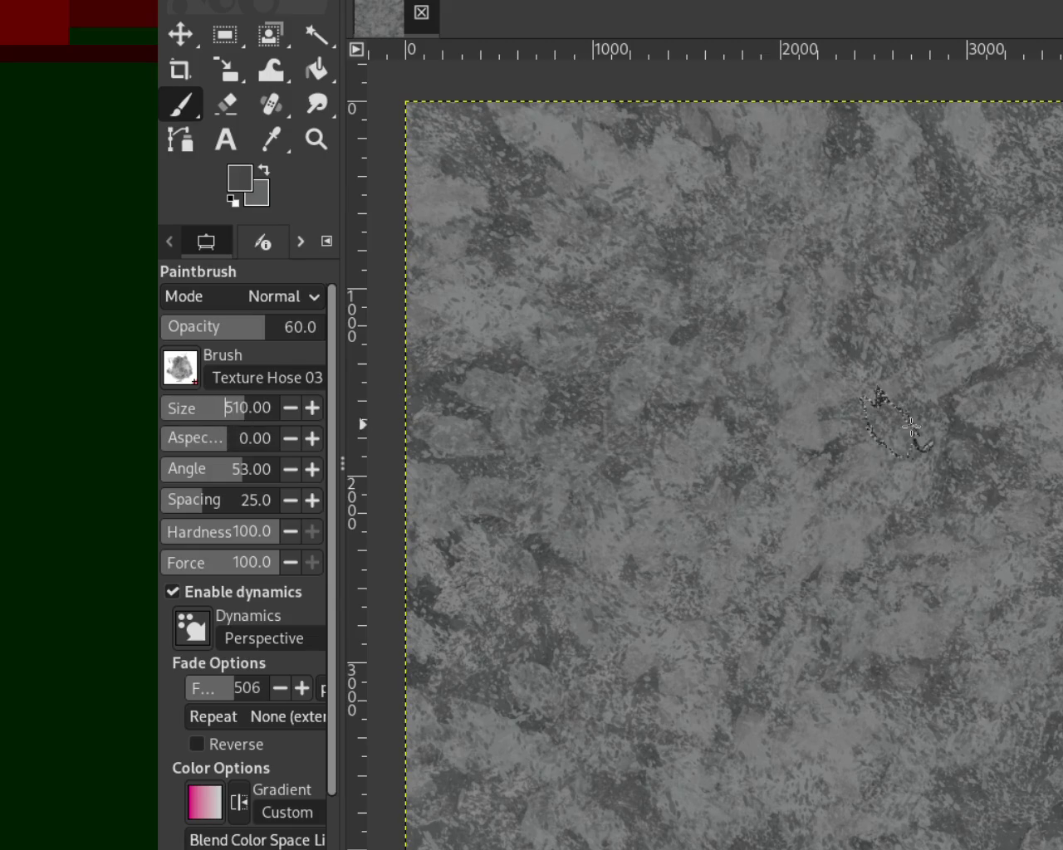
Paint Texture Hose 03 rock patches over the upper canvas and sample a lighter grey.
{"action": "left_click_drag", "start_coordinate": [818, 439], "coordinate": [845, 400]}
{"action": "mouse_move", "coordinate": [773, 741]}
{"action": "left_mouse_down"}
{"action": "mouse_move", "coordinate": [855, 498]}
{"action": "mouse_move", "coordinate": [925, 427]}
{"action": "mouse_move", "coordinate": [897, 465]}
{"action": "mouse_move", "coordinate": [957, 495]}
{"action": "mouse_move", "coordinate": [902, 622]}
{"action": "mouse_move", "coordinate": [653, 412]}
{"action": "mouse_move", "coordinate": [961, 740]}
{"action": "mouse_move", "coordinate": [433, 474]}
{"action": "mouse_move", "coordinate": [882, 161]}
{"action": "mouse_move", "coordinate": [1044, 527]}
{"action": "mouse_move", "coordinate": [972, 510]}
{"action": "mouse_move", "coordinate": [864, 261]}
{"action": "mouse_move", "coordinate": [1043, 630]}
{"action": "mouse_move", "coordinate": [854, 831]}
{"action": "mouse_move", "coordinate": [747, 280]}
{"action": "mouse_move", "coordinate": [826, 555]}
{"action": "mouse_move", "coordinate": [806, 190]}
{"action": "mouse_move", "coordinate": [534, 759]}
{"action": "mouse_move", "coordinate": [676, 546]}
{"action": "left_mouse_up"}
{"action": "mouse_move", "coordinate": [673, 629]}
{"action": "left_mouse_down"}
{"action": "mouse_move", "coordinate": [688, 225]}
{"action": "mouse_move", "coordinate": [960, 593]}
{"action": "mouse_move", "coordinate": [636, 245]}
{"action": "mouse_move", "coordinate": [905, 569]}
{"action": "left_mouse_up"}
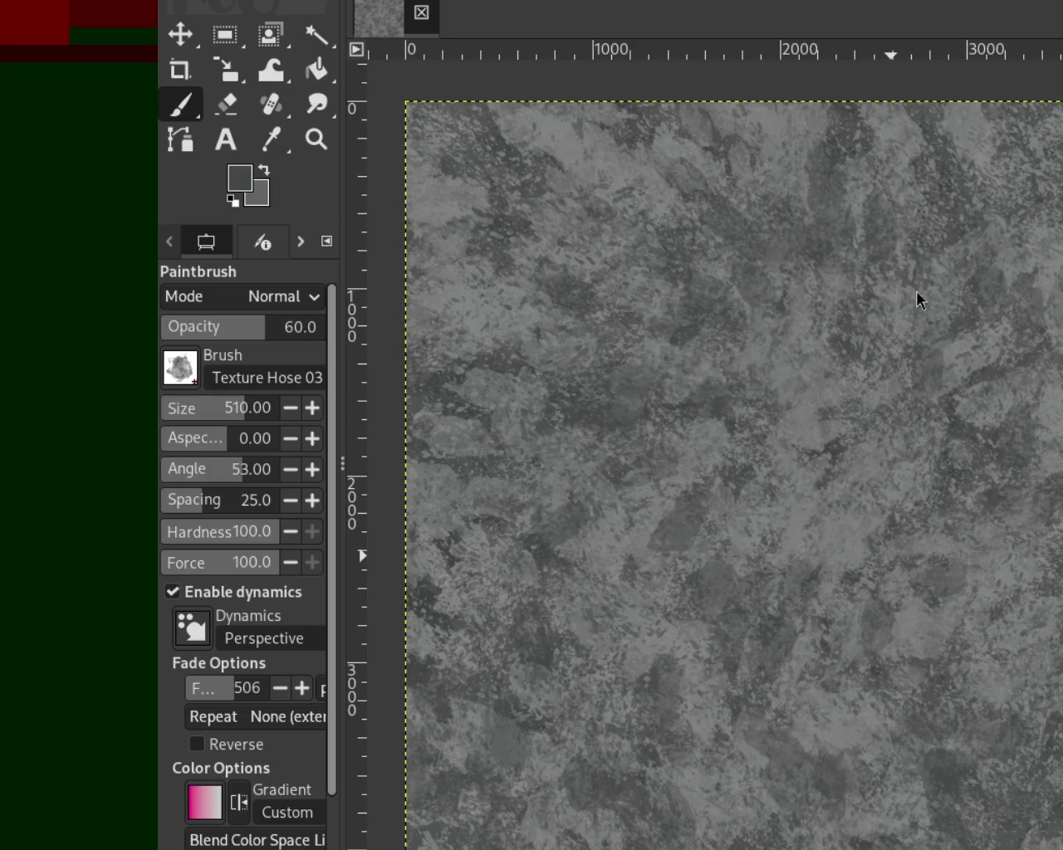
{"action": "left_click", "coordinate": [641, 548], "text": "ctrl"}
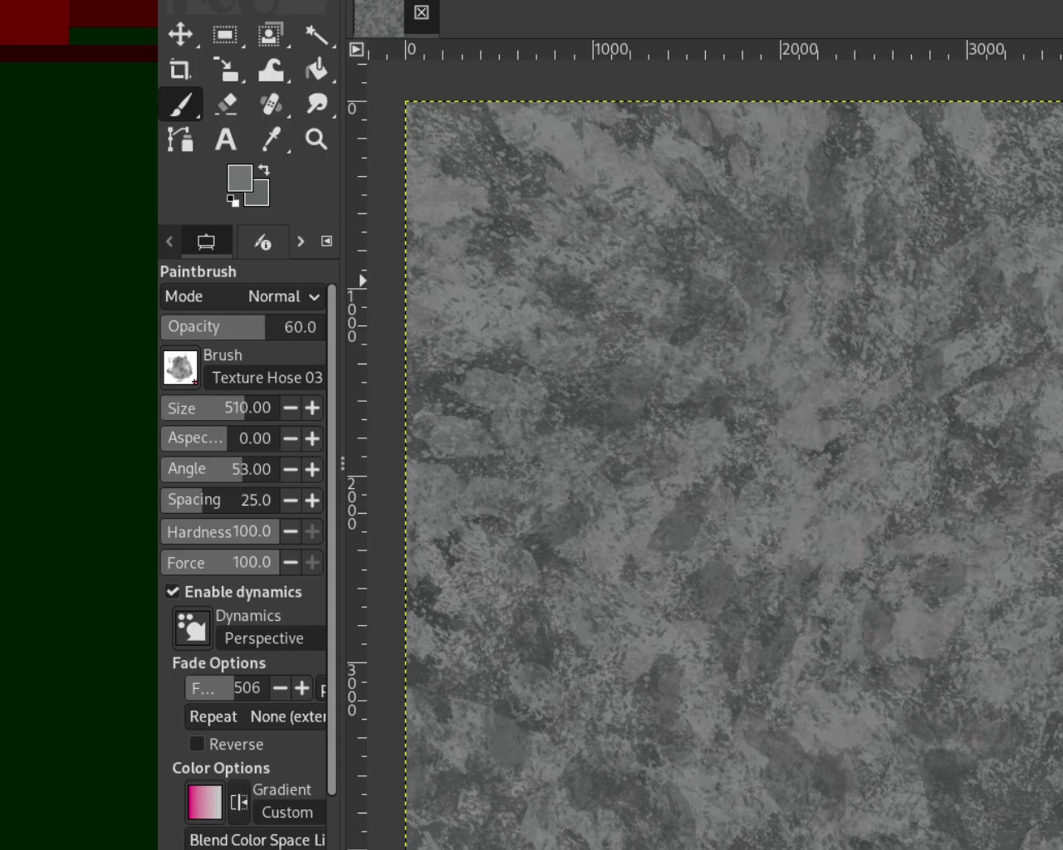
Switch the brush to Cell 02 and set its size to 215.
{"action": "key", "text": "period"}
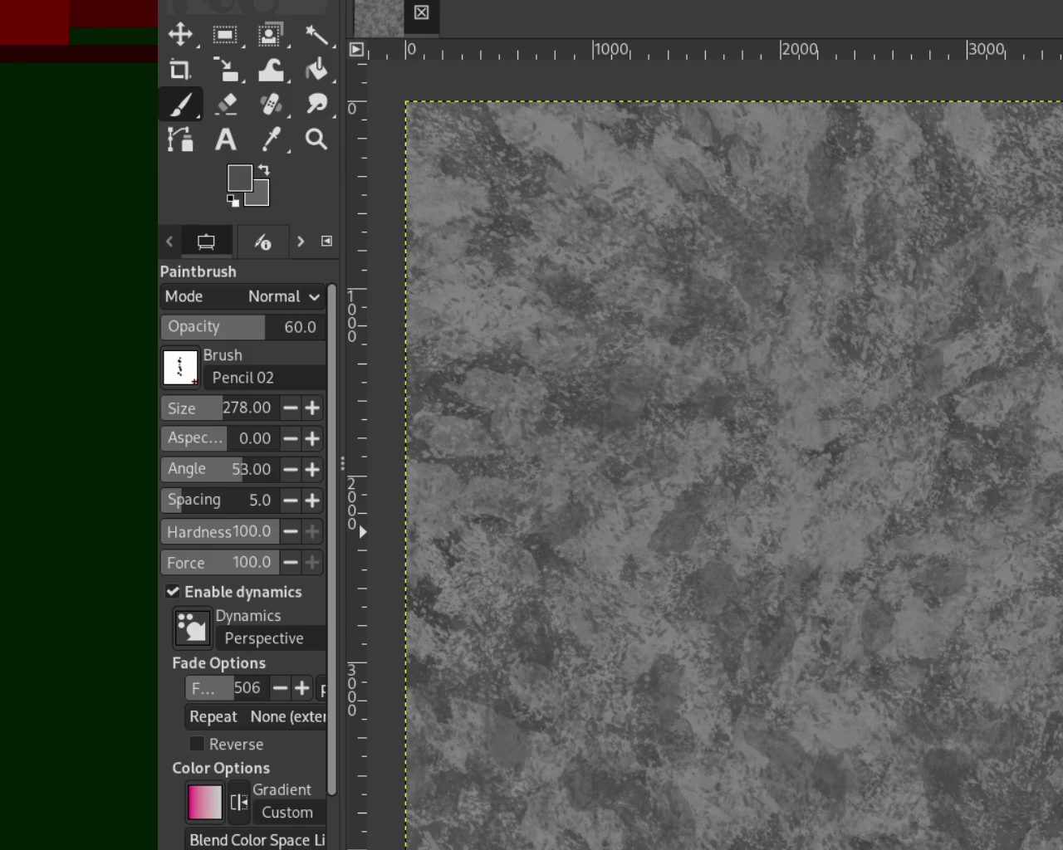
{"action": "key", "text": "period"}
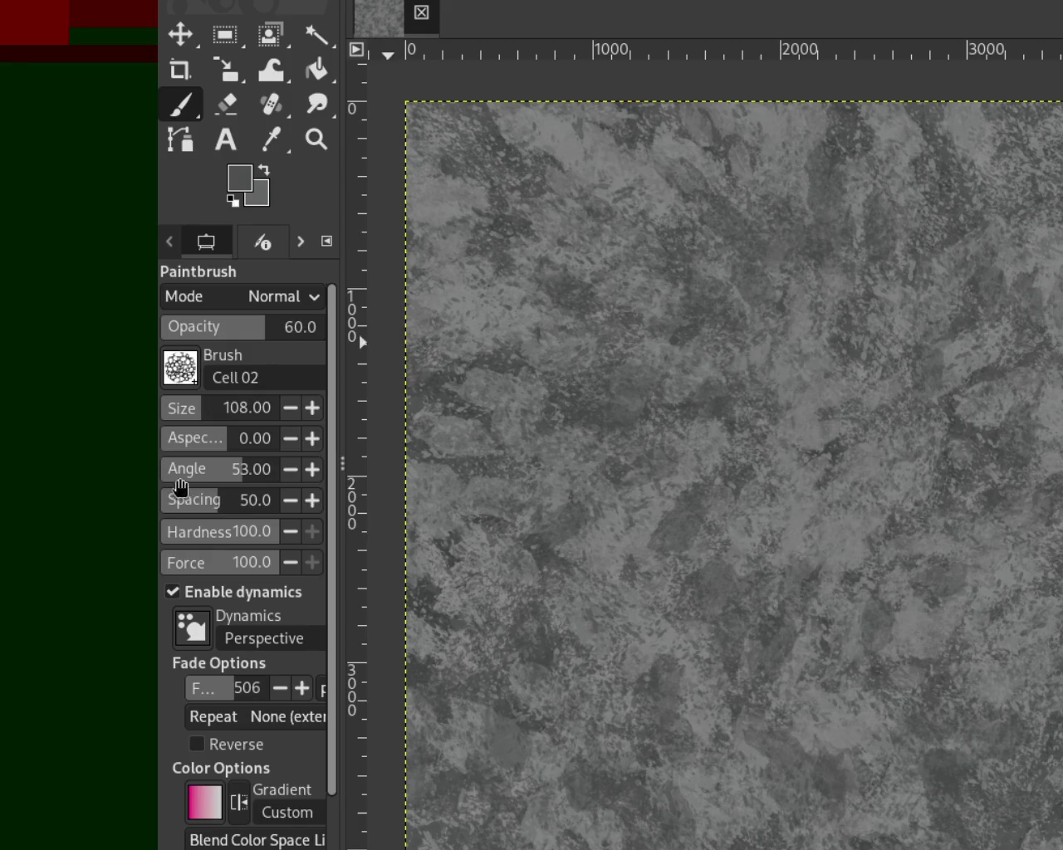
{"action": "left_click_drag", "start_coordinate": [203, 423], "coordinate": [218, 423]}
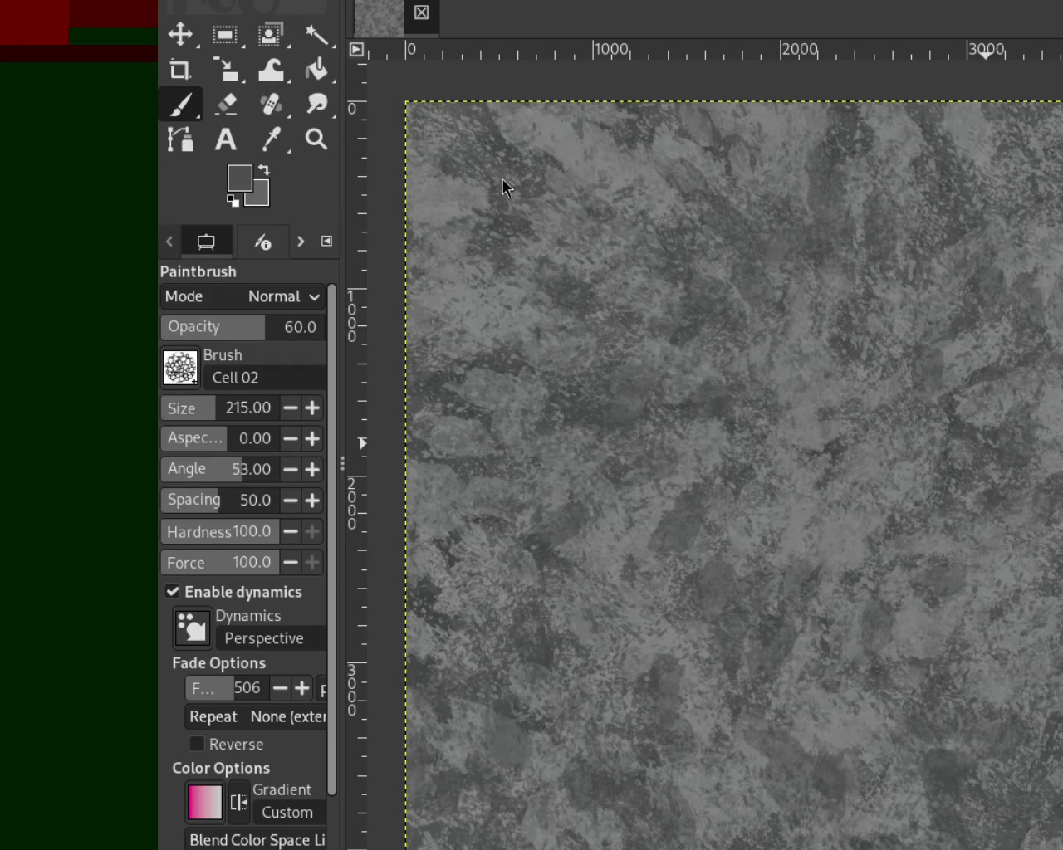
{"action": "left_click", "coordinate": [316, 140]}
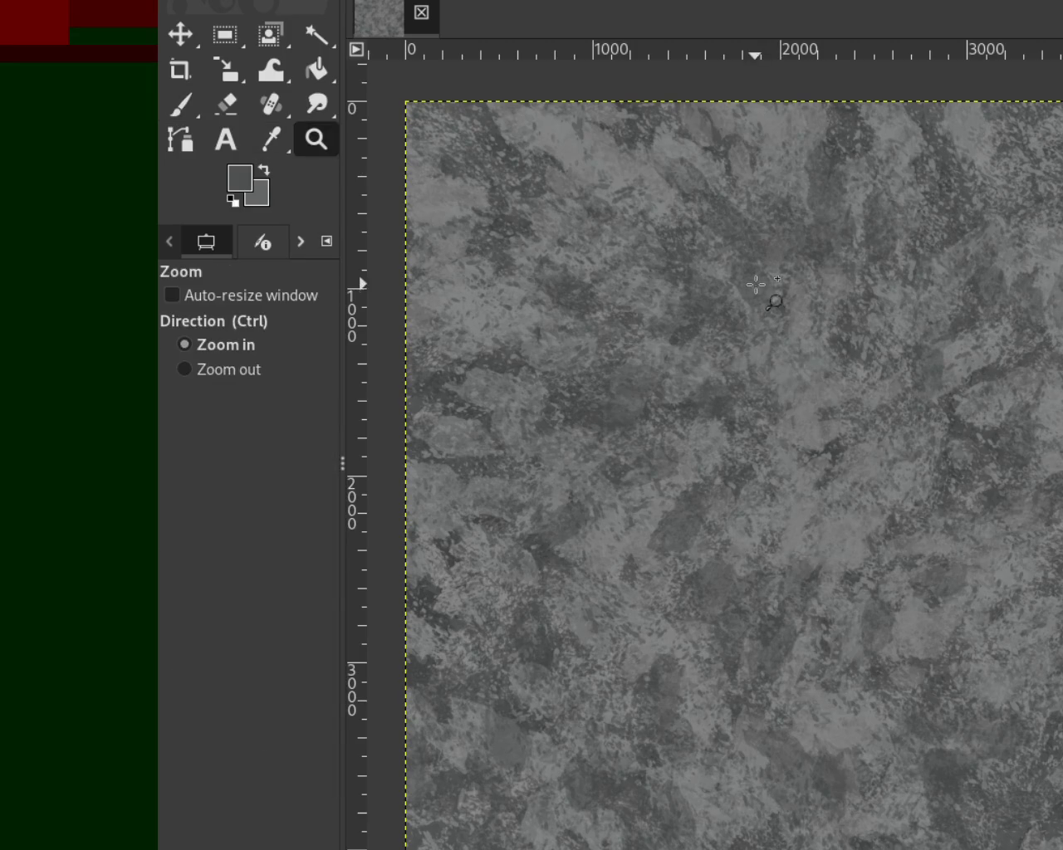
{"action": "left_click", "coordinate": [755, 285]}
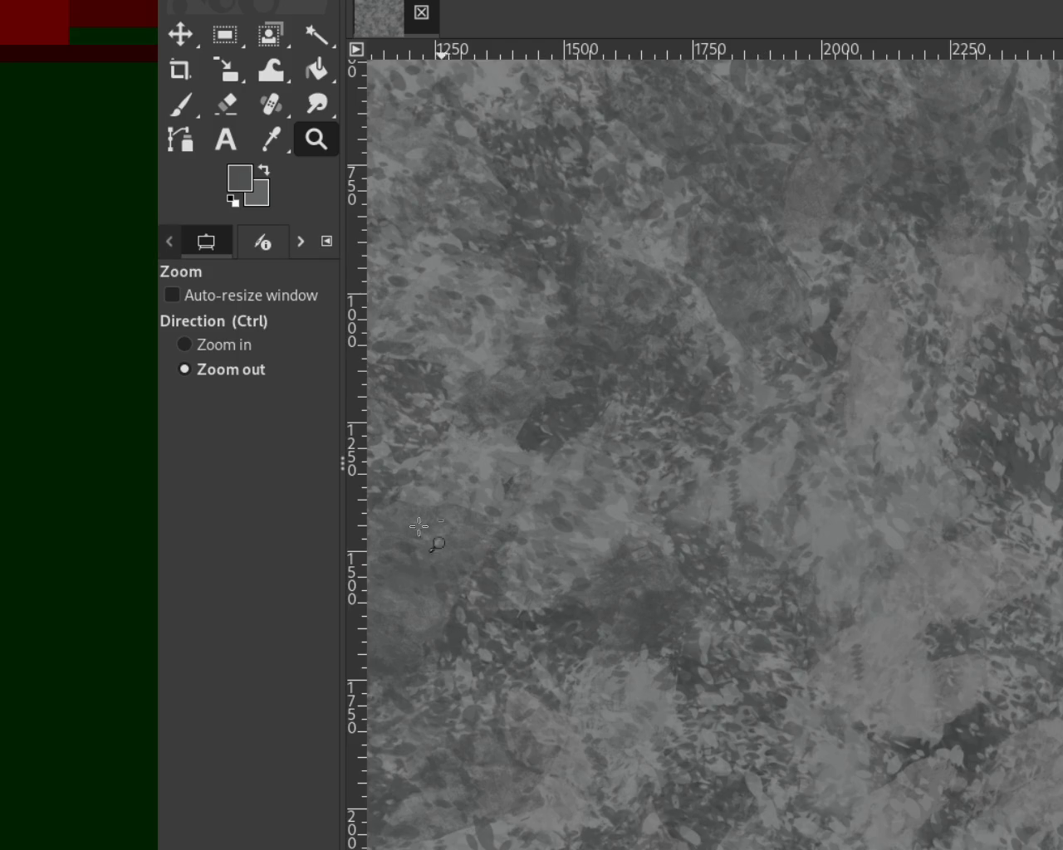
{"action": "scroll", "coordinate": [757, 378], "scroll_direction": "up", "scroll_amount": 1}
{"action": "scroll", "coordinate": [758, 375], "scroll_direction": "down", "scroll_amount": 3}
{"action": "scroll", "coordinate": [756, 373], "scroll_direction": "down", "scroll_amount": 2}
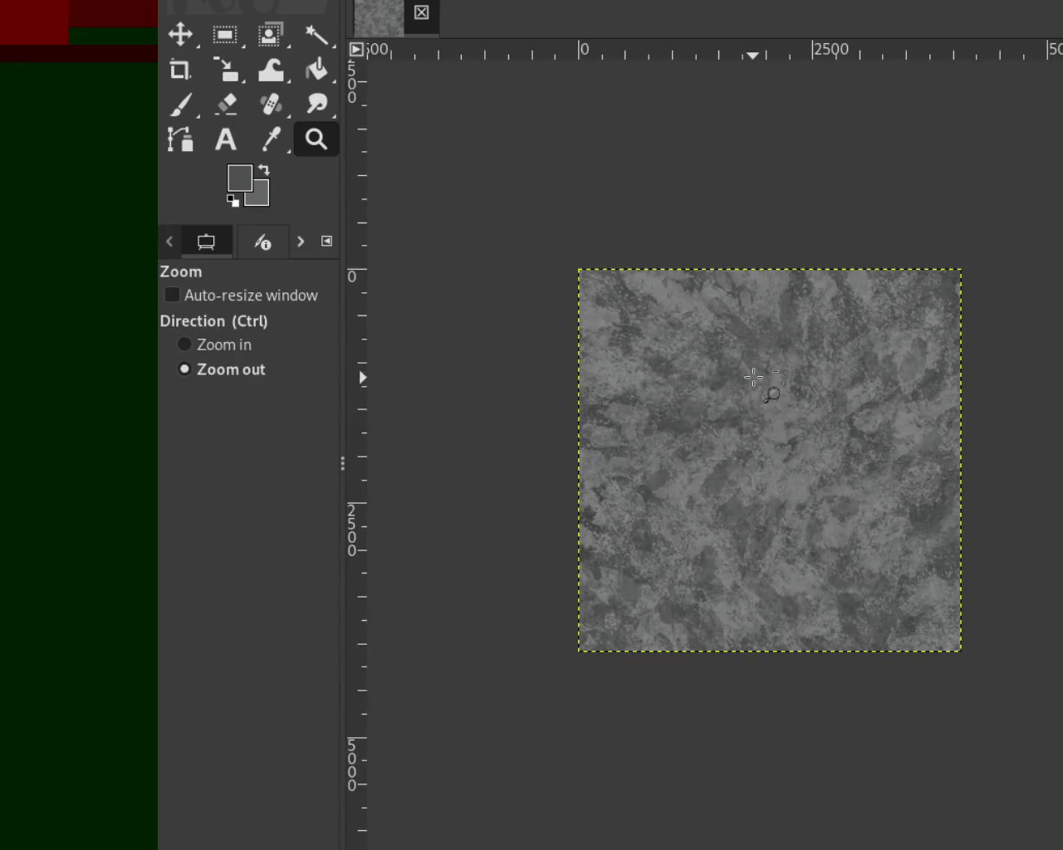
{"action": "scroll", "coordinate": [573, 203], "scroll_direction": "up", "scroll_amount": 1}
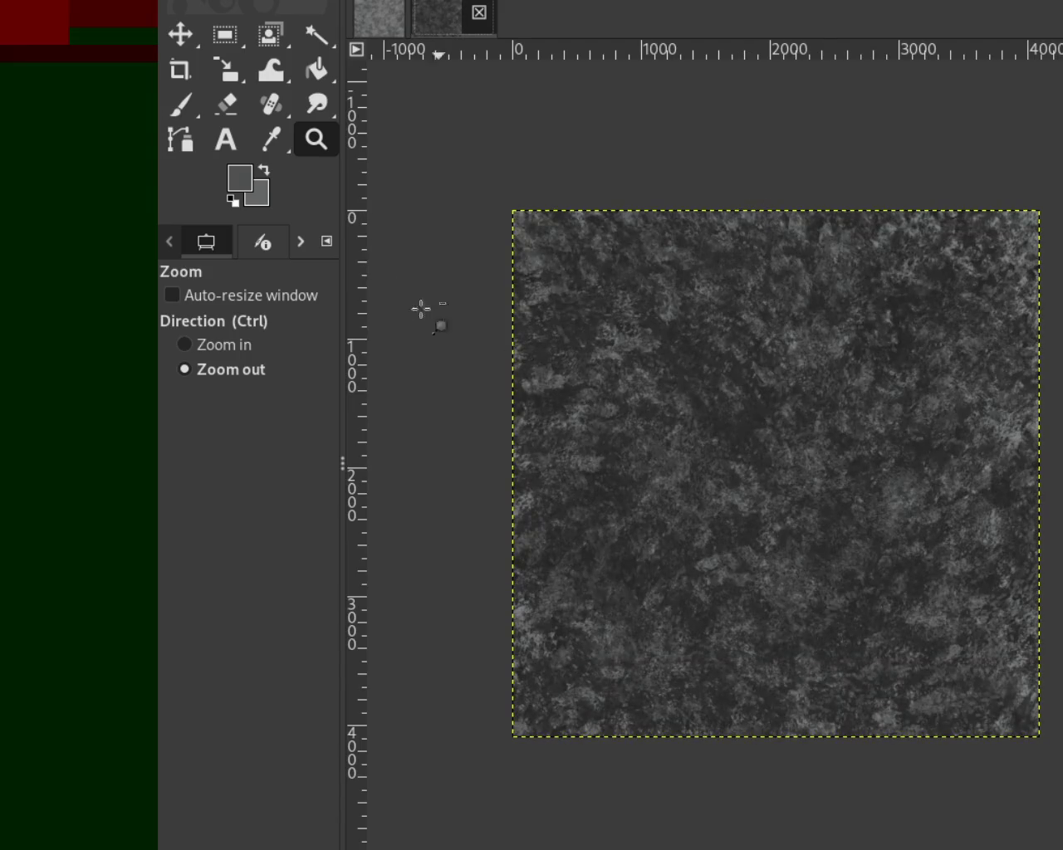
{"action": "scroll", "coordinate": [830, 442], "scroll_direction": "up", "scroll_amount": 2}
{"action": "scroll", "coordinate": [830, 442], "scroll_direction": "up", "scroll_amount": 3}
{"action": "scroll", "coordinate": [830, 441], "scroll_direction": "down", "scroll_amount": 3}
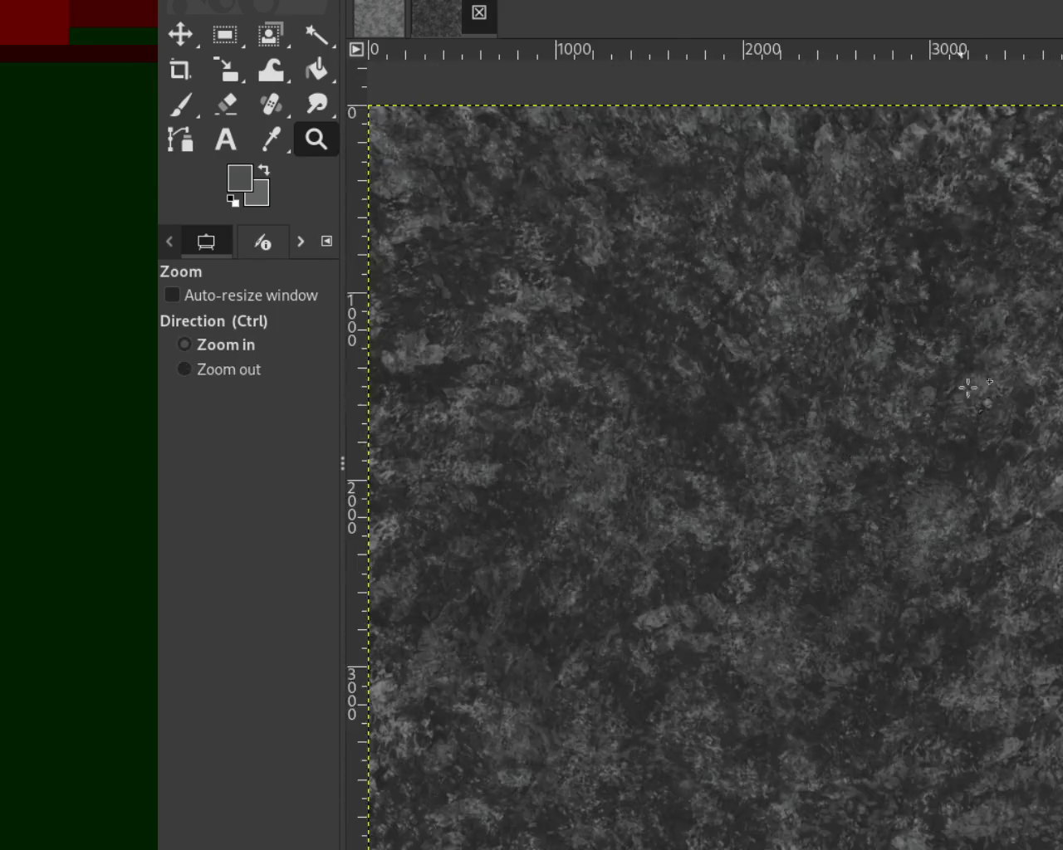
{"action": "scroll", "coordinate": [1001, 295], "scroll_direction": "up", "scroll_amount": 2}
{"action": "scroll", "coordinate": [818, 543], "scroll_direction": "down", "scroll_amount": 2}
{"action": "scroll", "coordinate": [817, 548], "scroll_direction": "up", "scroll_amount": 1}
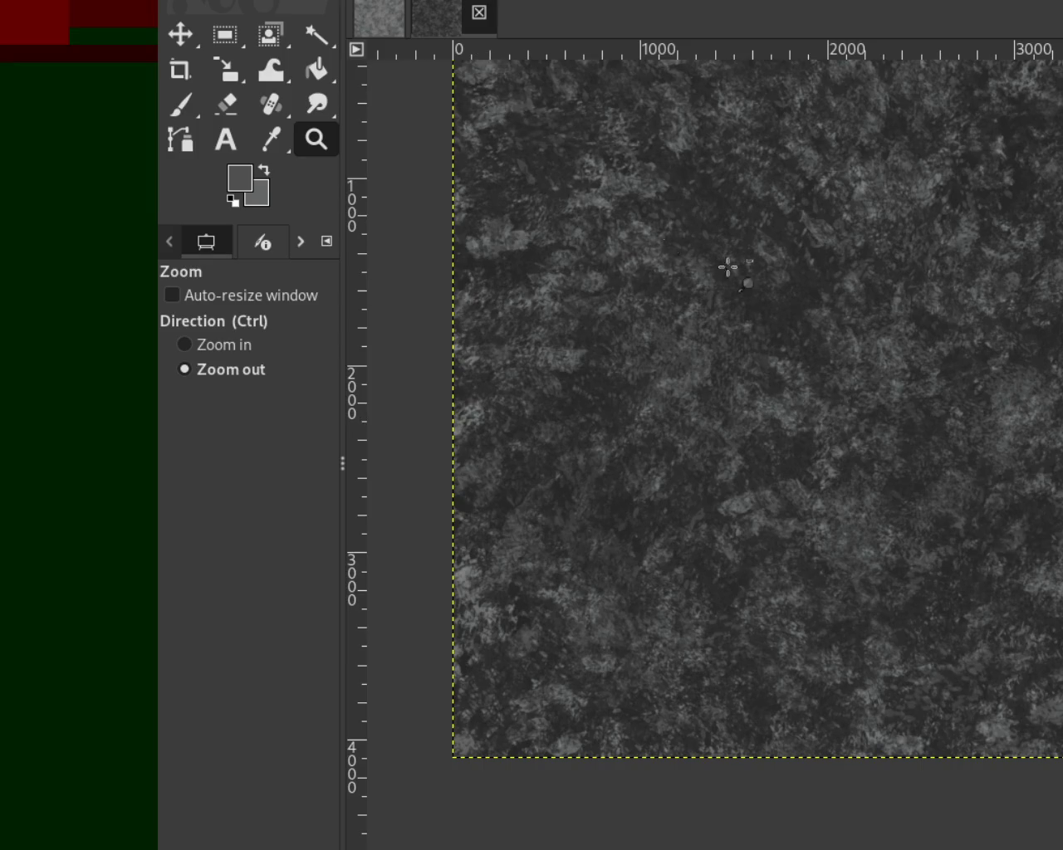
{"action": "left_click", "coordinate": [928, 408], "text": "ctrl"}
{"action": "left_click", "coordinate": [927, 408], "text": "ctrl"}
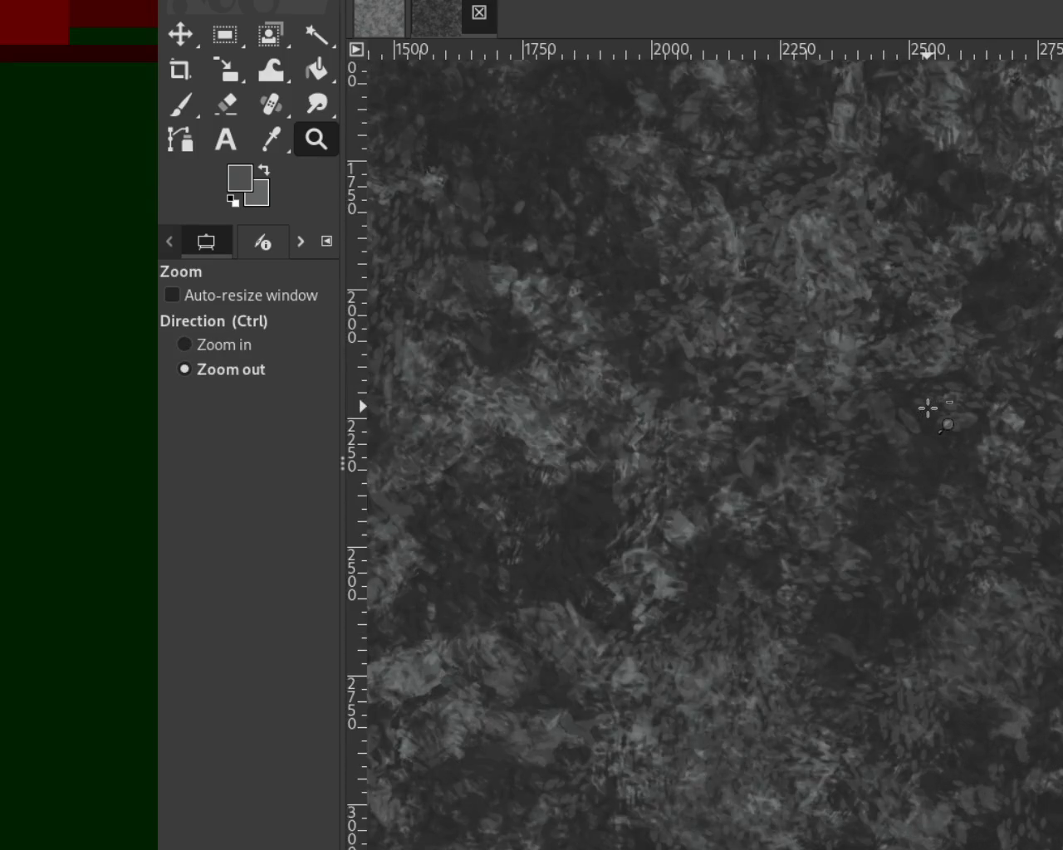
{"action": "left_click", "coordinate": [927, 407]}
{"action": "left_click", "coordinate": [928, 407]}
{"action": "left_click", "coordinate": [797, 444]}
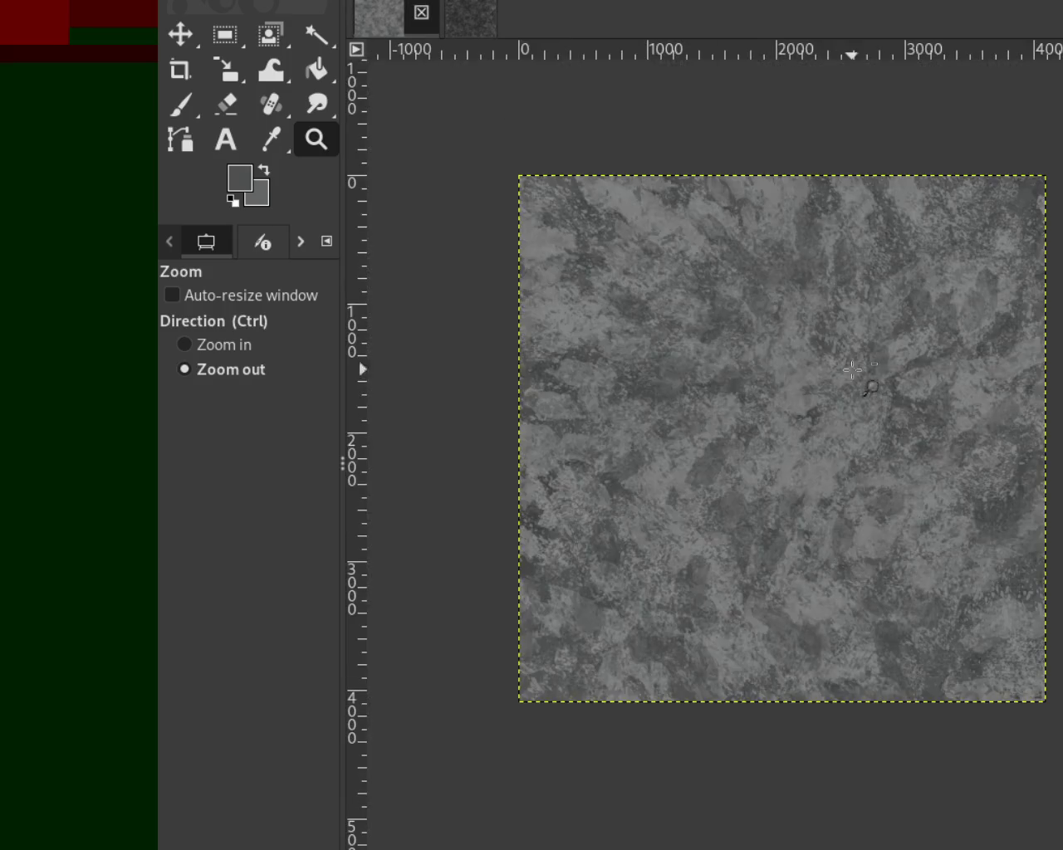
{"action": "left_click", "coordinate": [842, 441], "text": "ctrl"}
{"action": "left_click", "coordinate": [842, 441], "text": "ctrl"}
{"action": "left_click", "coordinate": [842, 441]}
{"action": "triple_click", "coordinate": [687, 217]}
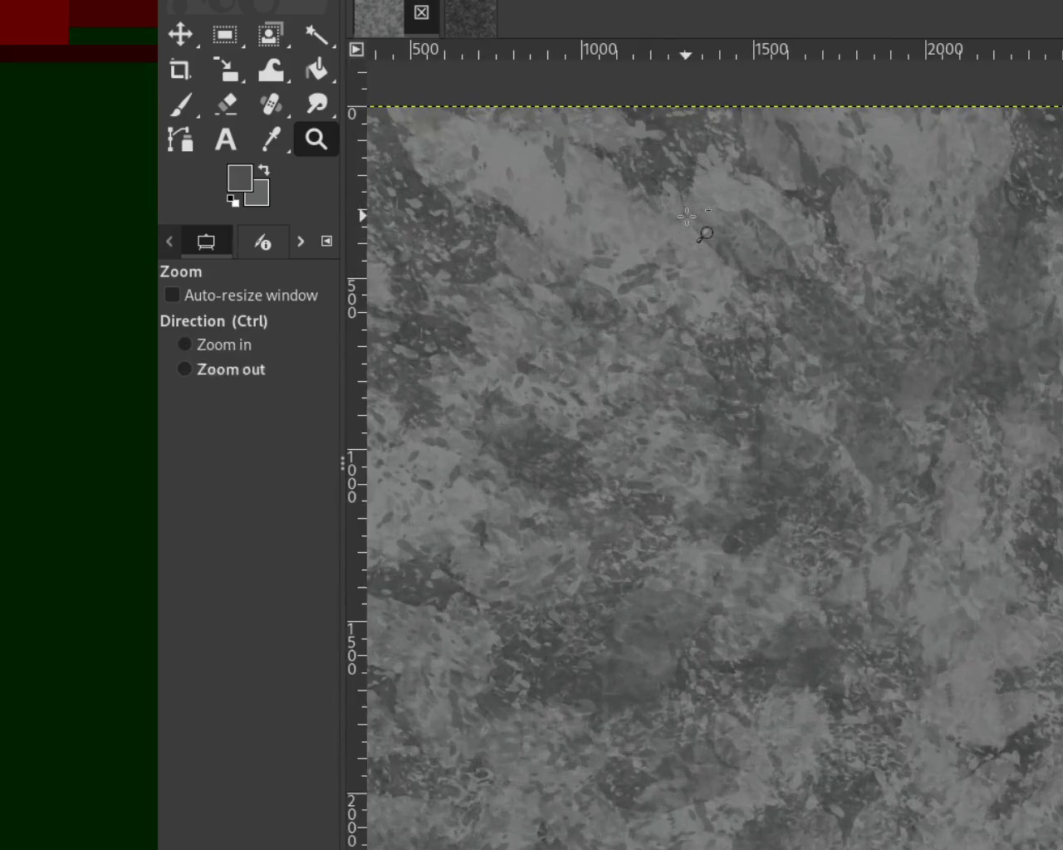
{"action": "double_click", "coordinate": [688, 218], "text": "ctrl"}
{"action": "left_click", "coordinate": [688, 218], "text": "ctrl"}
{"action": "left_click", "coordinate": [804, 483]}
{"action": "left_click", "coordinate": [803, 484]}
{"action": "left_click", "coordinate": [803, 483]}
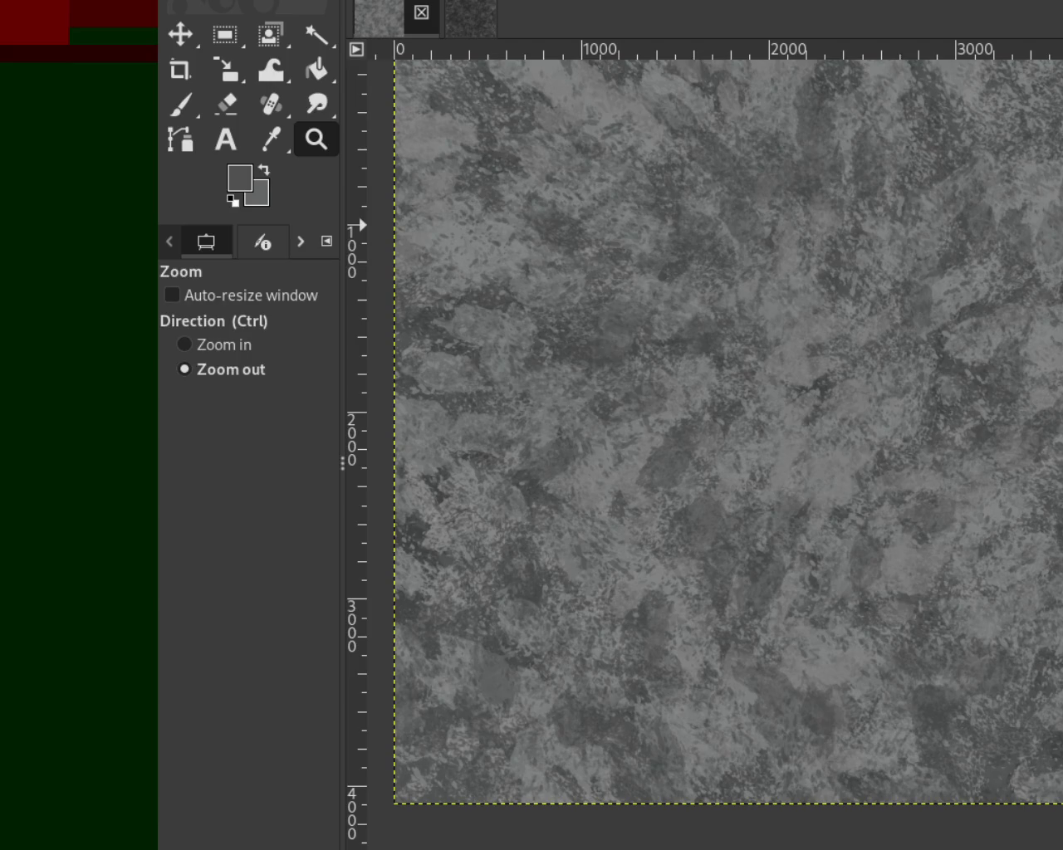
Paint leafy Vegetation 01 marks down the canvas with the paintbrush at size 383.
{"action": "key", "text": "p"}
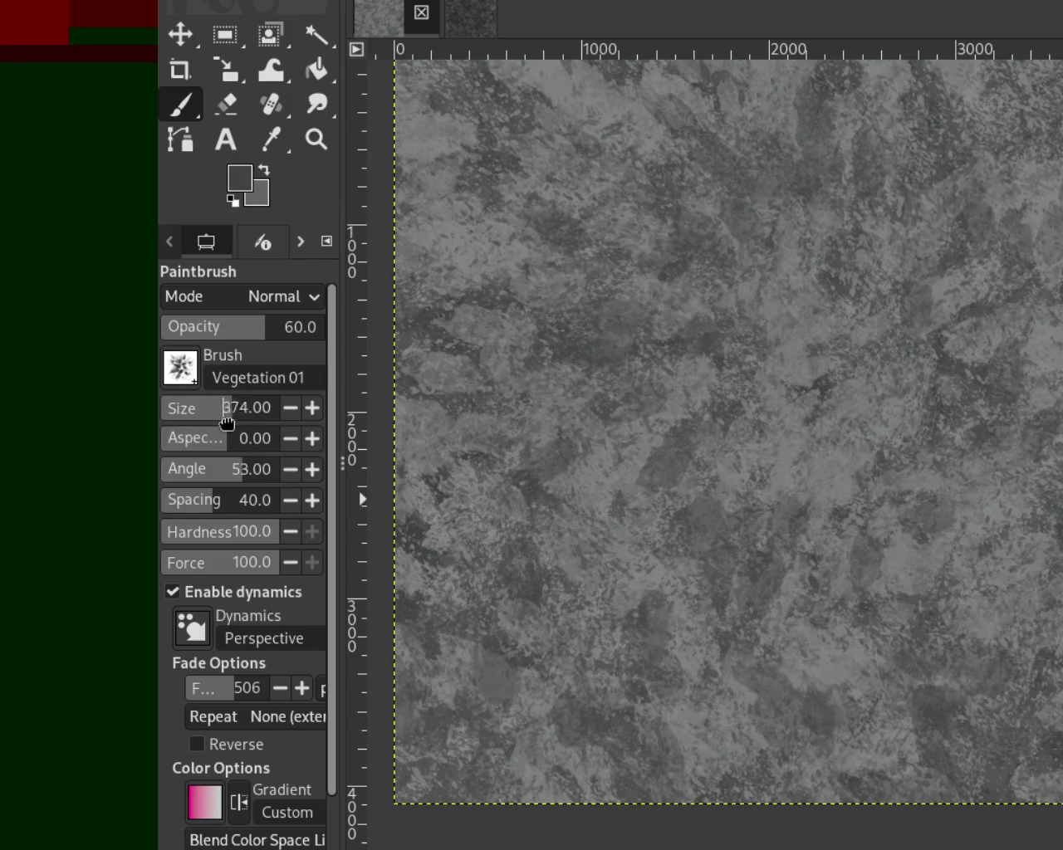
{"action": "left_click_drag", "start_coordinate": [226, 423], "coordinate": [236, 423]}
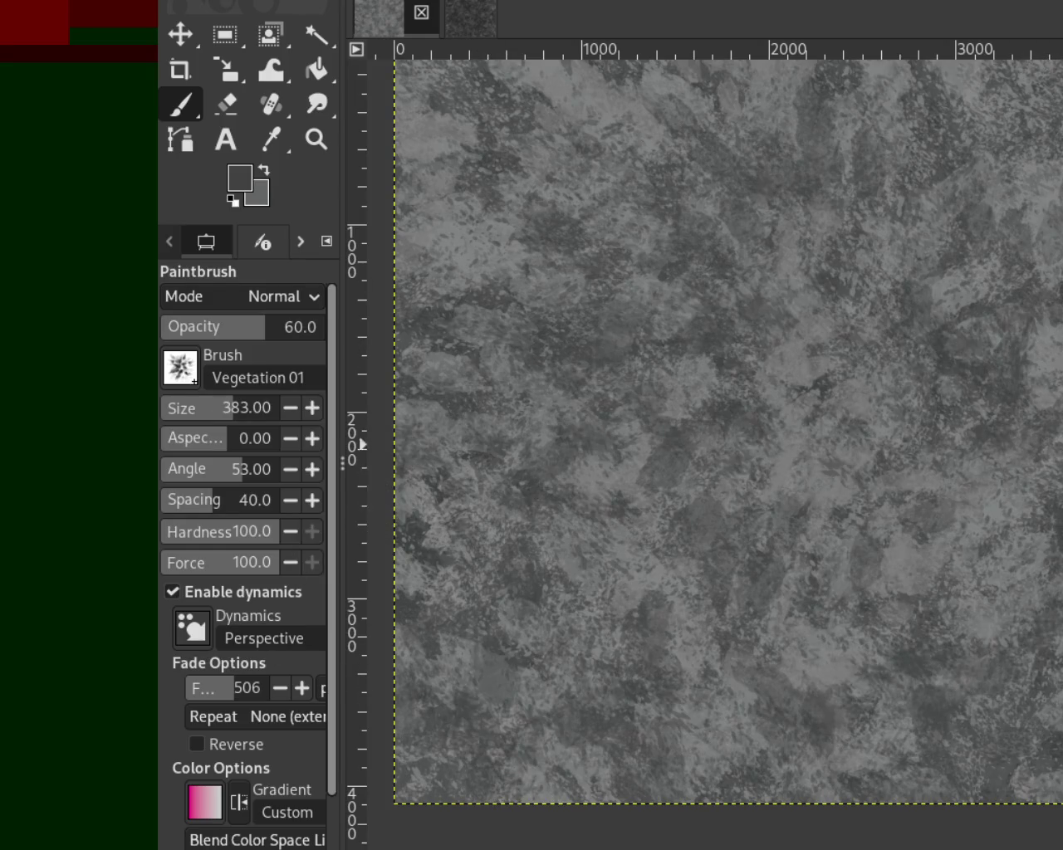
{"action": "mouse_move", "coordinate": [1040, 353]}
{"action": "left_mouse_down"}
{"action": "mouse_move", "coordinate": [676, 304]}
{"action": "mouse_move", "coordinate": [794, 403]}
{"action": "mouse_move", "coordinate": [958, 156]}
{"action": "mouse_move", "coordinate": [1015, 768]}
{"action": "left_mouse_up"}
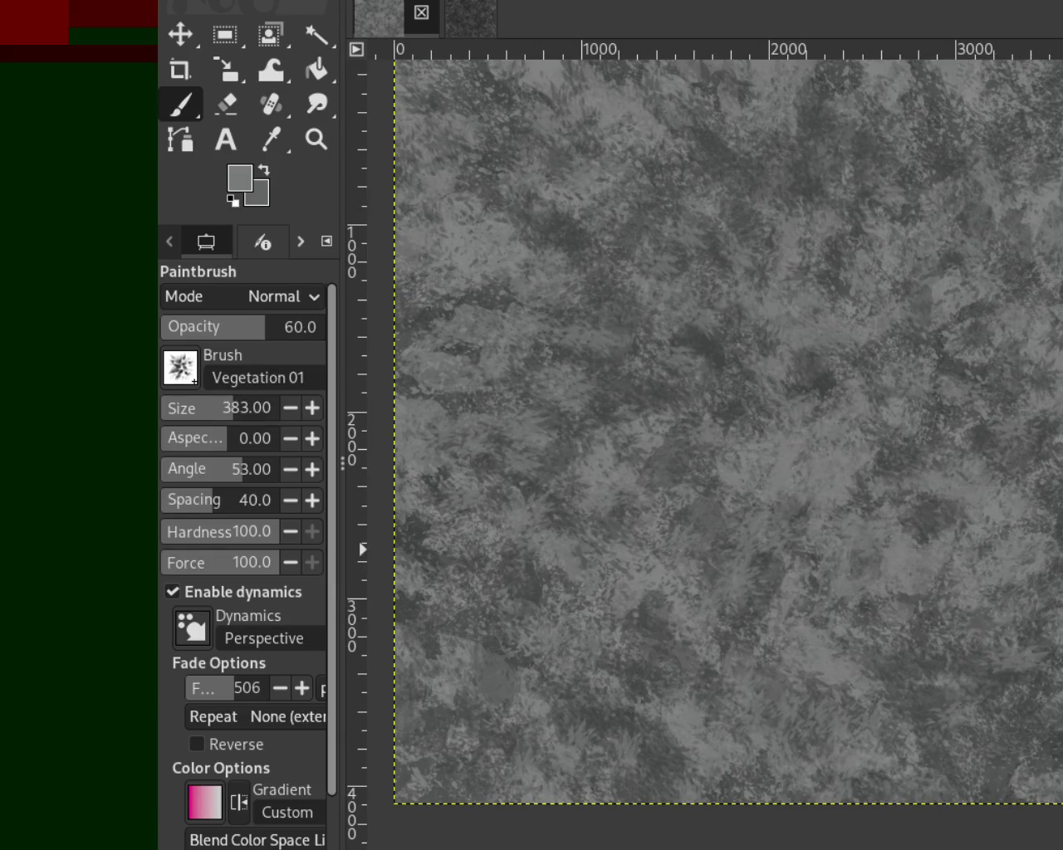
Dab lighter grey Texture Hose 03 patches over the canvas, mostly across the lower half.
{"action": "key", "text": "comma"}
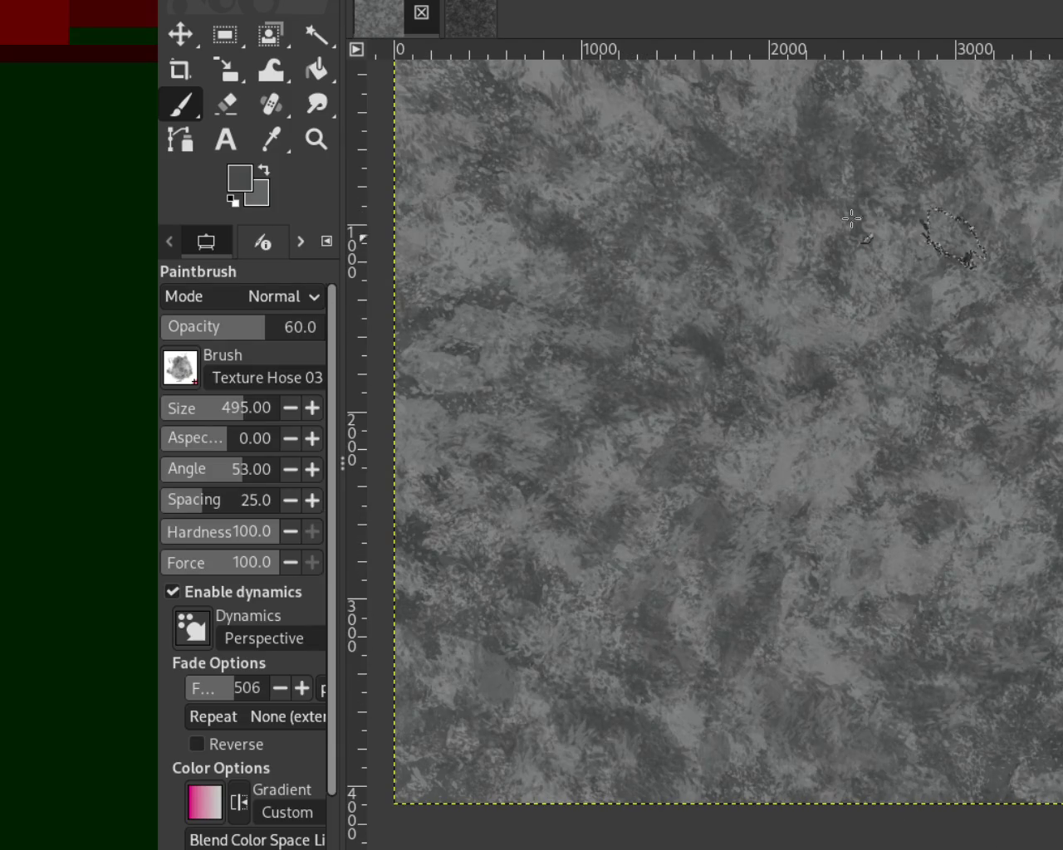
{"action": "left_click", "coordinate": [764, 400], "text": "ctrl"}
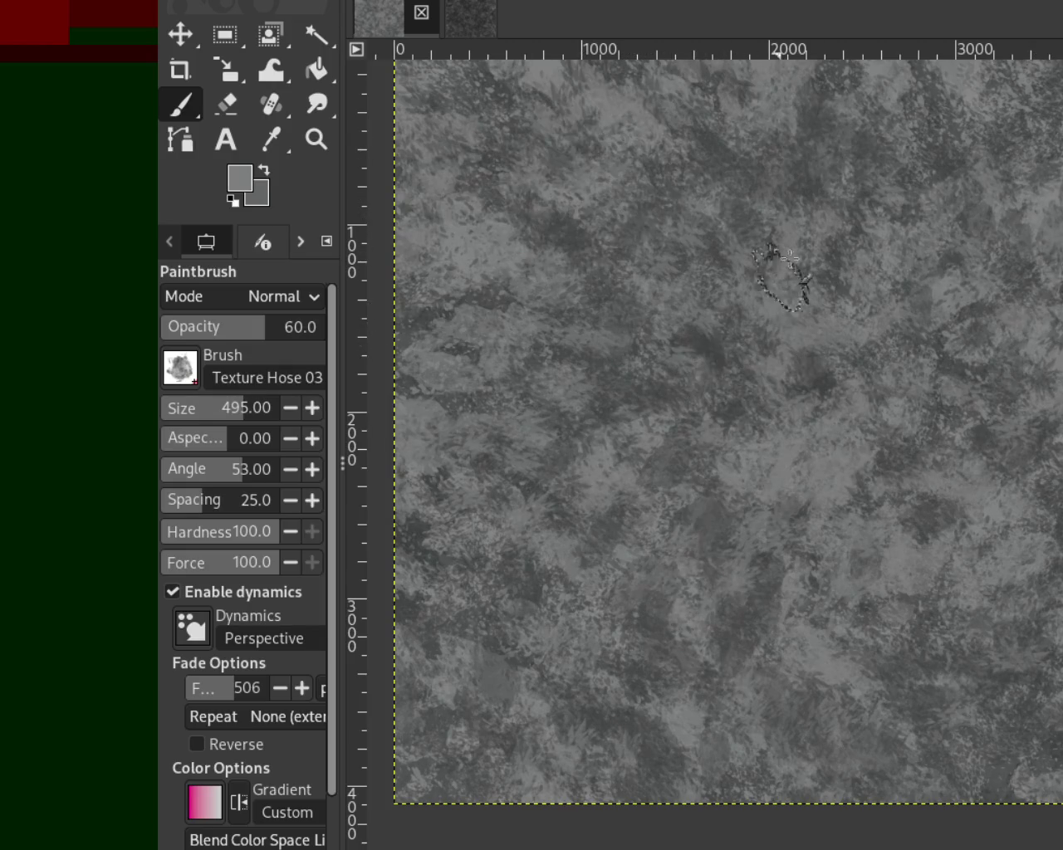
{"action": "left_click", "coordinate": [644, 313]}
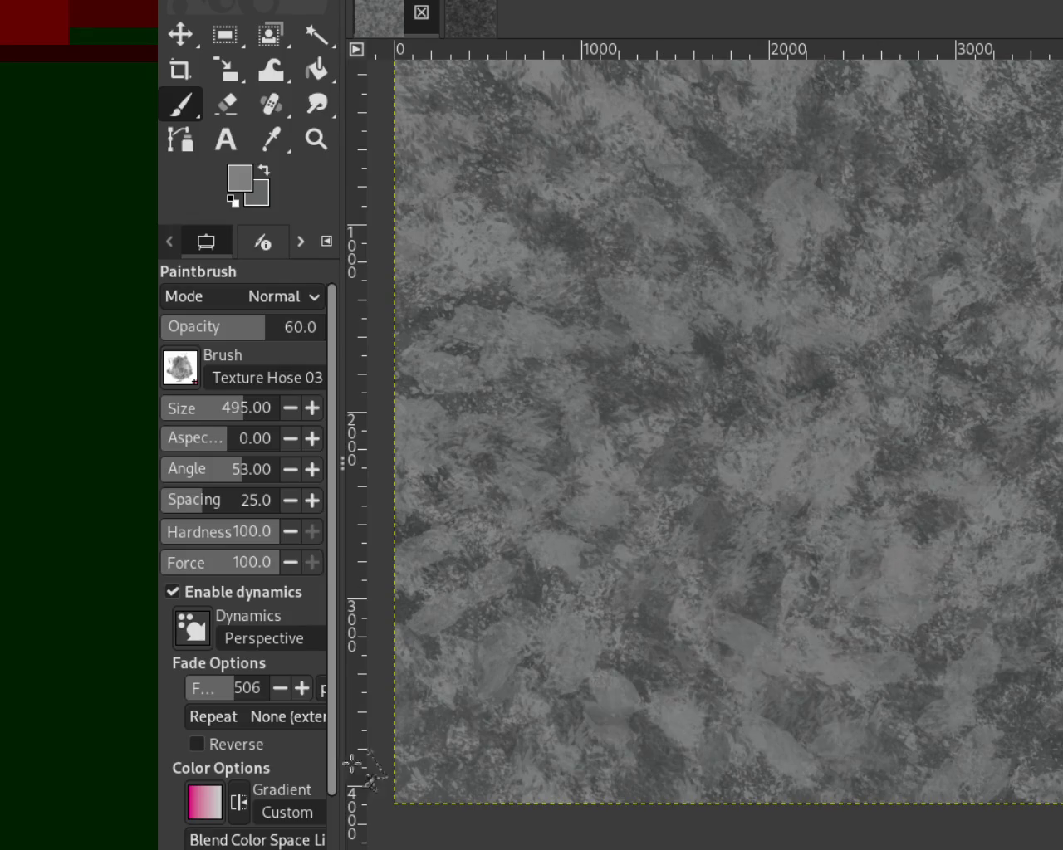
{"action": "left_click_drag", "start_coordinate": [465, 738], "coordinate": [444, 830]}
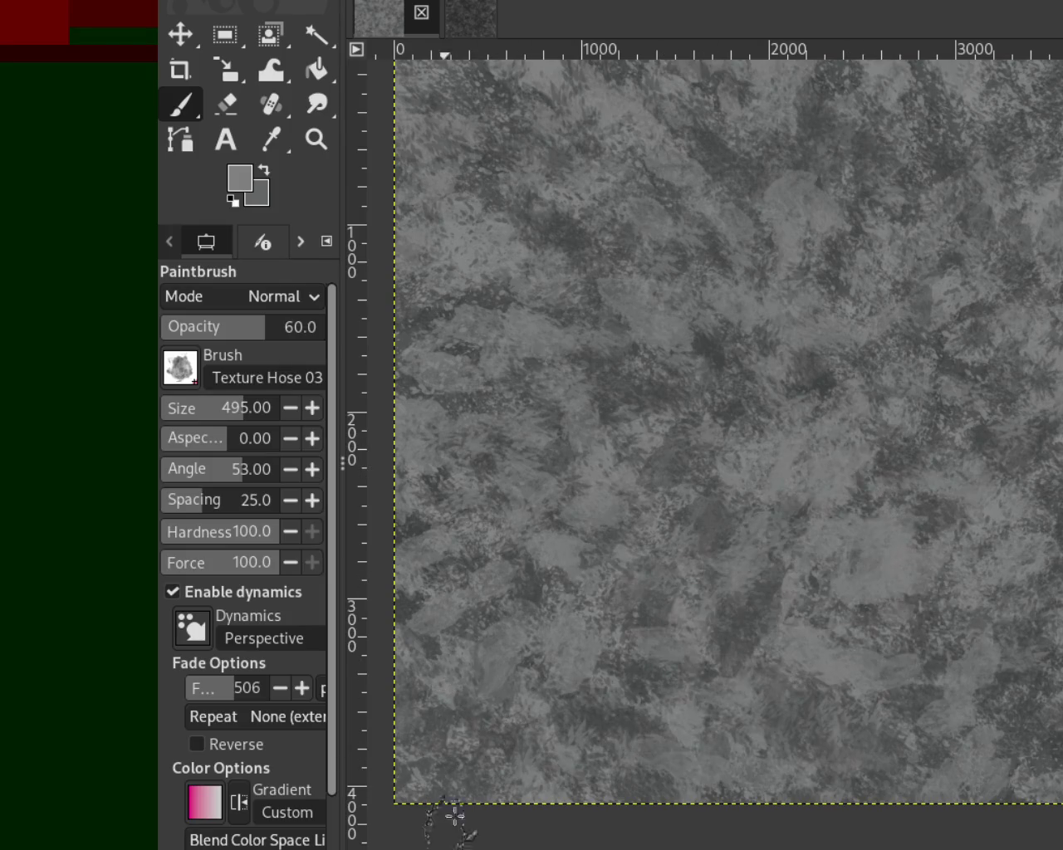
{"action": "left_click_drag", "start_coordinate": [696, 499], "coordinate": [840, 847]}
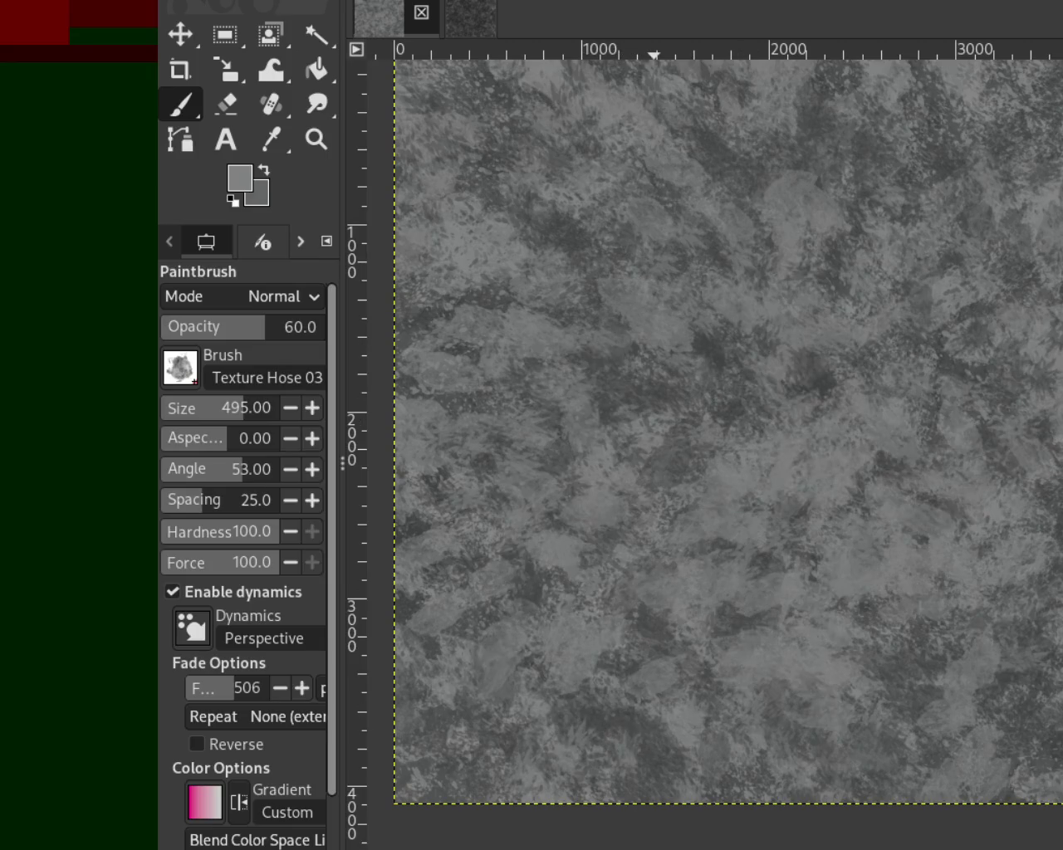
{"action": "left_click_drag", "start_coordinate": [830, 486], "coordinate": [560, 624]}
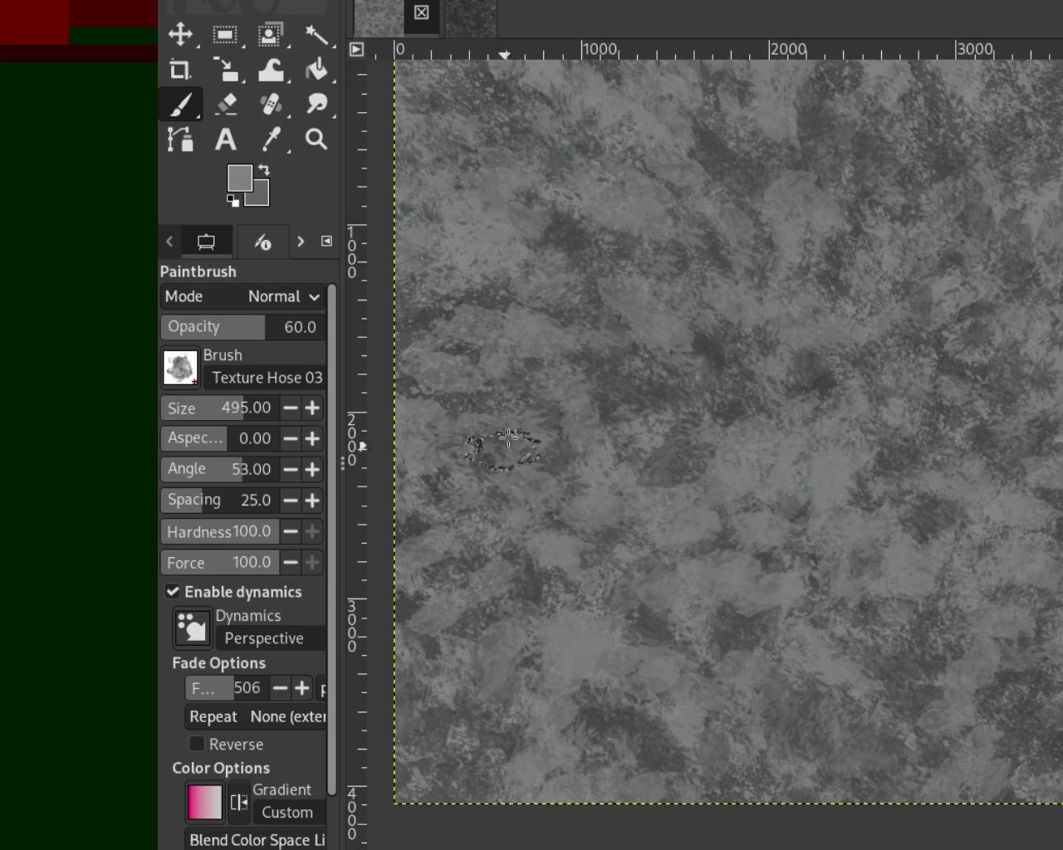
{"action": "left_click", "coordinate": [518, 202]}
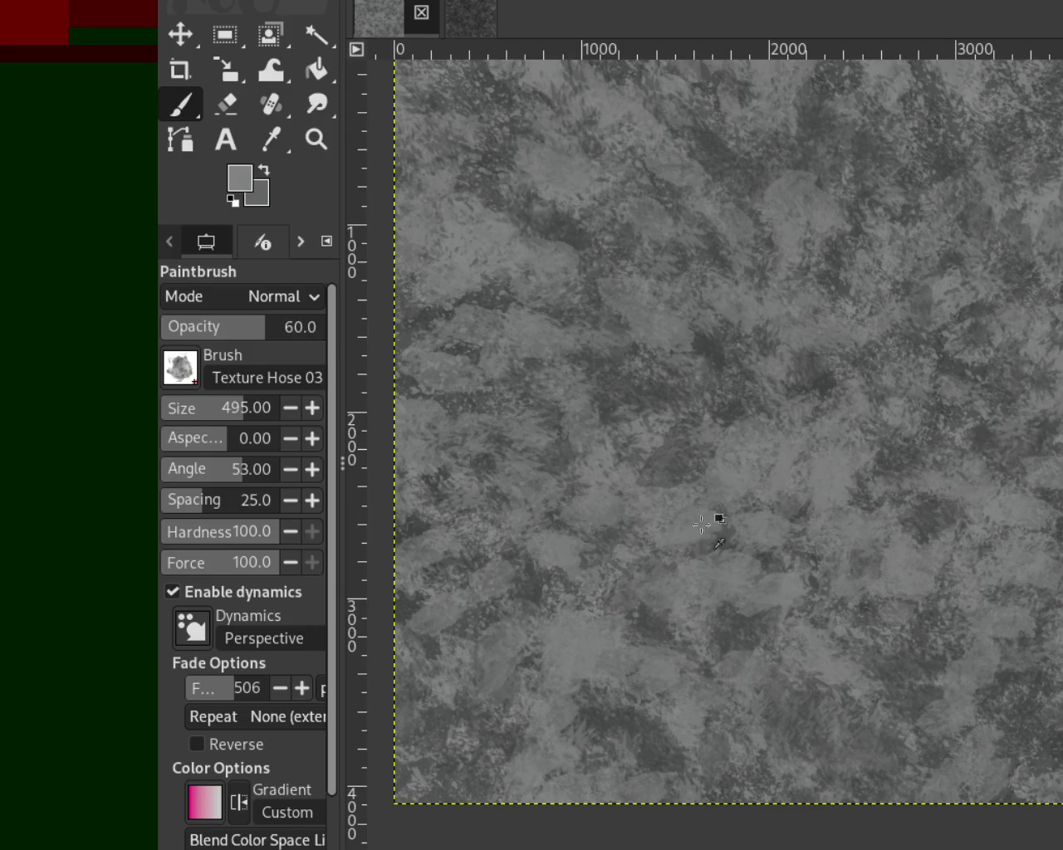
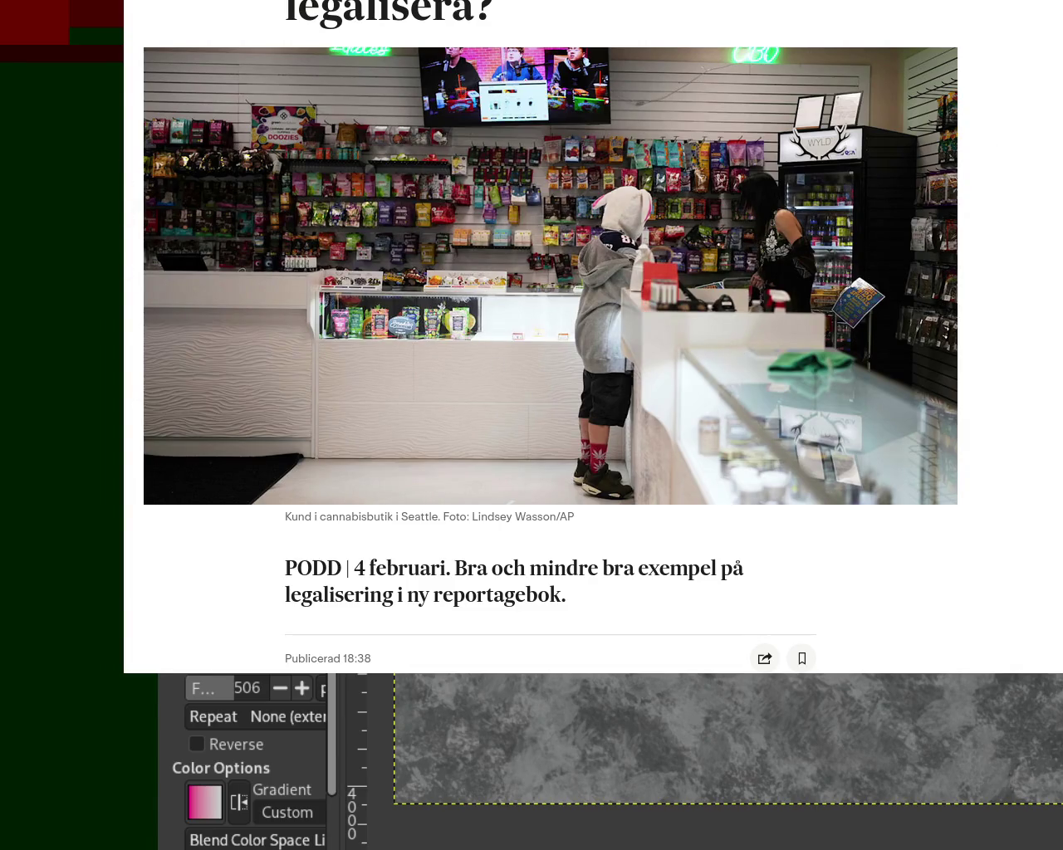
Scroll up and down through the Swedish legalisation news article in the browser.
{"action": "scroll", "coordinate": [1054, 151], "scroll_direction": "up", "scroll_amount": 3}
{"action": "scroll", "coordinate": [594, 332], "scroll_direction": "down", "scroll_amount": 7}
{"action": "scroll", "coordinate": [594, 332], "scroll_direction": "down", "scroll_amount": 6}
{"action": "scroll", "coordinate": [593, 332], "scroll_direction": "down", "scroll_amount": 3}
{"action": "scroll", "coordinate": [1048, 91], "scroll_direction": "up", "scroll_amount": 8}
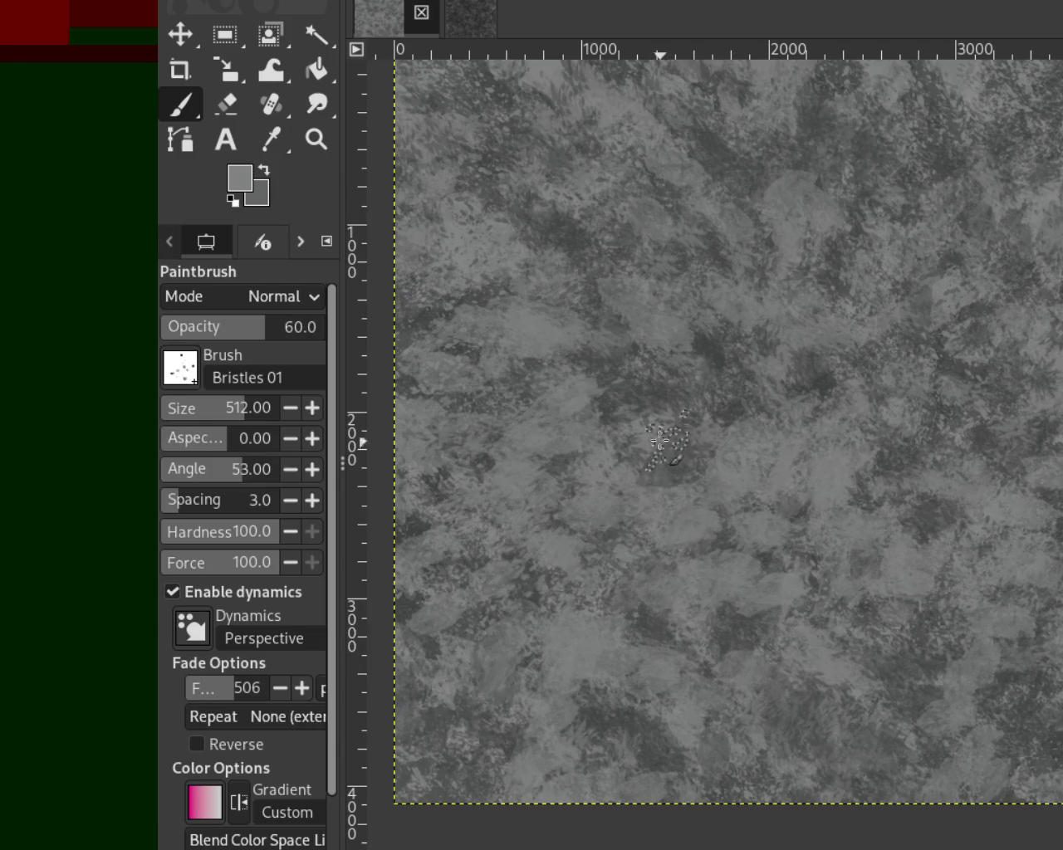
Sample a darker then a lighter grey from the texture and switch to the Animated Confetti brush.
{"action": "left_click", "coordinate": [826, 371], "text": "ctrl"}
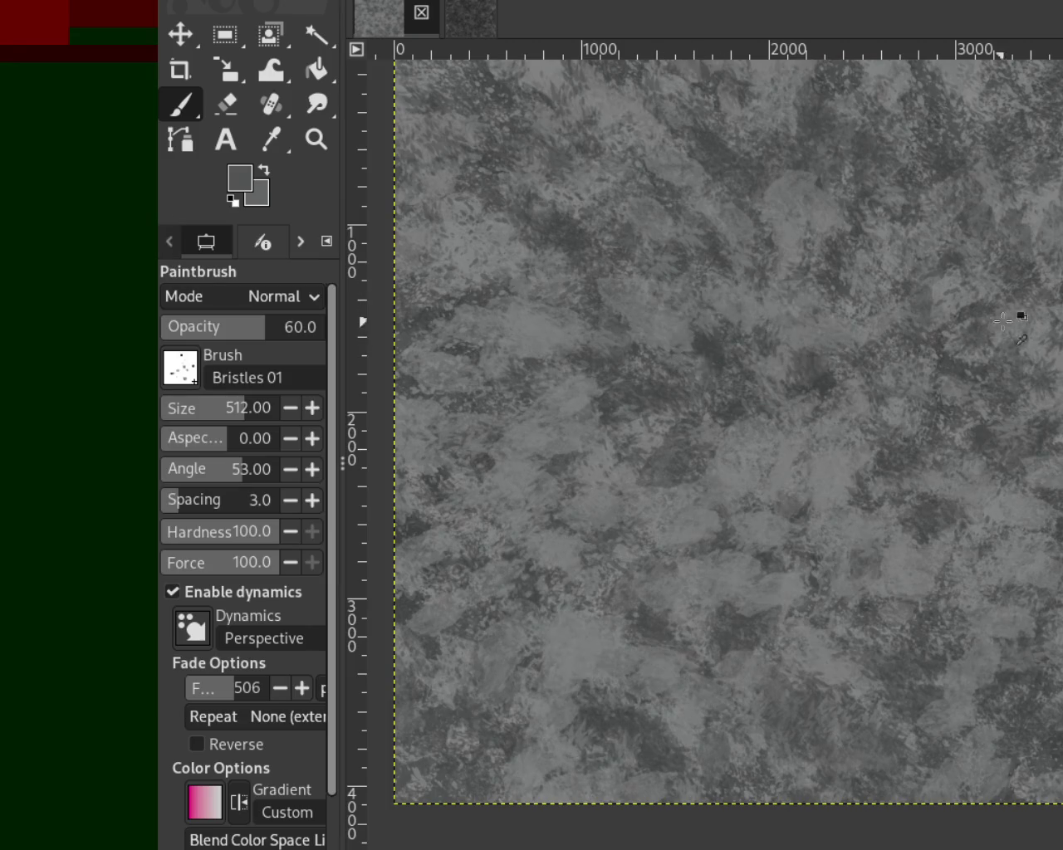
{"action": "left_click", "coordinate": [1038, 345], "text": "ctrl"}
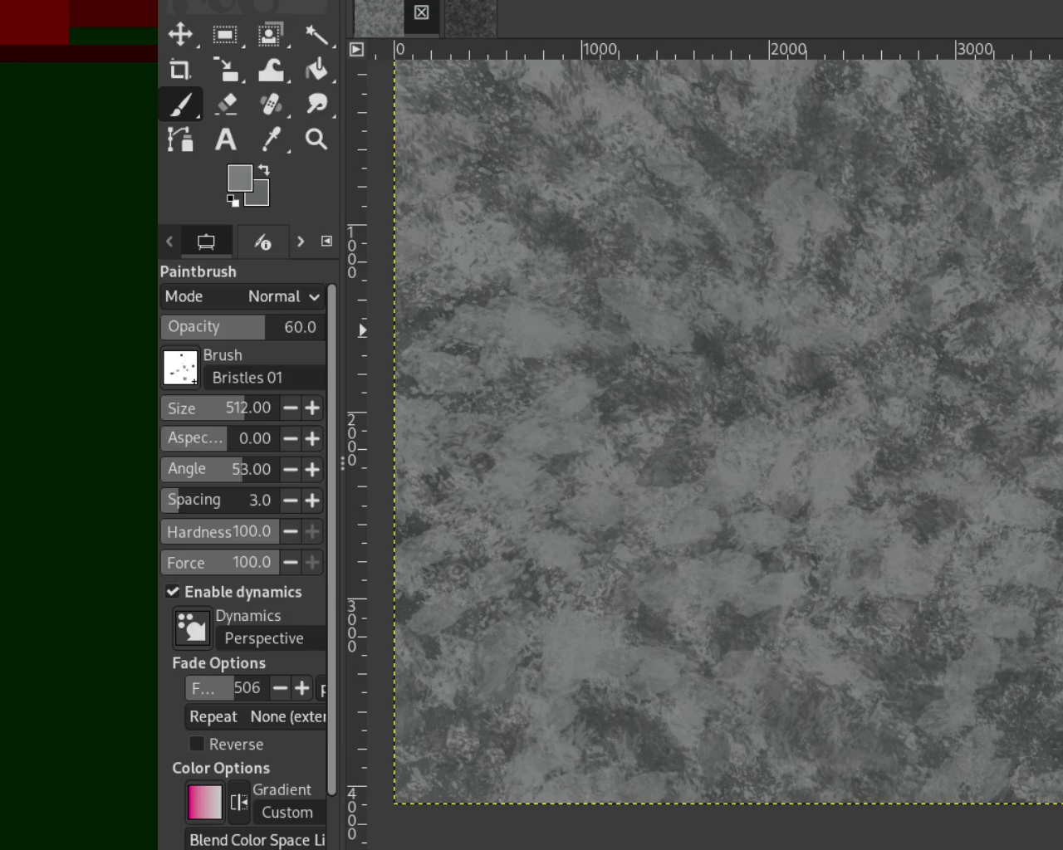
{"action": "key", "text": "comma"}
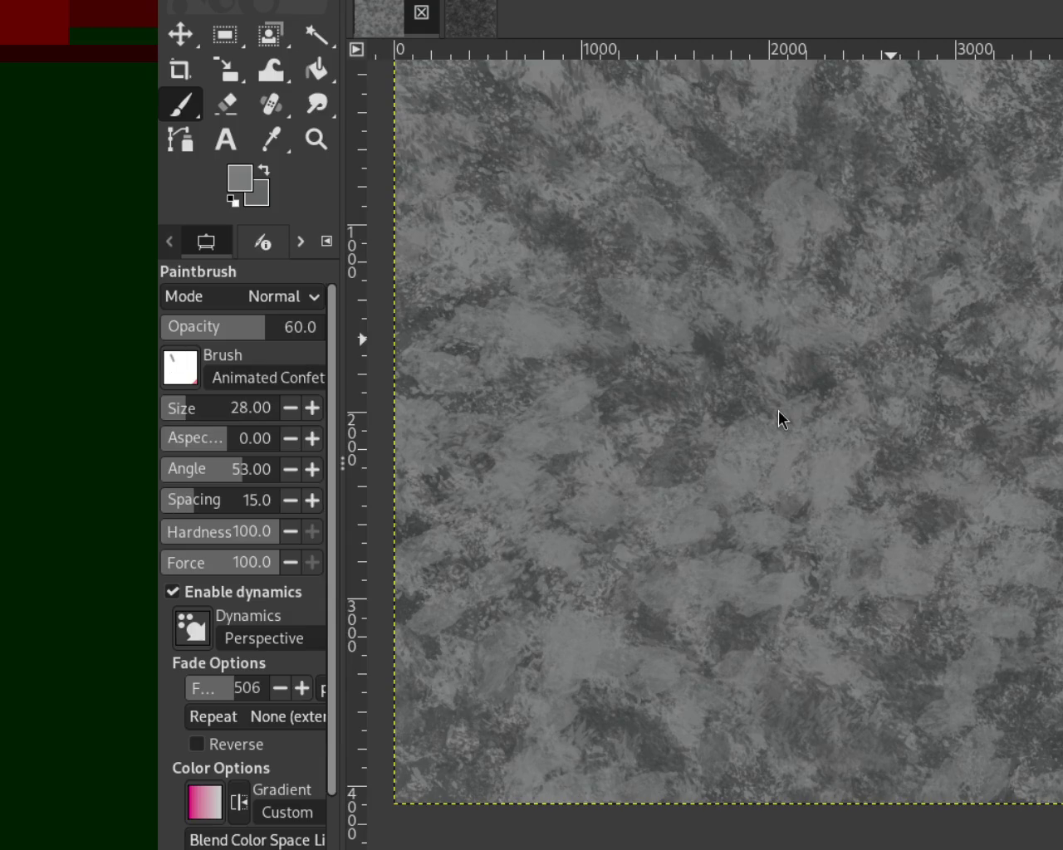
Return to the Bristles 01 brush at size about 344 and sample a dark grey from the canvas.
{"action": "left_click", "coordinate": [199, 411]}
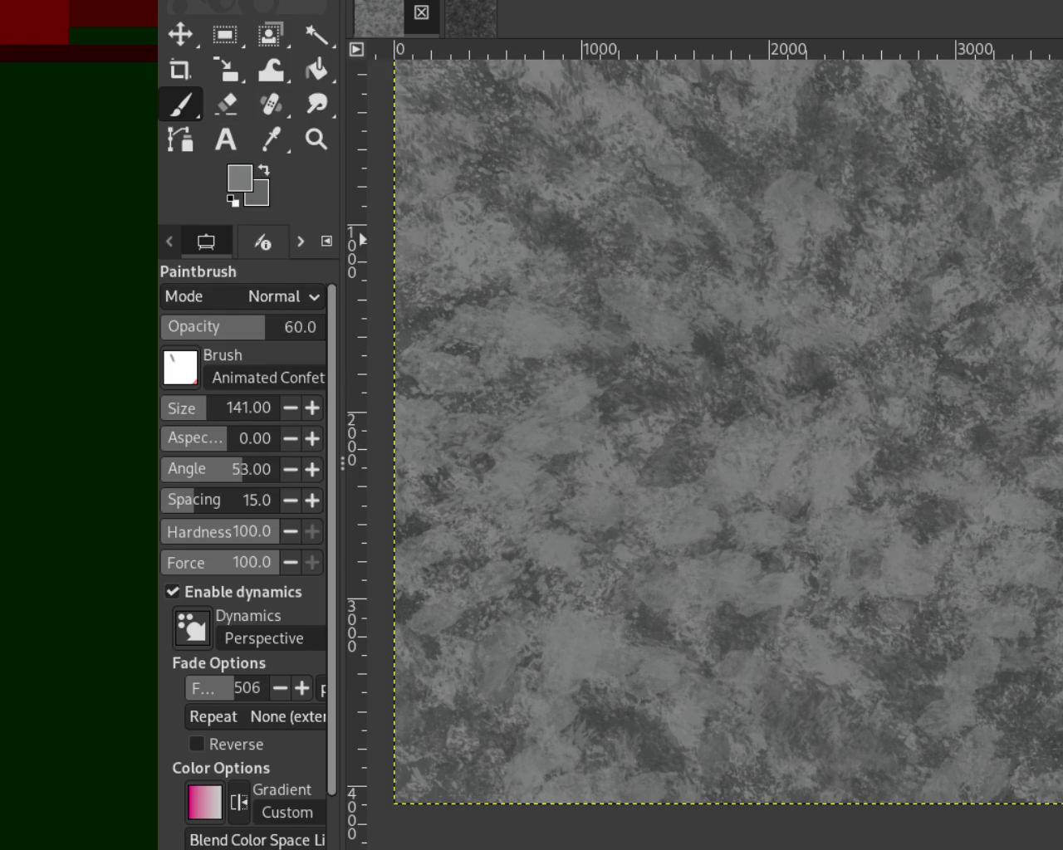
{"action": "key", "text": "period"}
{"action": "left_click", "coordinate": [209, 408]}
{"action": "left_click", "coordinate": [220, 408]}
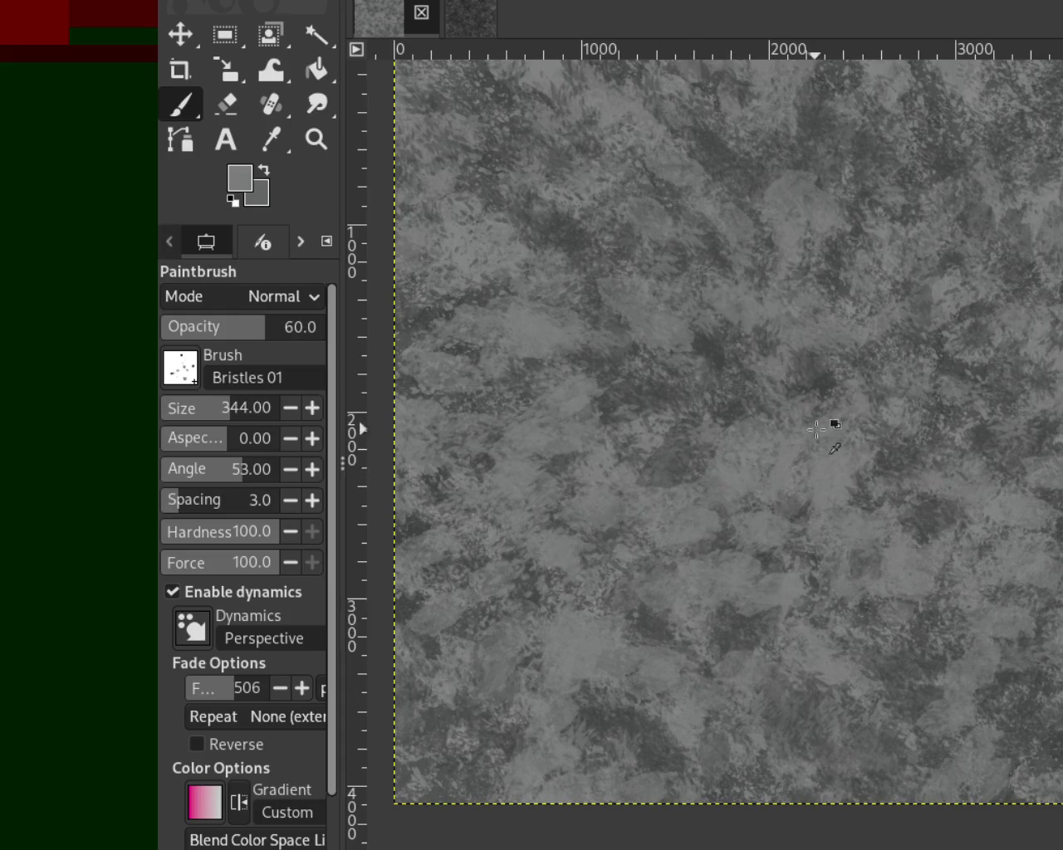
{"action": "left_click", "coordinate": [821, 382], "text": "ctrl"}
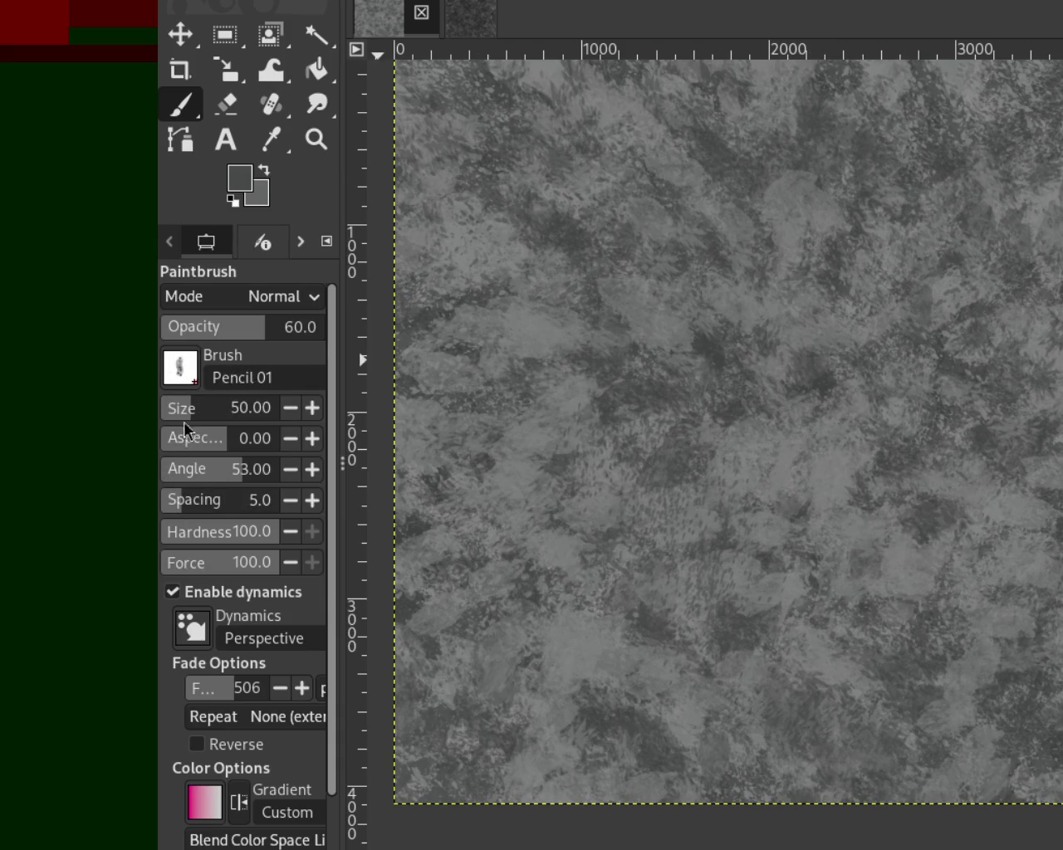
Resize the Pencil 01 brush to about 330 while sampling several greys from the canvas.
{"action": "left_click_drag", "start_coordinate": [184, 407], "coordinate": [214, 413]}
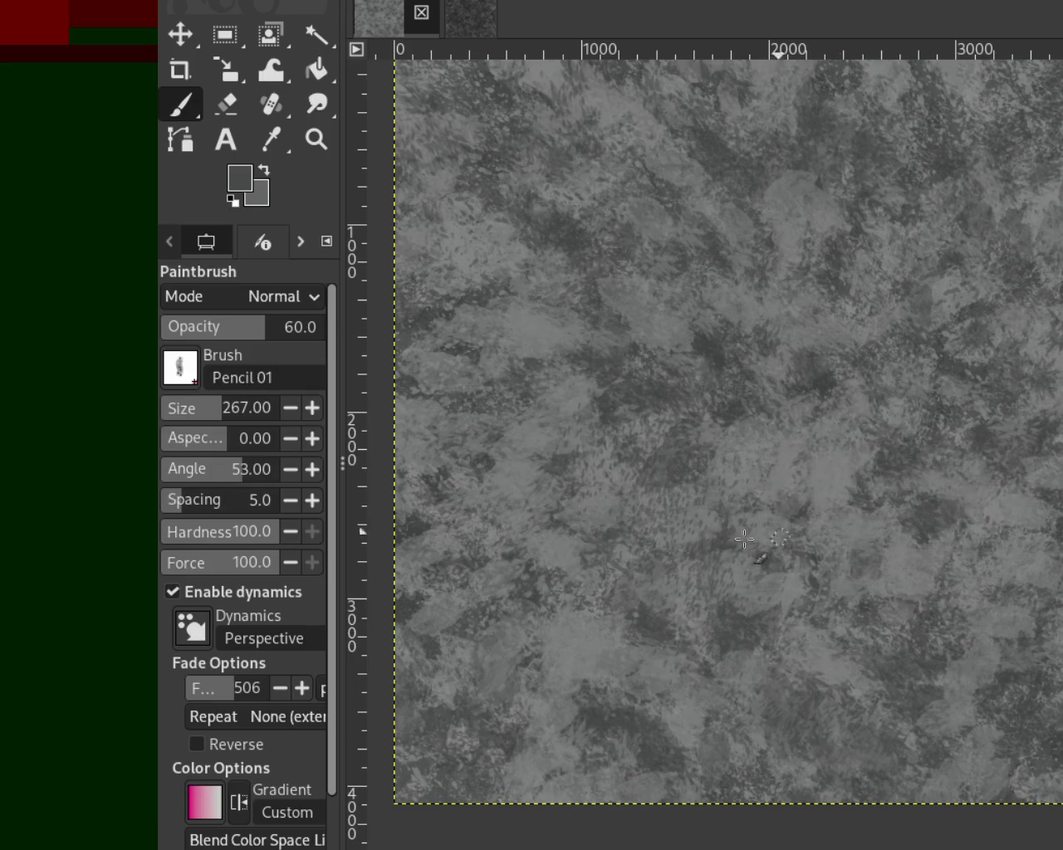
{"action": "left_click", "coordinate": [200, 408]}
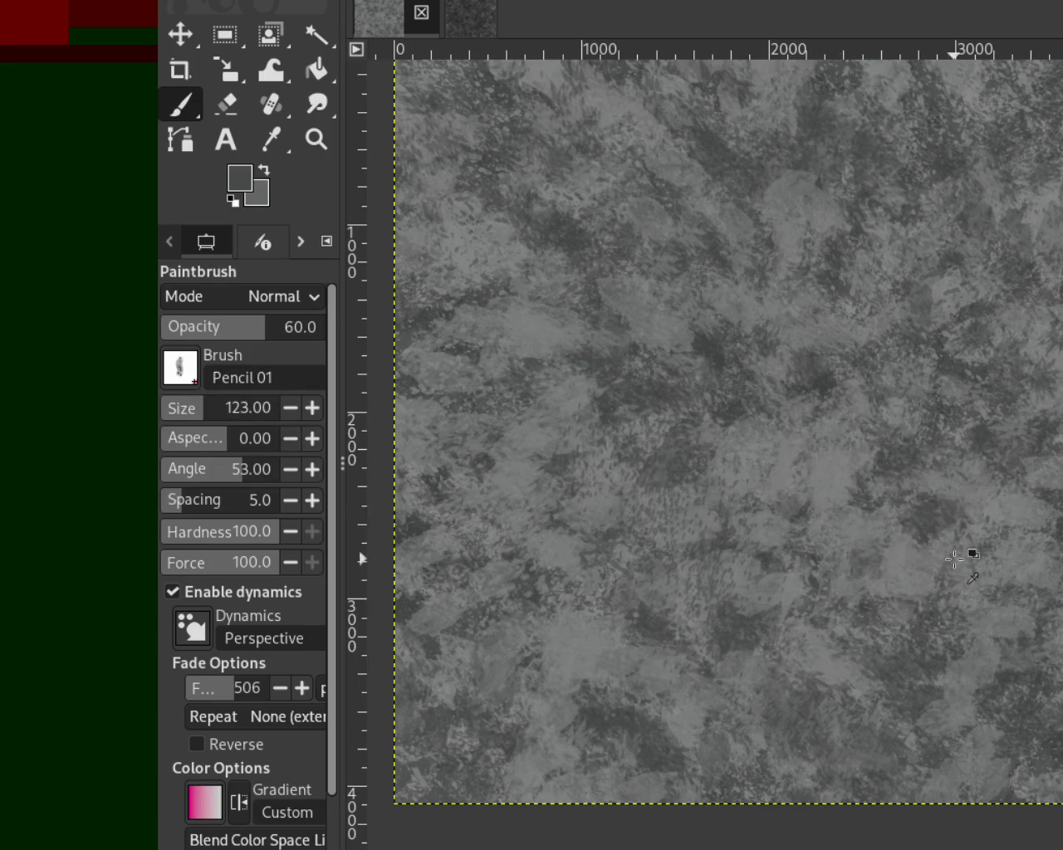
{"action": "left_click", "coordinate": [905, 566], "text": "ctrl"}
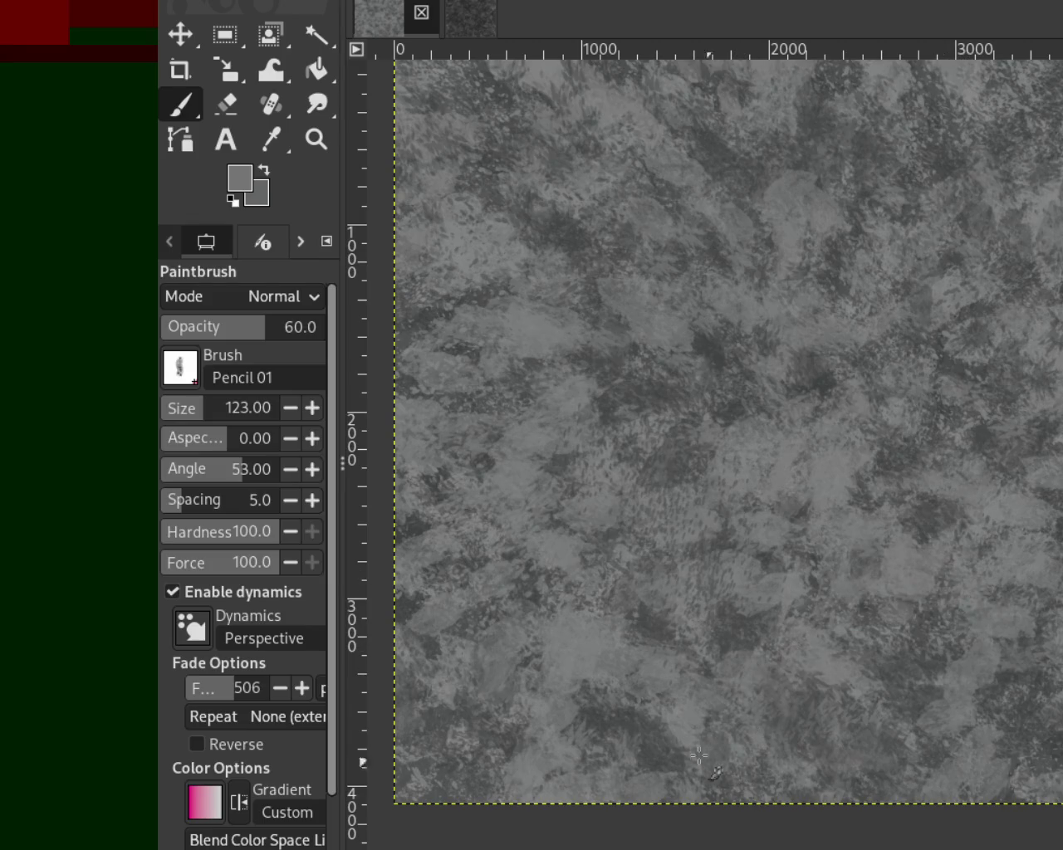
{"action": "left_click", "coordinate": [913, 569], "text": "ctrl"}
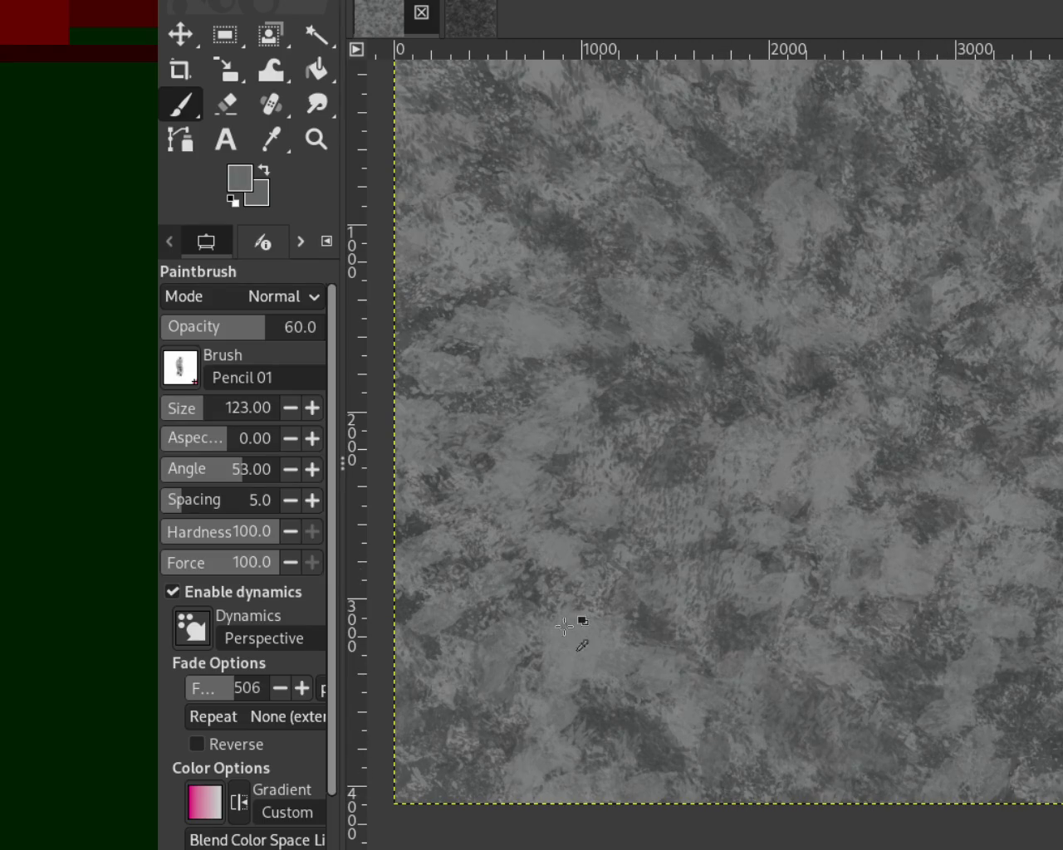
{"action": "left_click", "coordinate": [221, 426]}
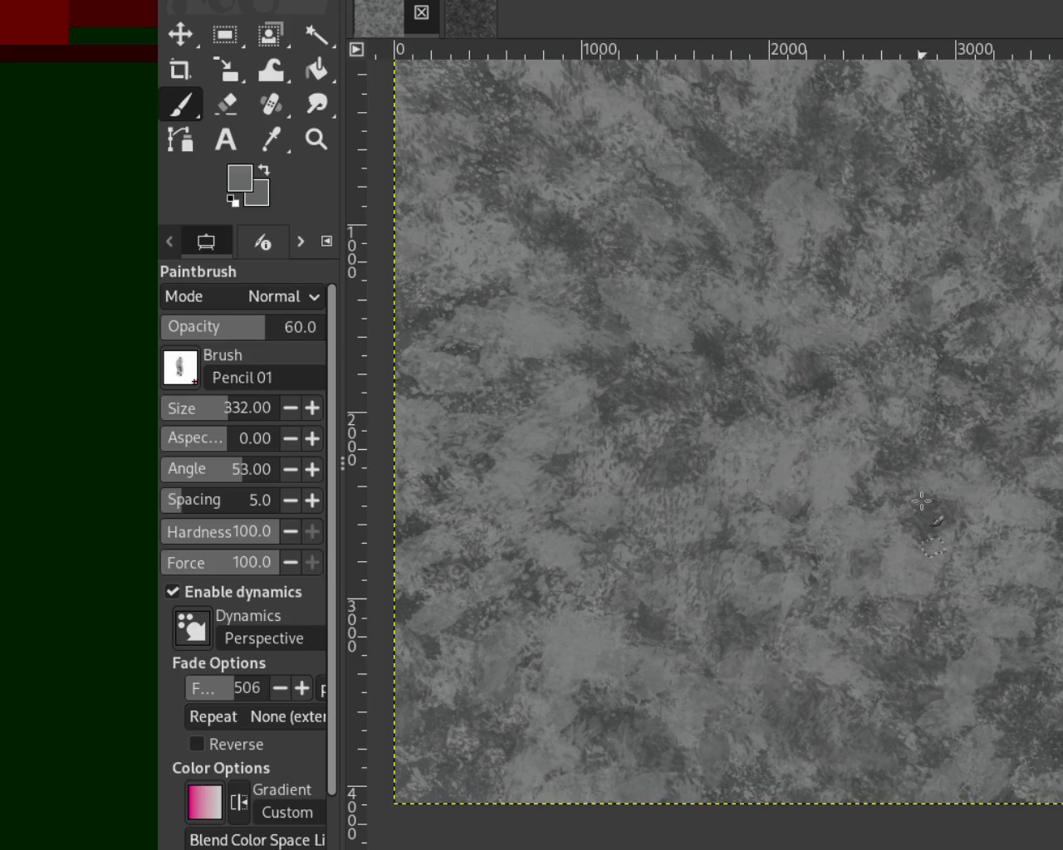
{"action": "left_click", "coordinate": [835, 480], "text": "ctrl"}
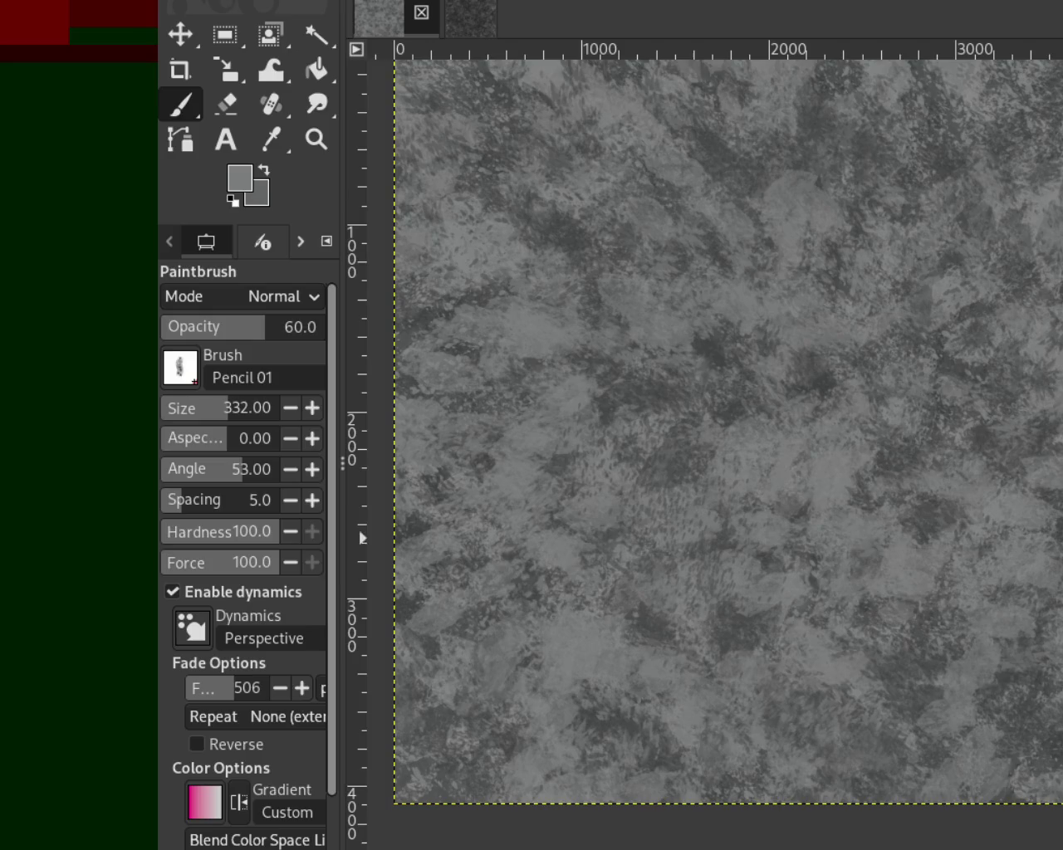
{"action": "left_click", "coordinate": [1051, 482], "text": "ctrl"}
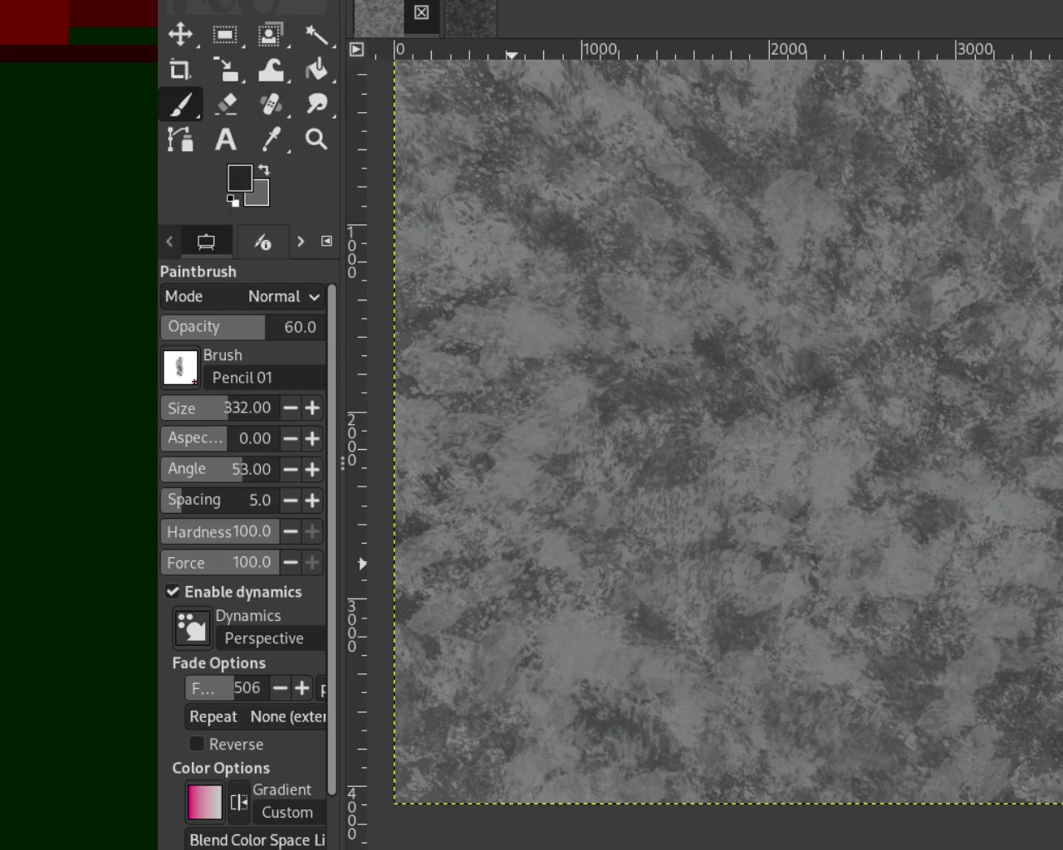
Try a dark stroke and undo it, then sample a mid grey and switch to Splats 01.
{"action": "left_click_drag", "start_coordinate": [809, 220], "coordinate": [607, 298]}
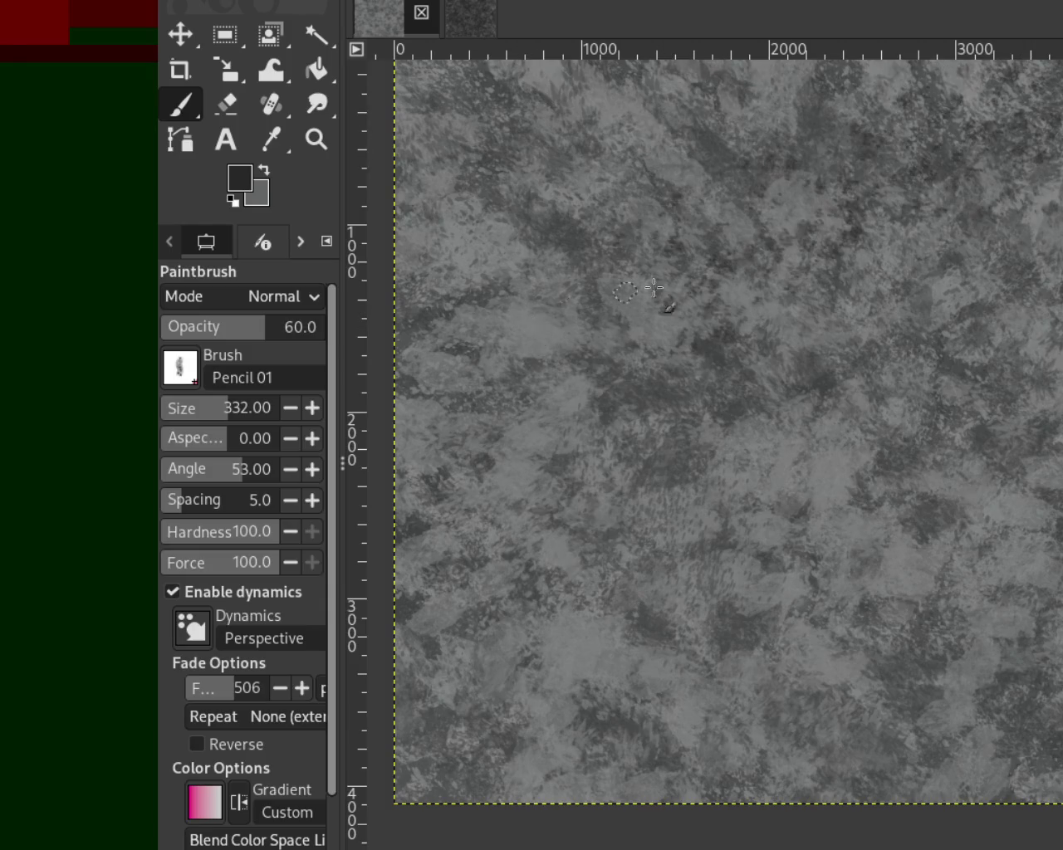
{"action": "key", "text": "ctrl+z"}
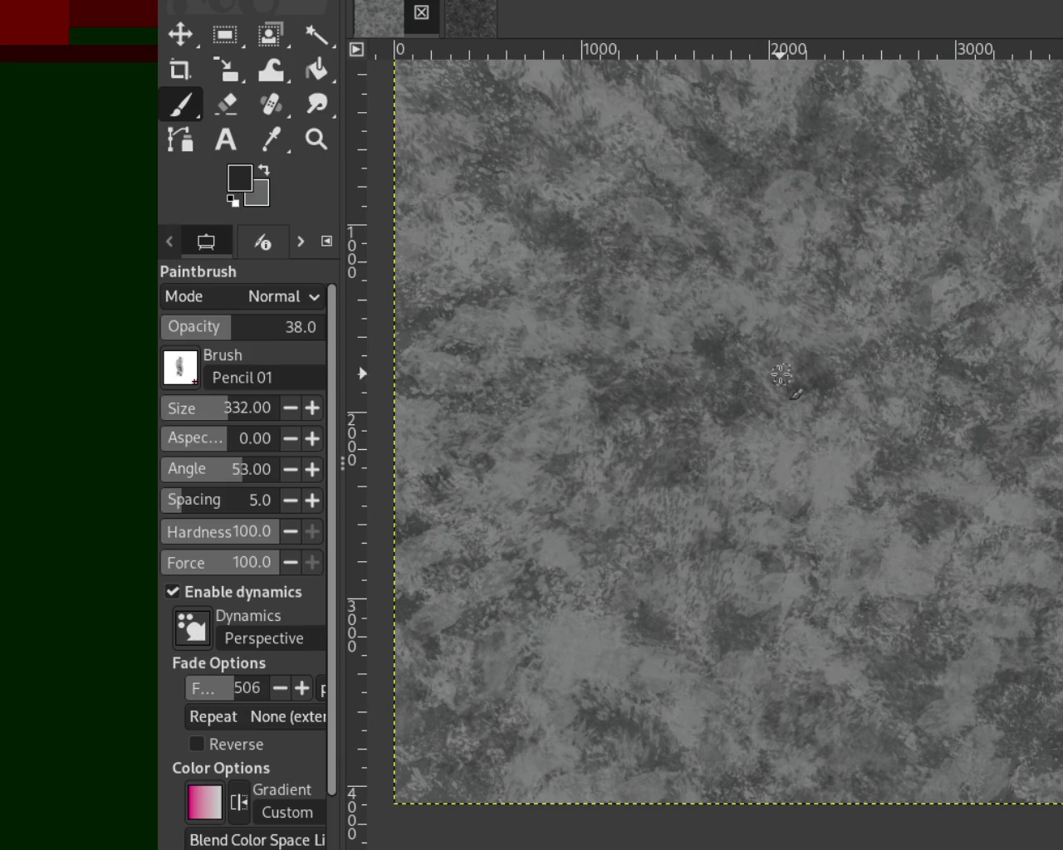
{"action": "left_click", "coordinate": [790, 215], "text": "ctrl"}
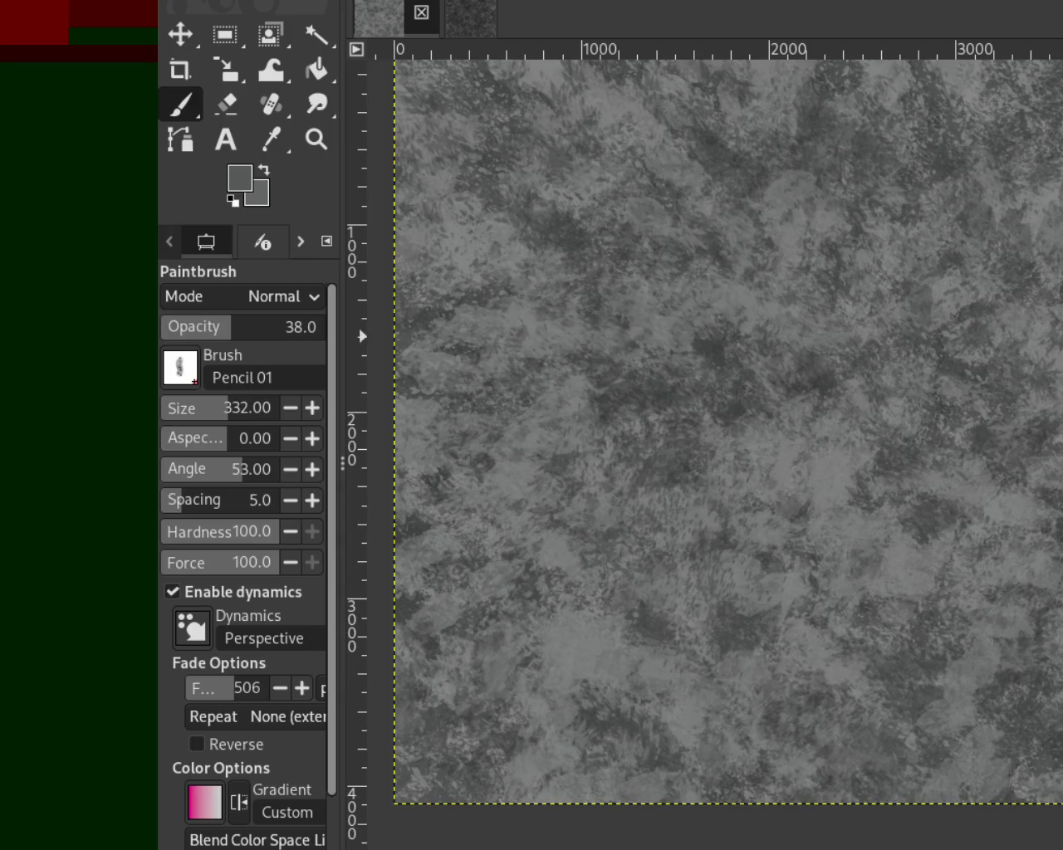
{"action": "key", "text": "period"}
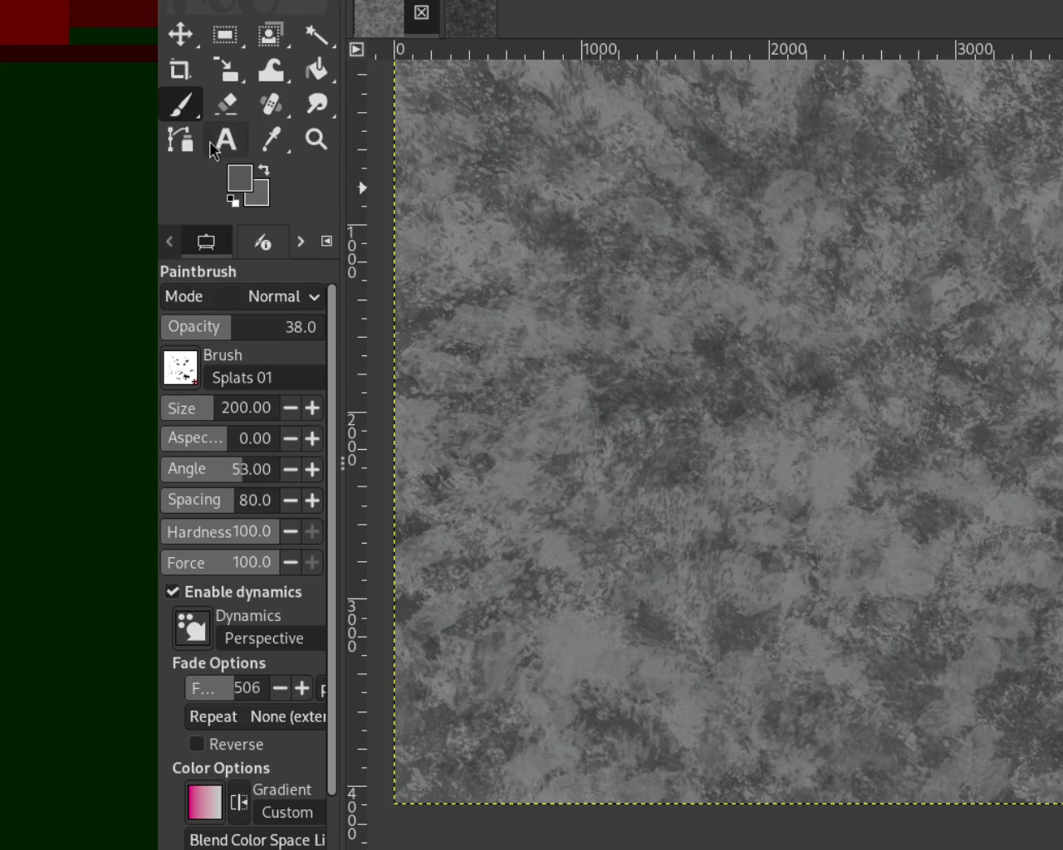
Resize the Splats 01 brush to about 205 and sample darker and lighter greys.
{"action": "left_click_drag", "start_coordinate": [204, 413], "coordinate": [242, 412]}
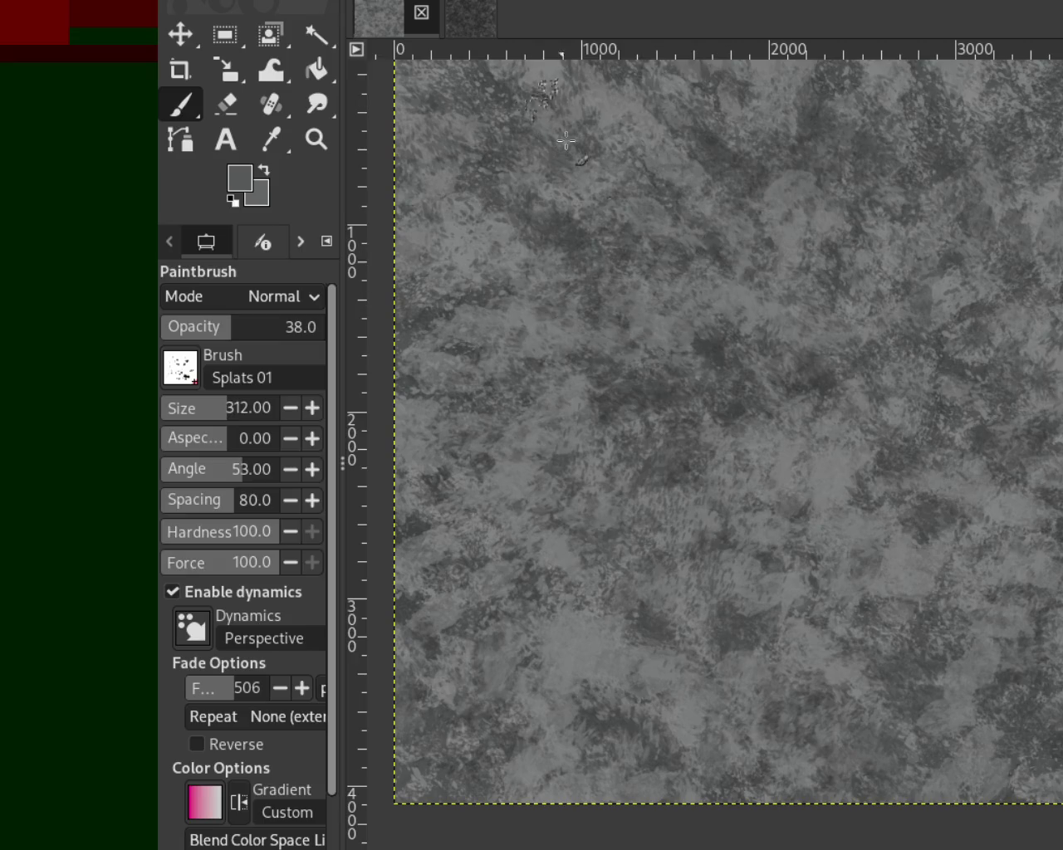
{"action": "left_click", "coordinate": [734, 359], "text": "ctrl"}
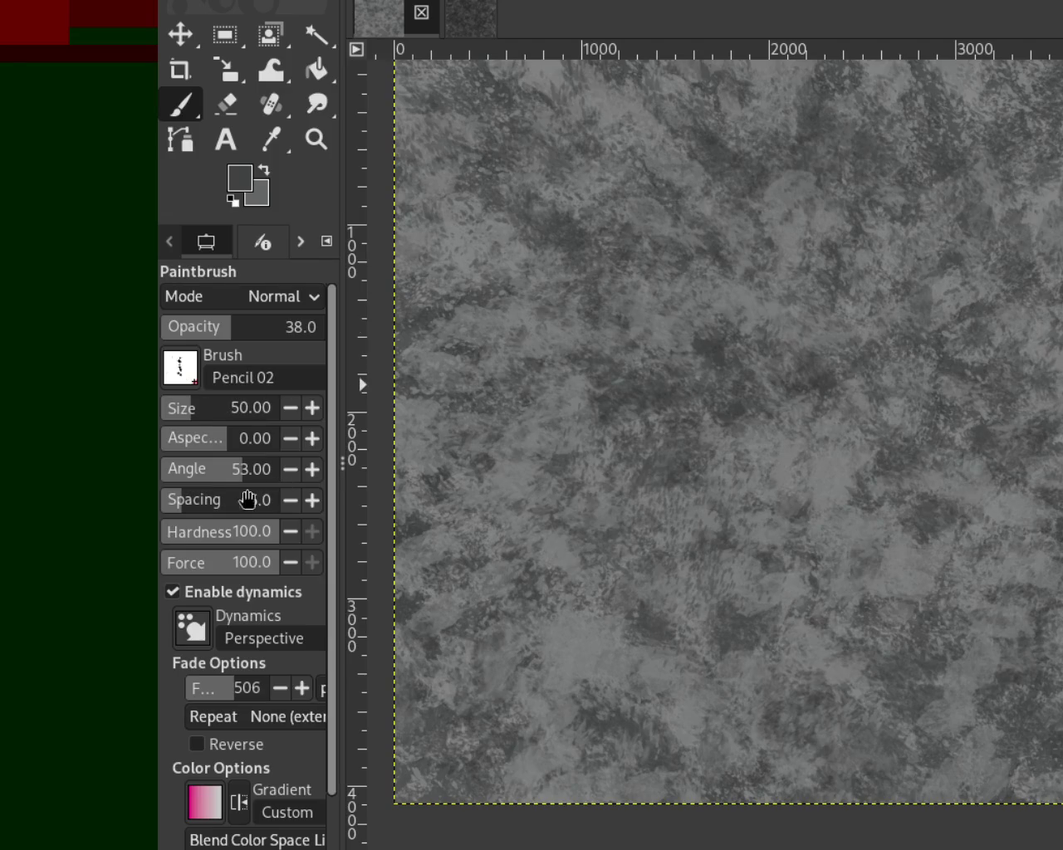
{"action": "left_click_drag", "start_coordinate": [198, 413], "coordinate": [315, 436]}
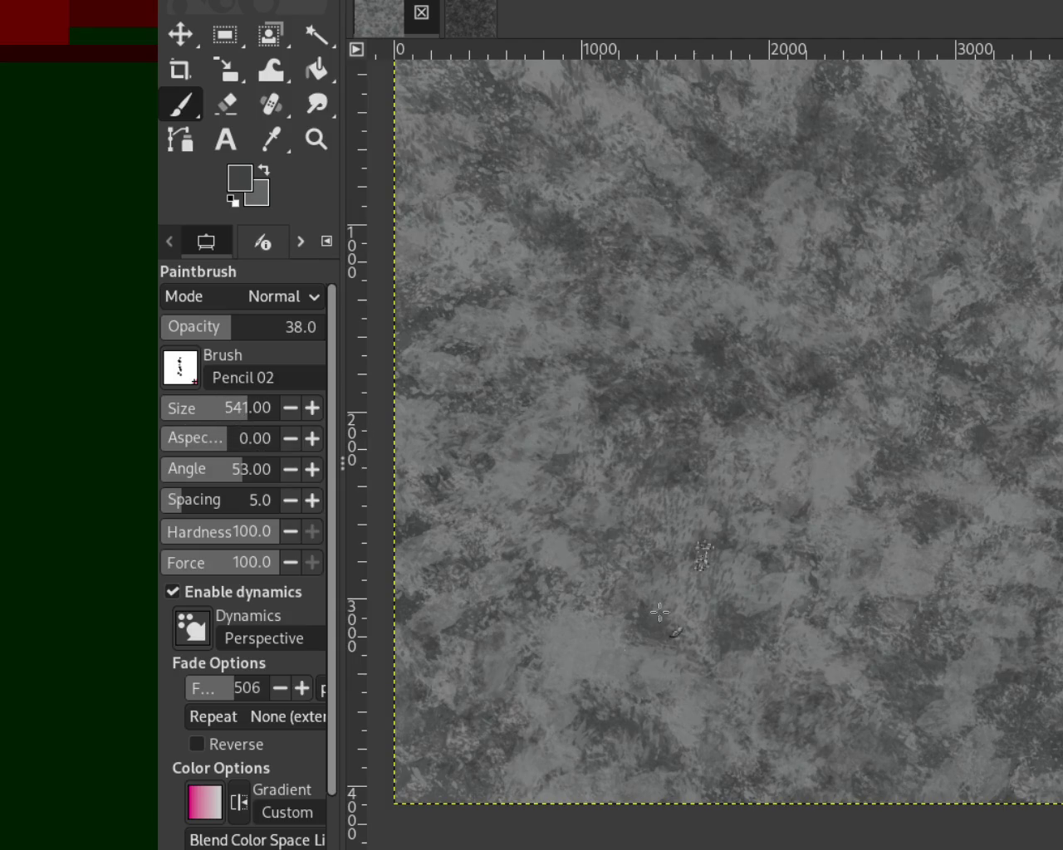
{"action": "left_click", "coordinate": [833, 487], "text": "ctrl"}
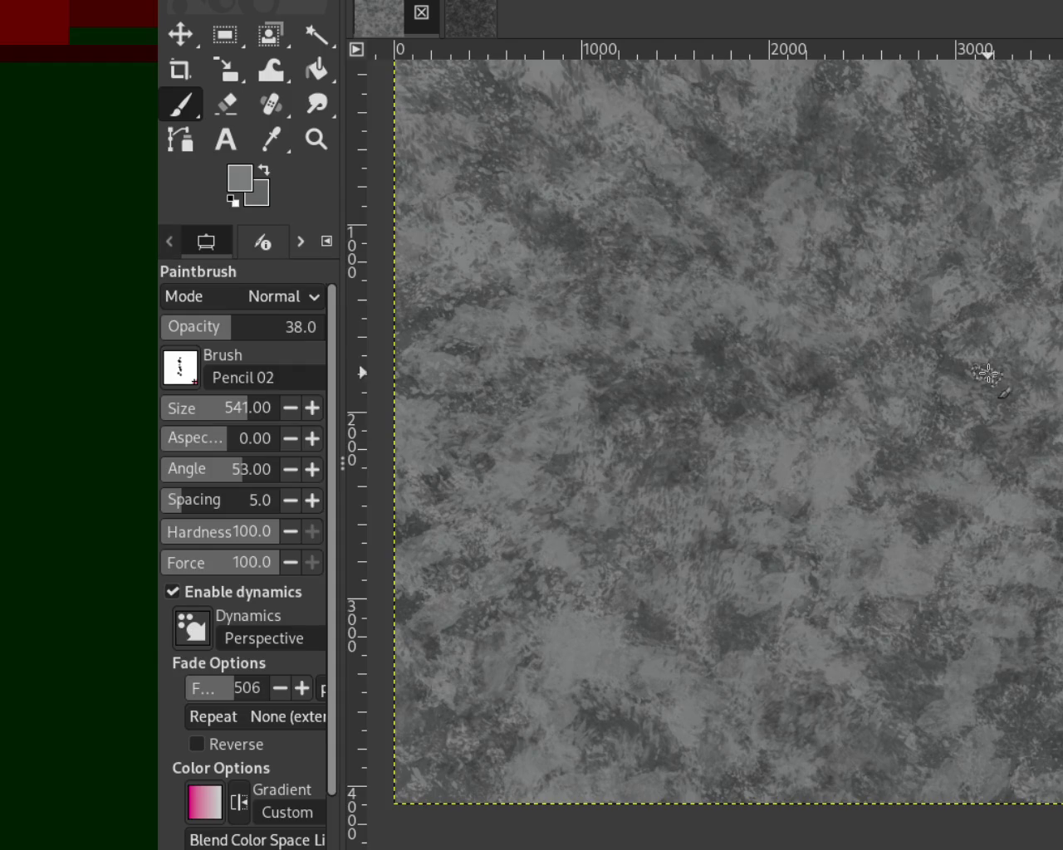
Switch to Texture Hose 03 at size 718 and opacity 63, and paint texture across the upper-middle.
{"action": "key", "text": "period"}
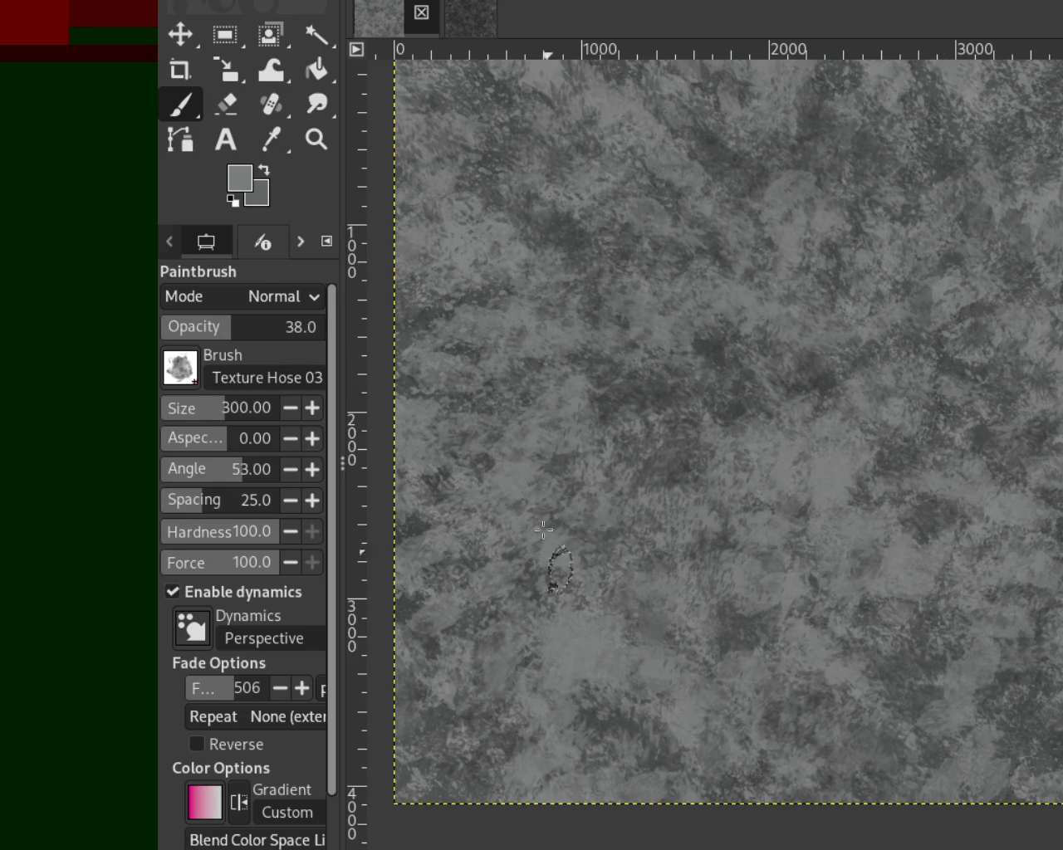
{"action": "left_click_drag", "start_coordinate": [222, 407], "coordinate": [260, 407]}
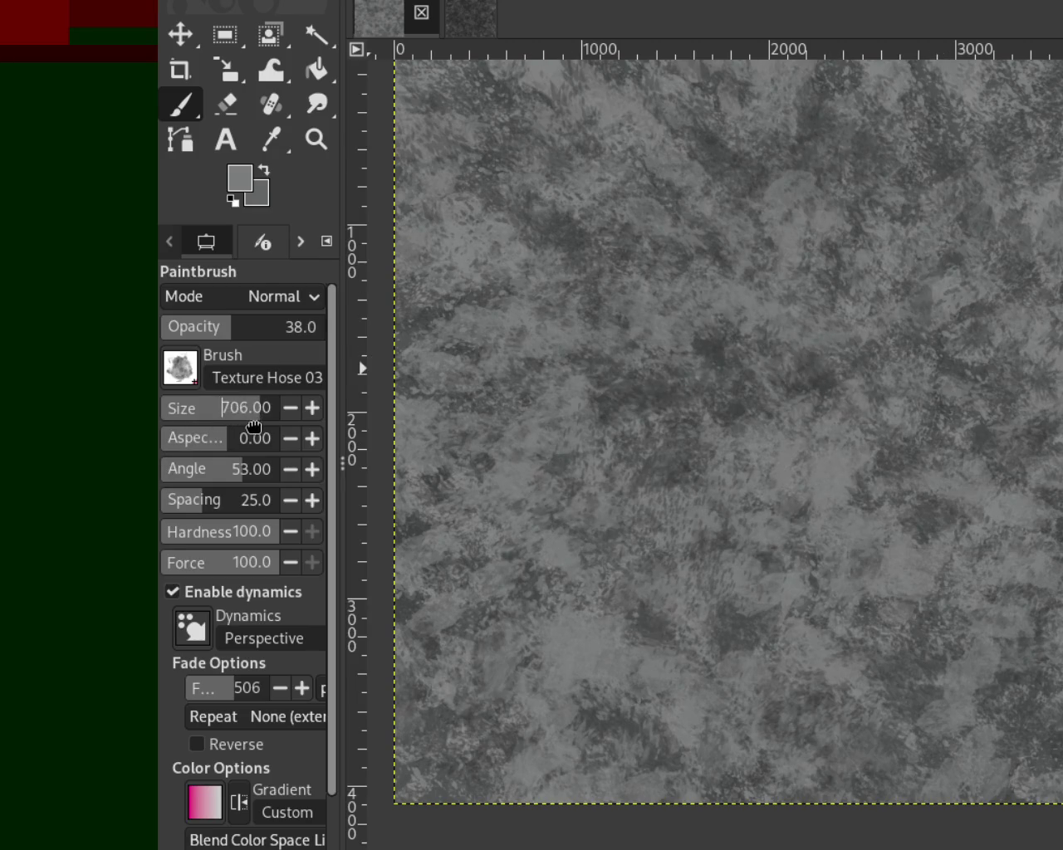
{"action": "left_click_drag", "start_coordinate": [239, 326], "coordinate": [264, 326]}
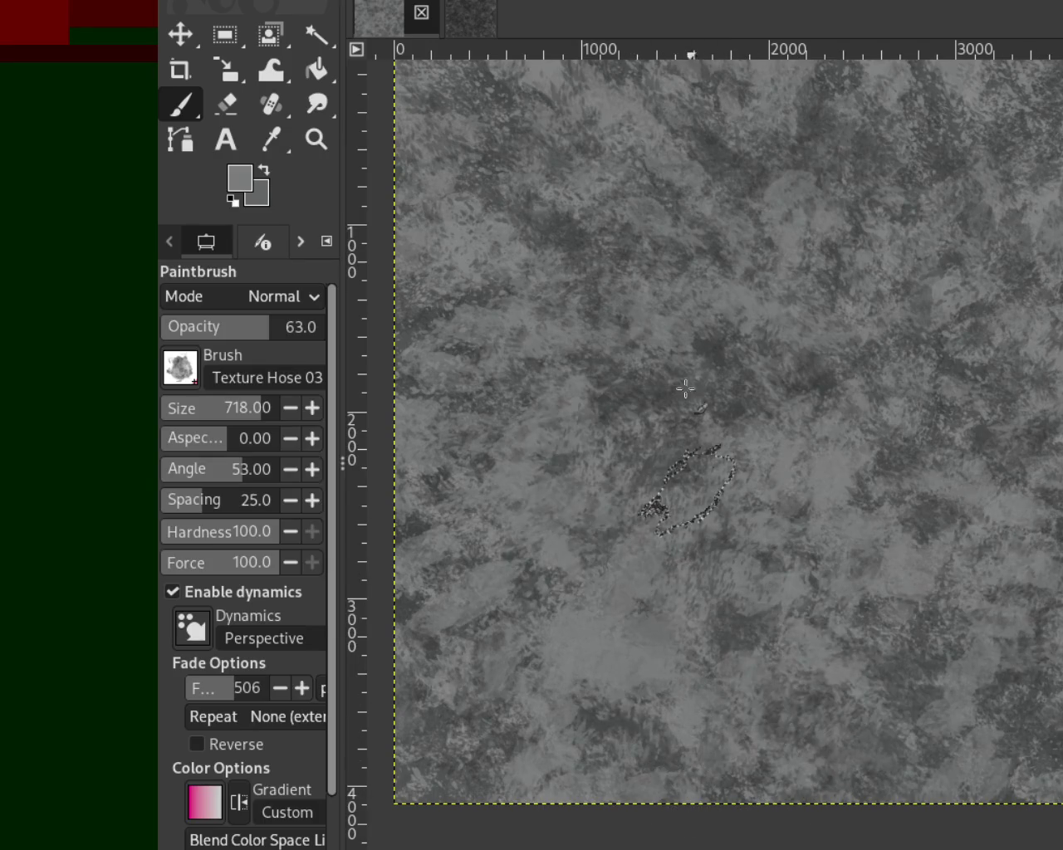
{"action": "mouse_move", "coordinate": [800, 308]}
{"action": "left_mouse_down"}
{"action": "mouse_move", "coordinate": [634, 280]}
{"action": "mouse_move", "coordinate": [786, 103]}
{"action": "mouse_move", "coordinate": [633, 320]}
{"action": "mouse_move", "coordinate": [534, 308]}
{"action": "mouse_move", "coordinate": [913, 283]}
{"action": "mouse_move", "coordinate": [960, 296]}
{"action": "mouse_move", "coordinate": [1050, 532]}
{"action": "left_mouse_up"}
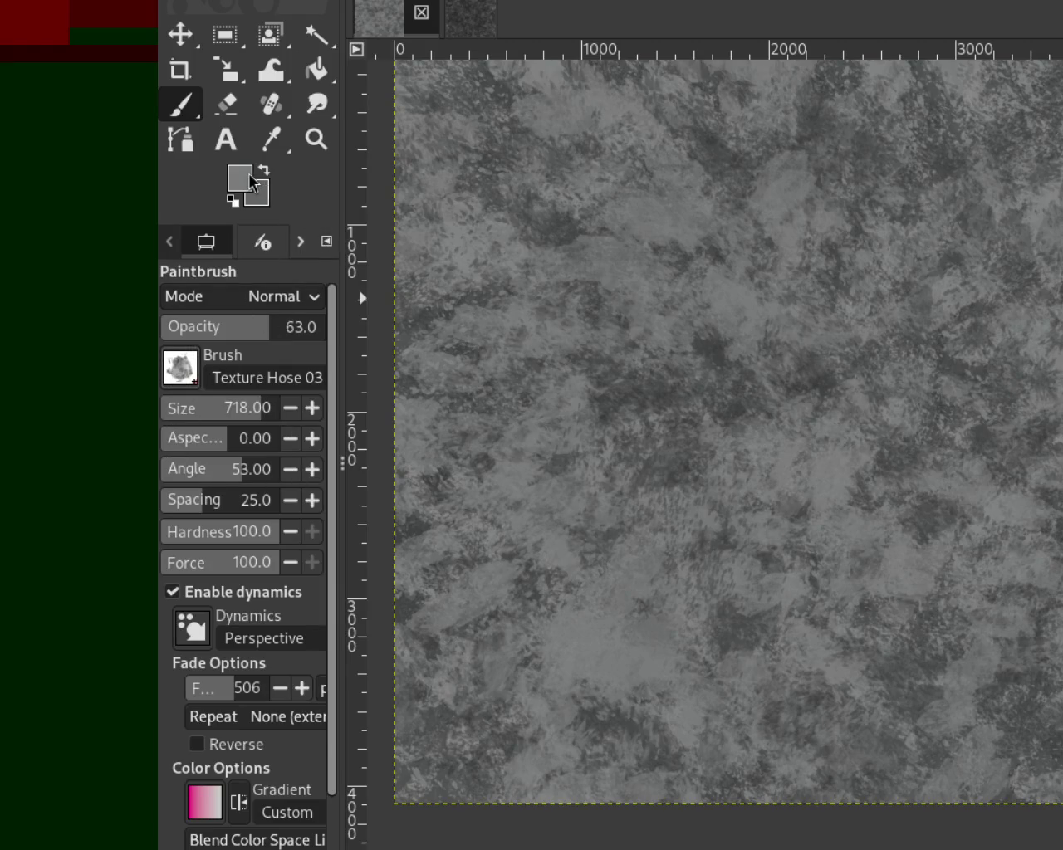
{"action": "left_click", "coordinate": [493, 596], "text": "ctrl"}
Scatter large dark leaf stamps across the canvas, then add a lighter mid-grey stroke mid-canvas.
{"action": "mouse_move", "coordinate": [993, 285]}
{"action": "left_mouse_down"}
{"action": "mouse_move", "coordinate": [756, 218]}
{"action": "mouse_move", "coordinate": [885, 546]}
{"action": "left_mouse_up"}
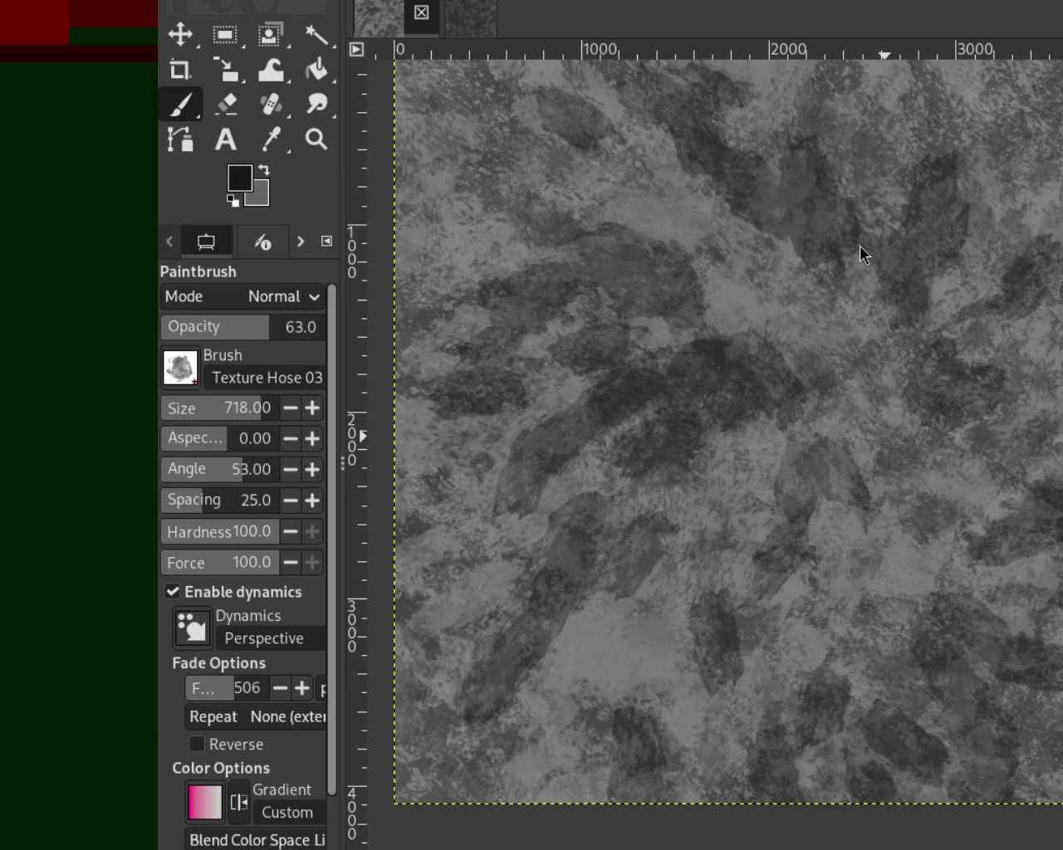
{"action": "left_click", "coordinate": [758, 453], "text": "ctrl"}
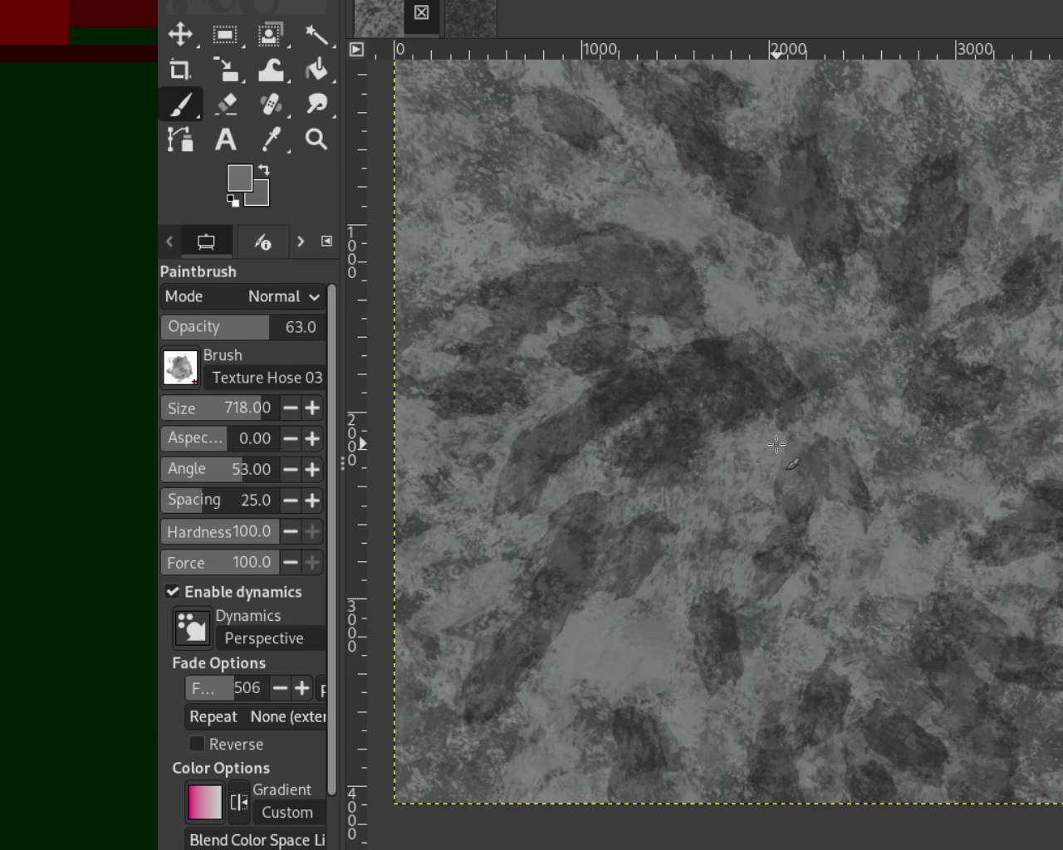
{"action": "left_click_drag", "start_coordinate": [790, 437], "coordinate": [598, 415]}
Toggle the recent strokes off and on with repeated undo and redo, keeping them.
{"action": "key", "text": "ctrl+z"}
{"action": "key", "text": "ctrl+y"}
{"action": "key", "text": "ctrl+z"}
{"action": "key", "text": "ctrl+y"}
{"action": "key", "text": "ctrl+z"}
{"action": "key", "text": "ctrl+y"}
{"action": "key", "text": "ctrl+y"}
{"action": "key", "text": "ctrl+z"}
{"action": "key", "text": "ctrl+y"}
{"action": "key", "text": "ctrl+y"}
{"action": "key", "text": "ctrl+z"}
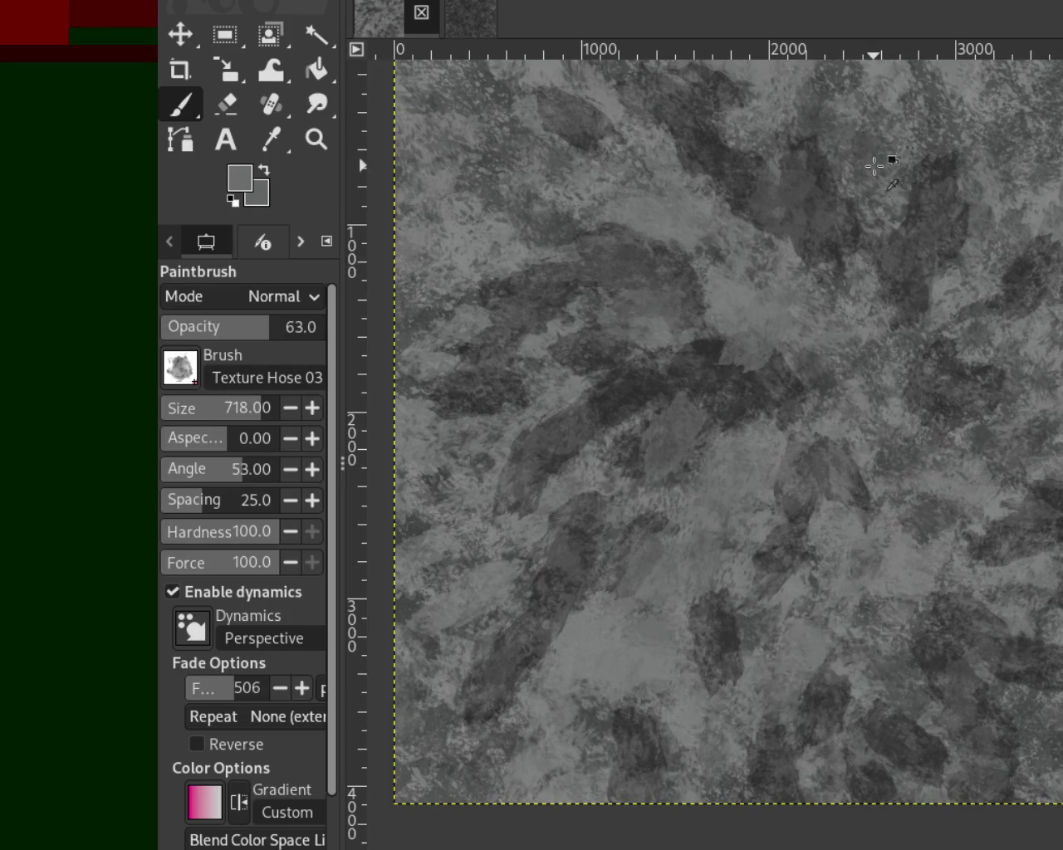
{"action": "key", "text": "ctrl+y"}
{"action": "key", "text": "ctrl+y"}
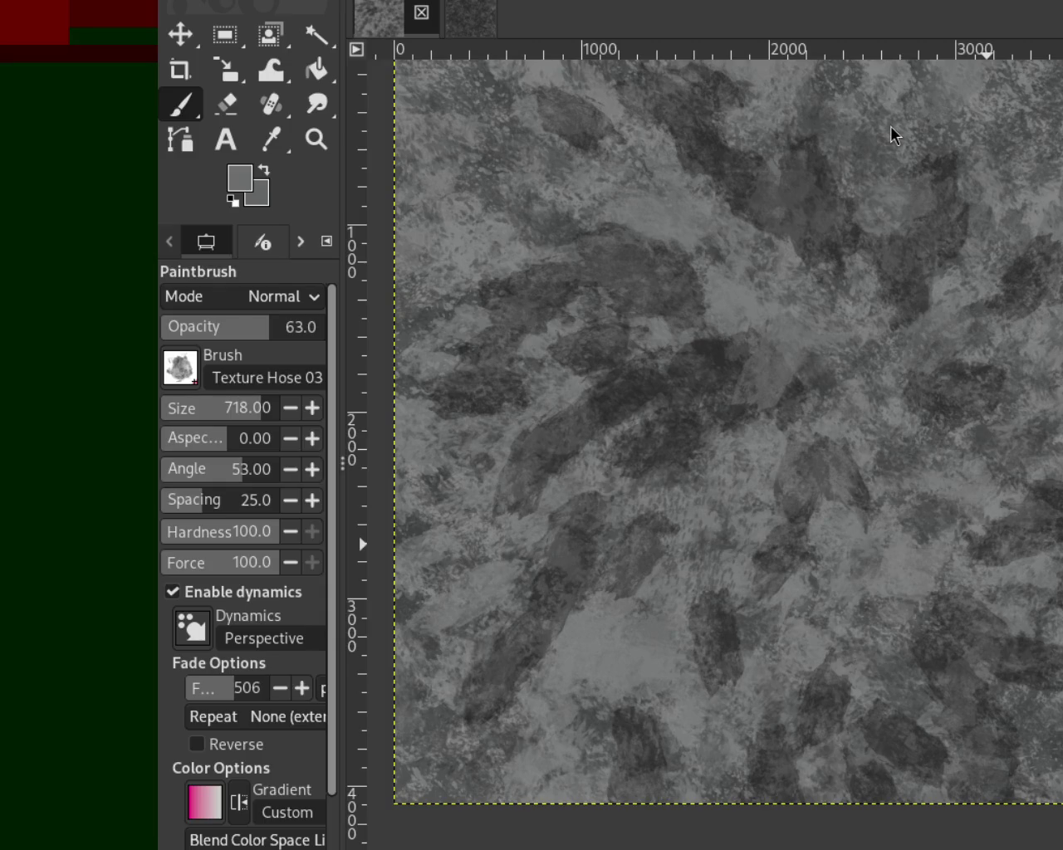
Sample a near-black and paint dark texture over the centre, upper-middle and right.
{"action": "left_click", "coordinate": [722, 344], "text": "ctrl"}
{"action": "left_click", "coordinate": [730, 349]}
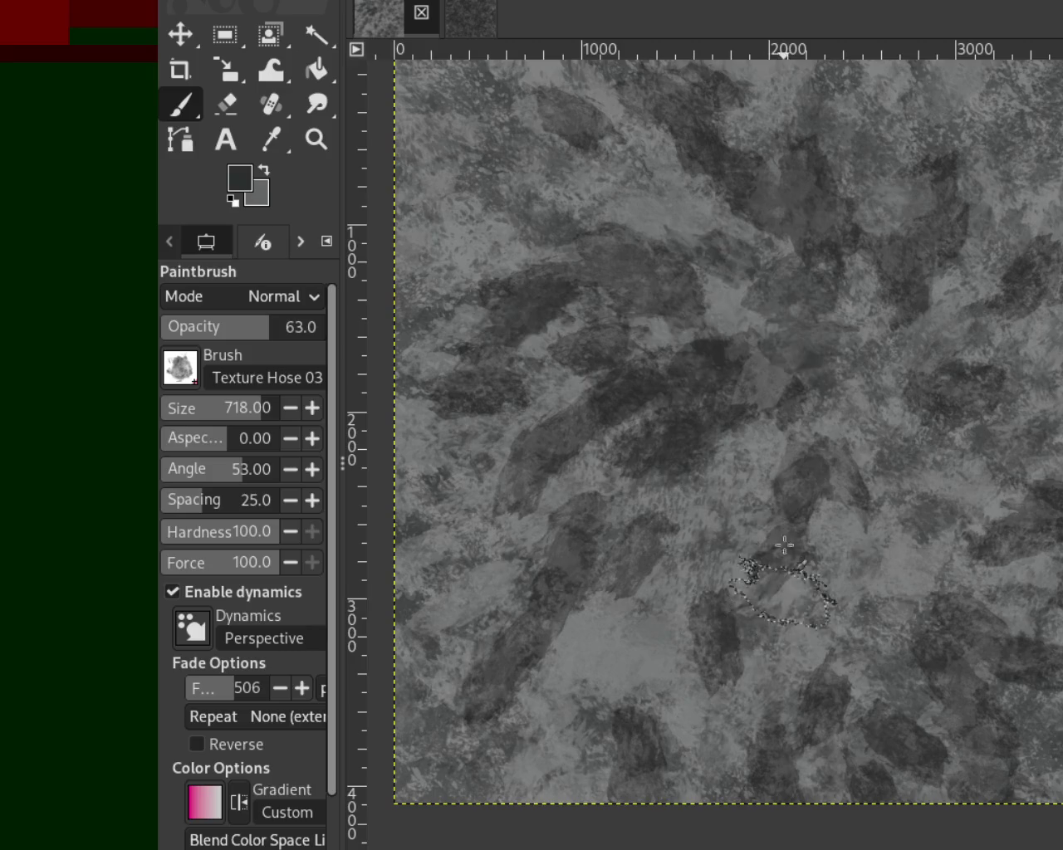
{"action": "left_click_drag", "start_coordinate": [788, 134], "coordinate": [944, 607]}
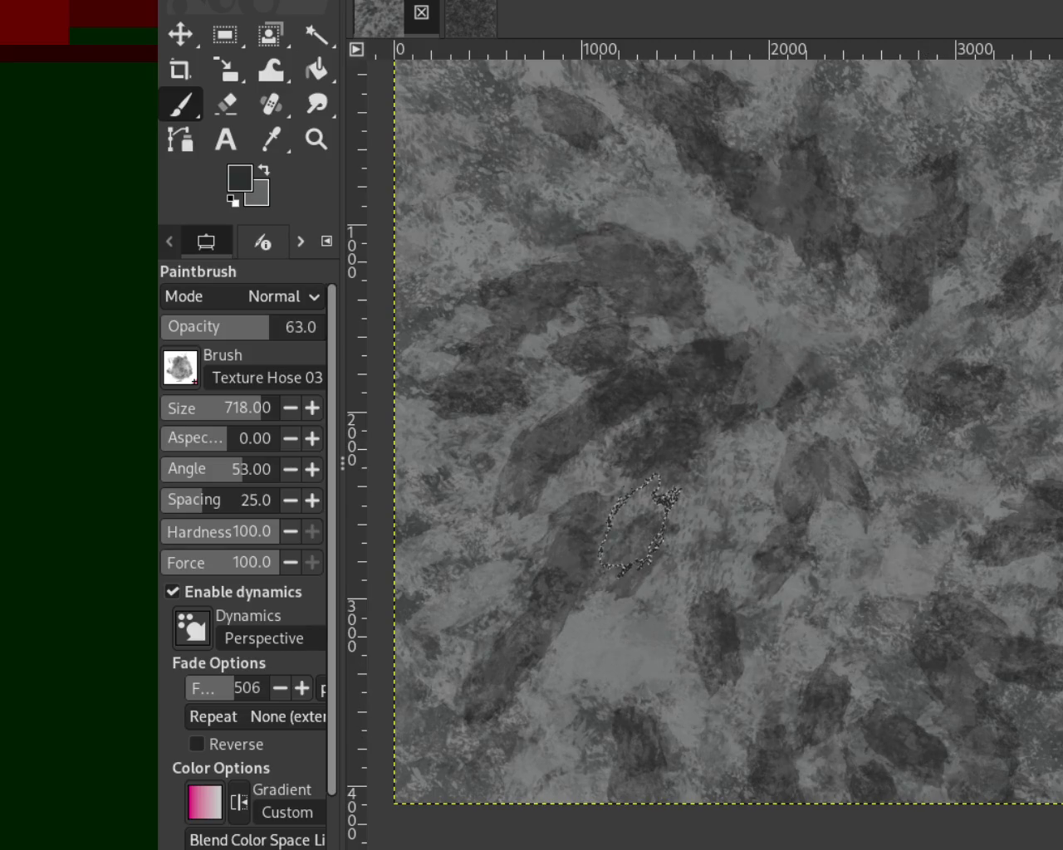
{"action": "mouse_move", "coordinate": [681, 482]}
{"action": "left_mouse_down"}
{"action": "mouse_move", "coordinate": [842, 688]}
{"action": "mouse_move", "coordinate": [723, 522]}
{"action": "mouse_move", "coordinate": [930, 759]}
{"action": "mouse_move", "coordinate": [1052, 570]}
{"action": "mouse_move", "coordinate": [1029, 448]}
{"action": "left_mouse_up"}
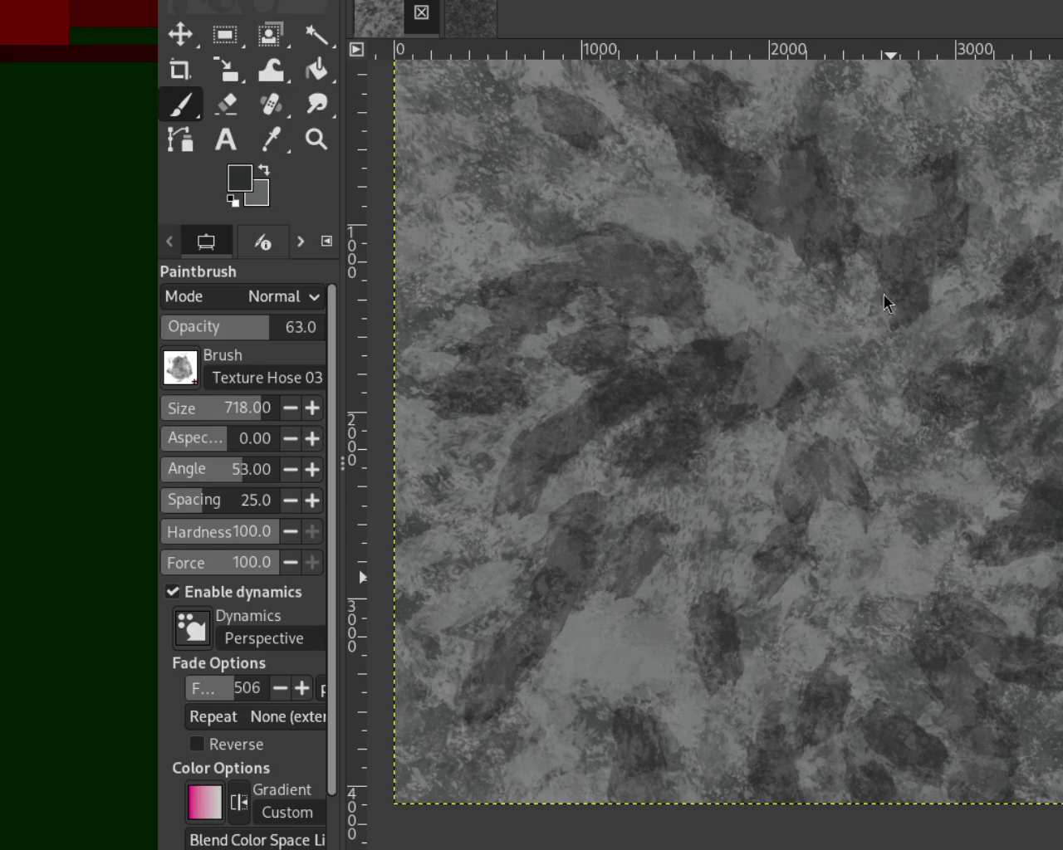
Add light strokes in the upper right, undoing one, and dab dark texture below the centre.
{"action": "left_click", "coordinate": [690, 187], "text": "ctrl"}
{"action": "left_click_drag", "start_coordinate": [640, 237], "coordinate": [486, 390]}
{"action": "key", "text": "ctrl+z"}
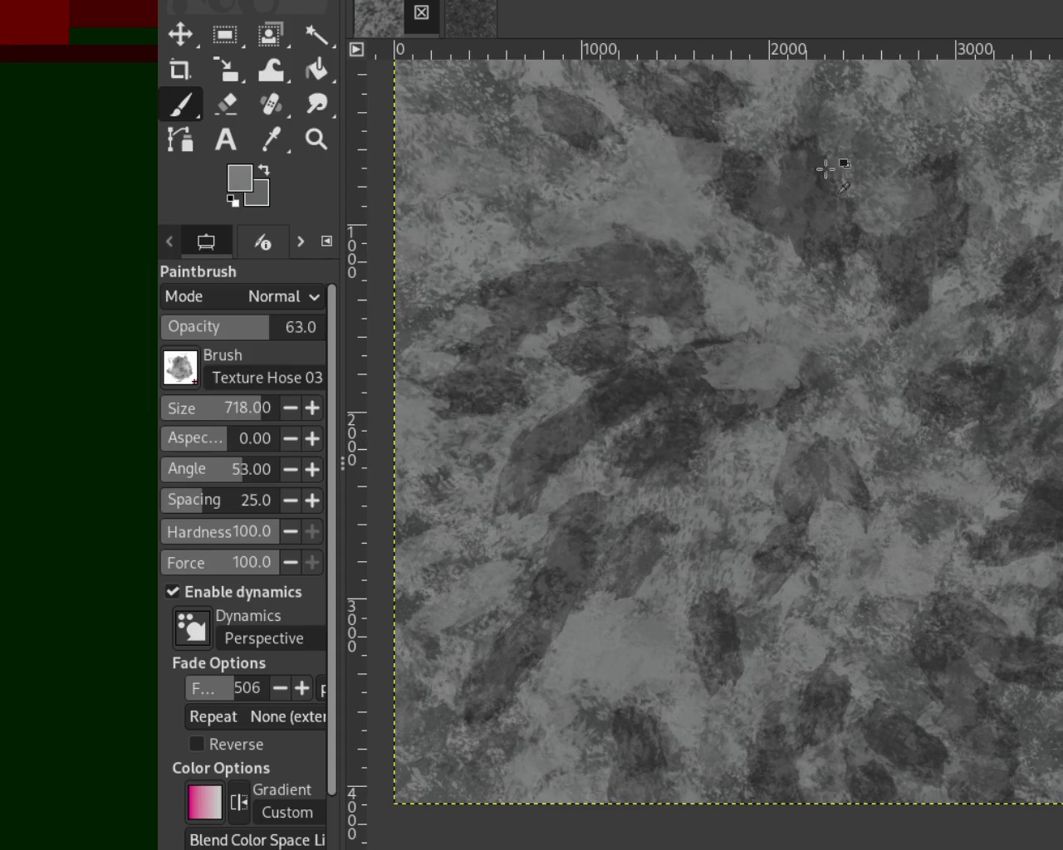
{"action": "mouse_move", "coordinate": [1029, 249]}
{"action": "left_mouse_down"}
{"action": "mouse_move", "coordinate": [1020, 365]}
{"action": "mouse_move", "coordinate": [997, 241]}
{"action": "left_mouse_up"}
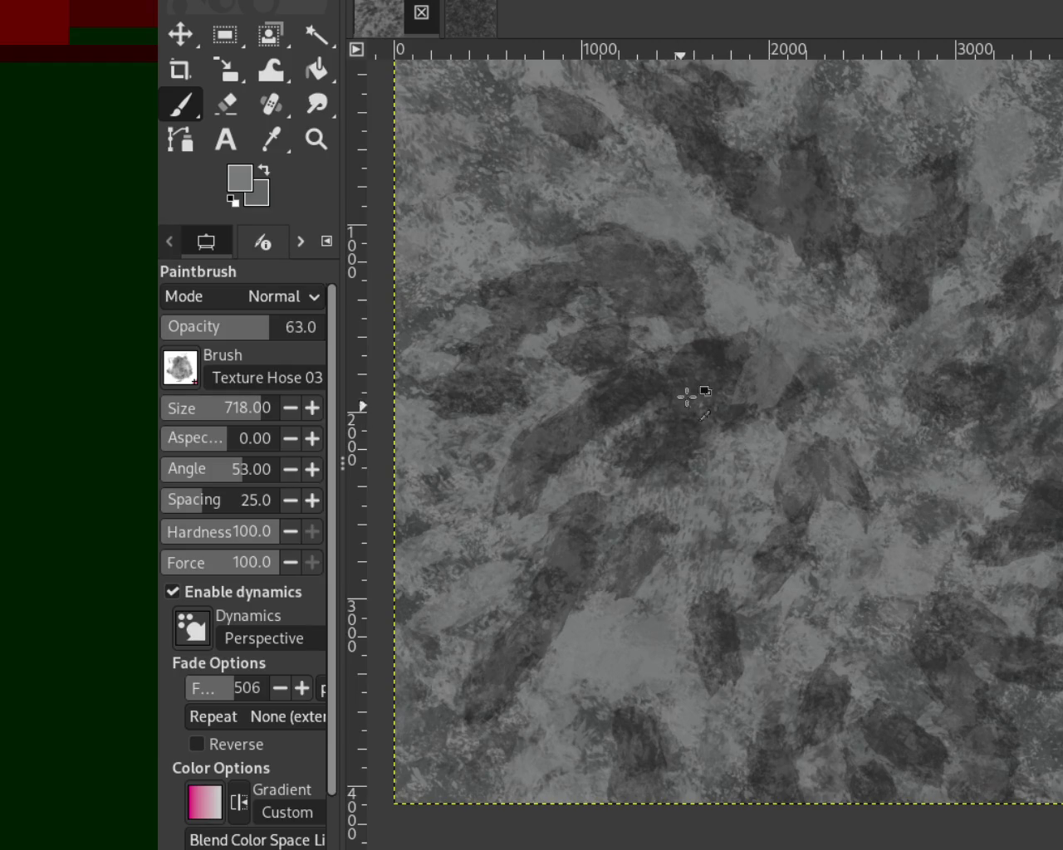
{"action": "left_click", "coordinate": [712, 345], "text": "ctrl"}
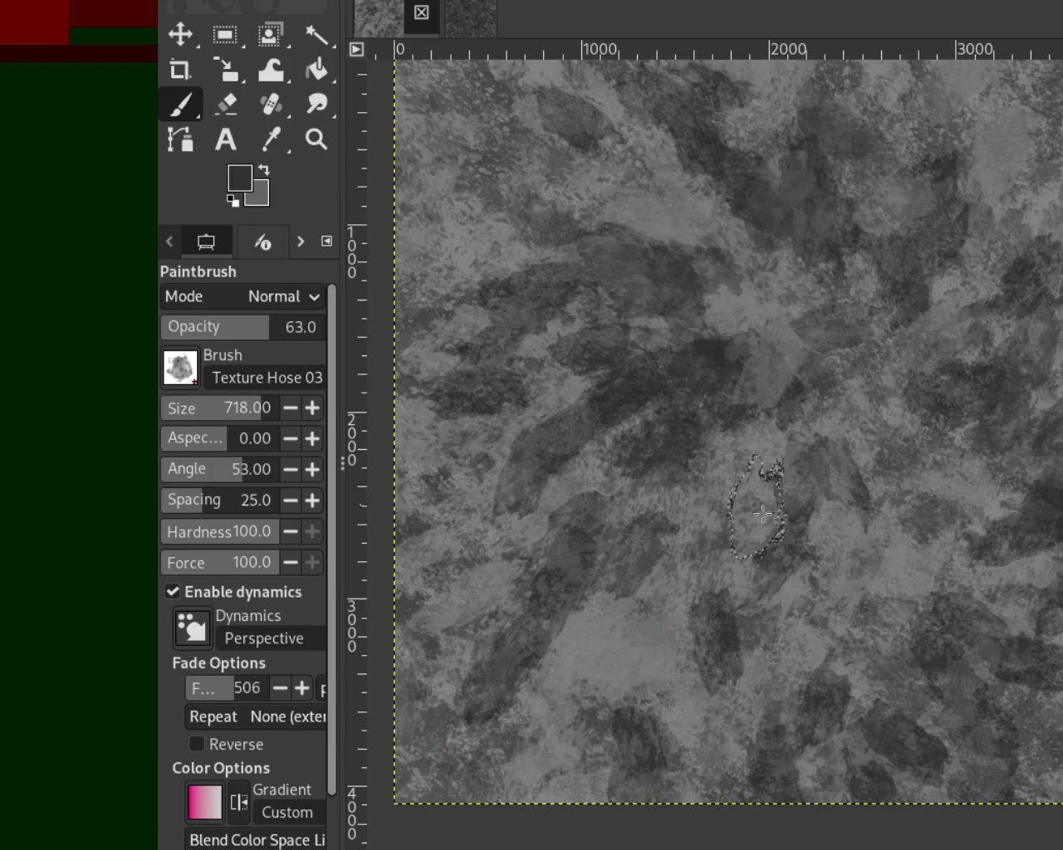
{"action": "left_click", "coordinate": [694, 606]}
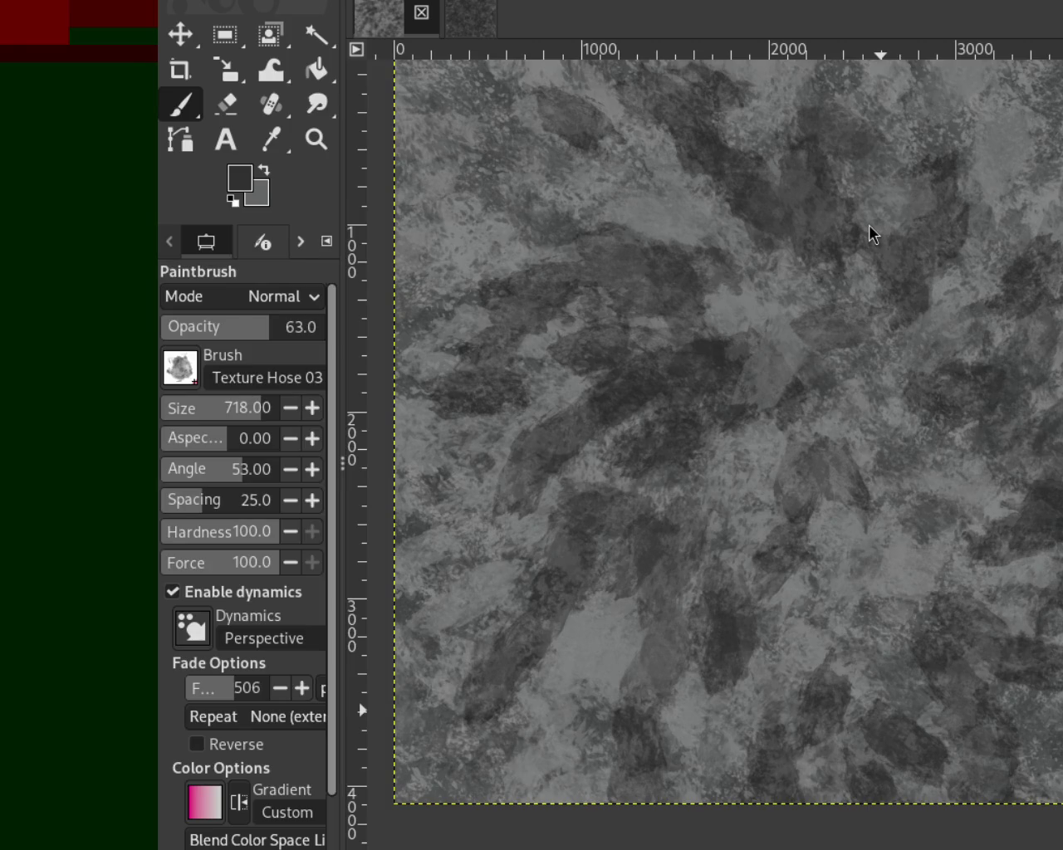
{"action": "left_click", "coordinate": [505, 587], "text": "ctrl"}
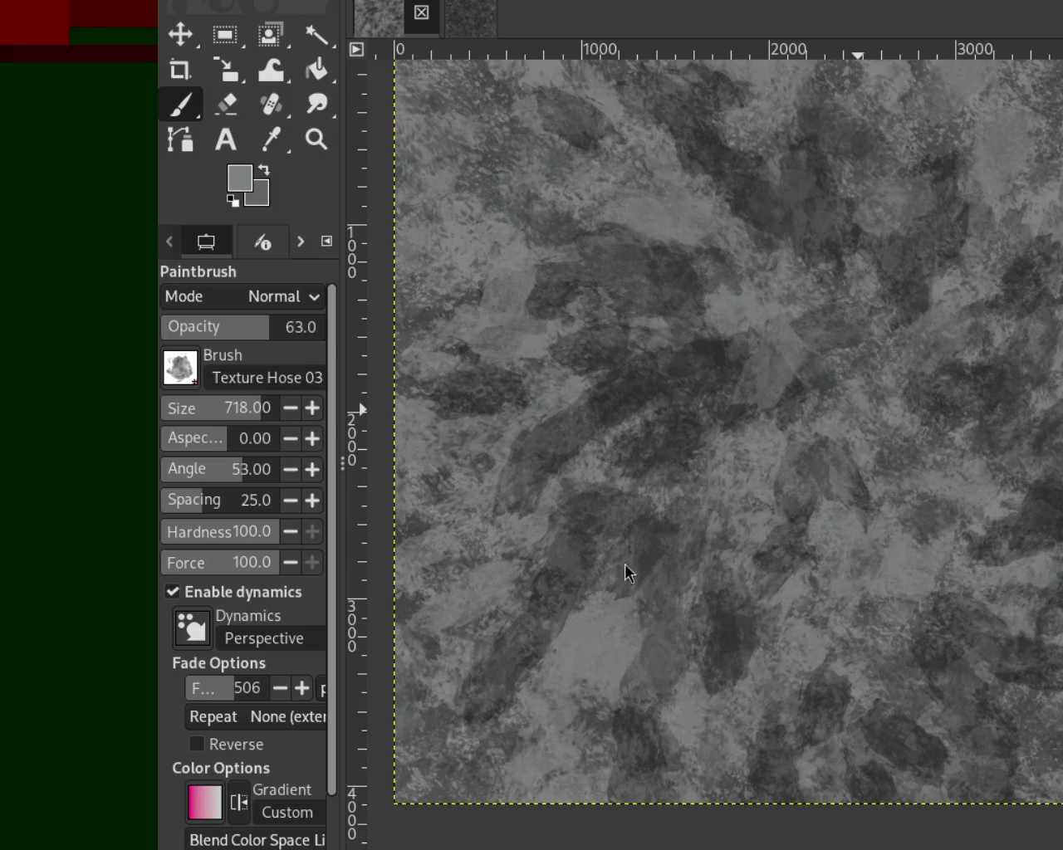
Paint a near-black stroke in the upper right, then mixed grey strokes over the right, lower-middle and centre.
{"action": "left_click", "coordinate": [719, 354], "text": "ctrl"}
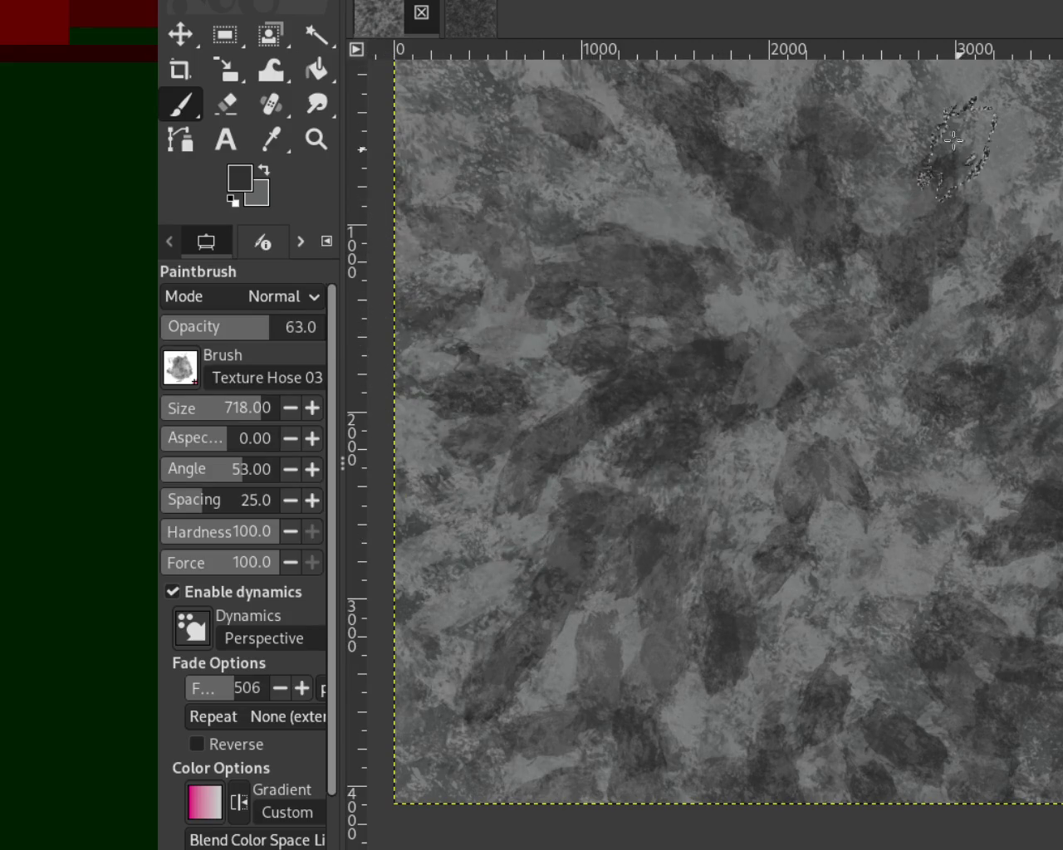
{"action": "left_click_drag", "start_coordinate": [1037, 107], "coordinate": [1025, 340]}
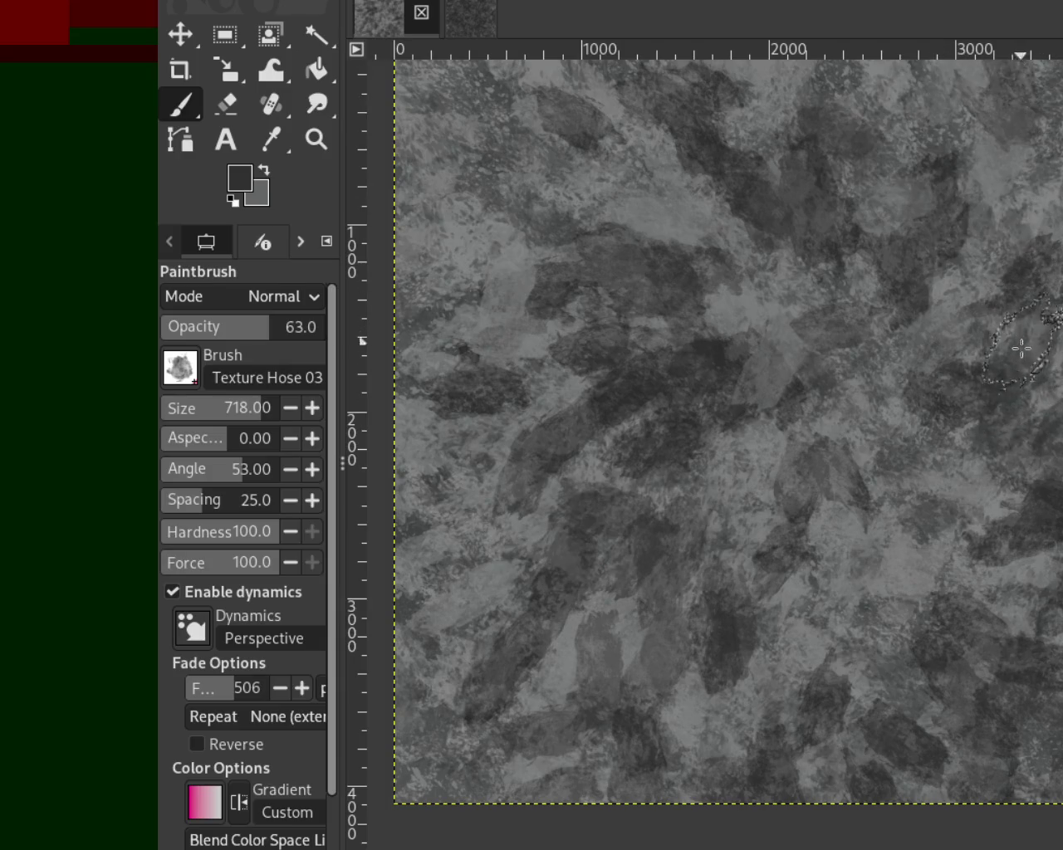
{"action": "left_click", "coordinate": [864, 517], "text": "ctrl"}
{"action": "left_click_drag", "start_coordinate": [722, 540], "coordinate": [612, 724]}
{"action": "left_click_drag", "start_coordinate": [664, 536], "coordinate": [514, 614]}
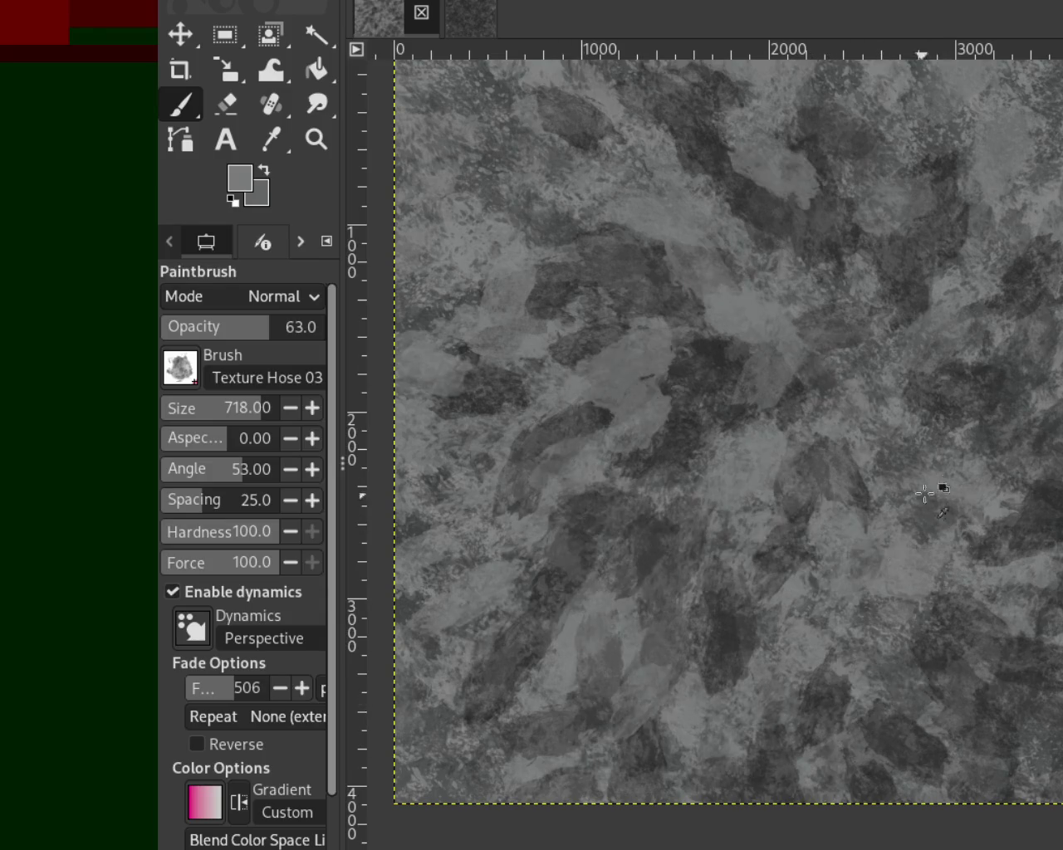
{"action": "left_click_drag", "start_coordinate": [1001, 311], "coordinate": [852, 661]}
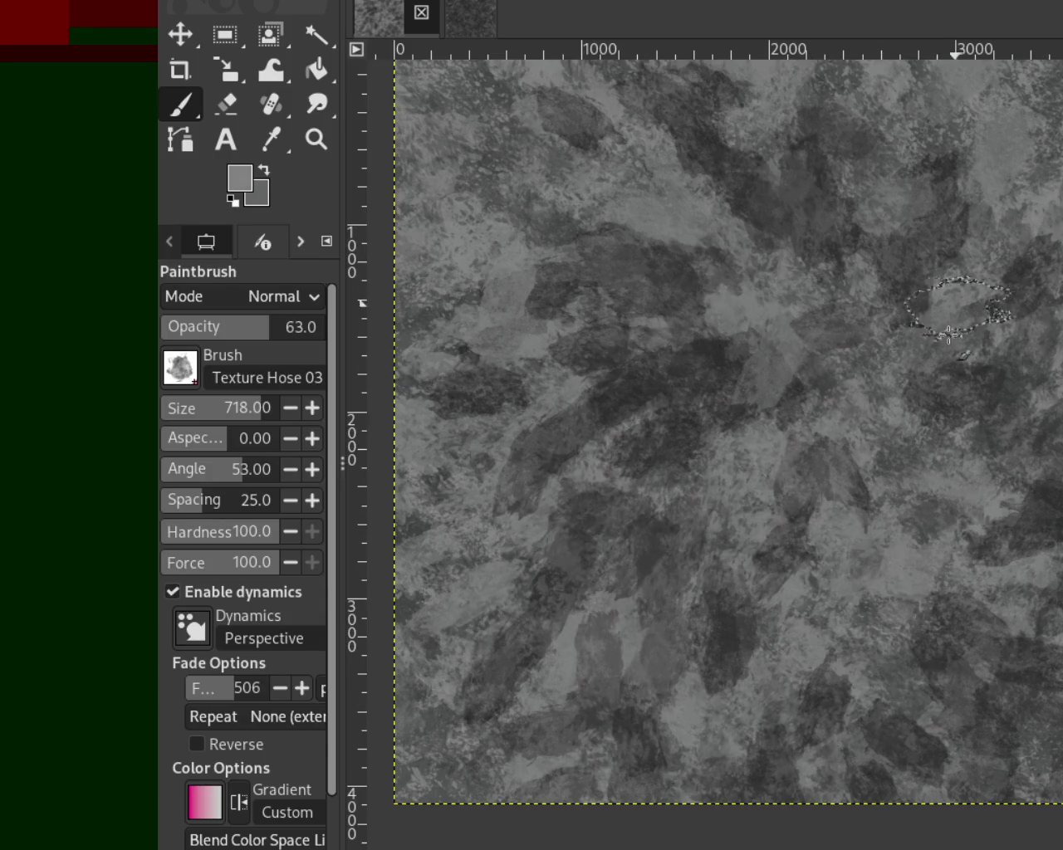
{"action": "left_click_drag", "start_coordinate": [818, 249], "coordinate": [818, 783]}
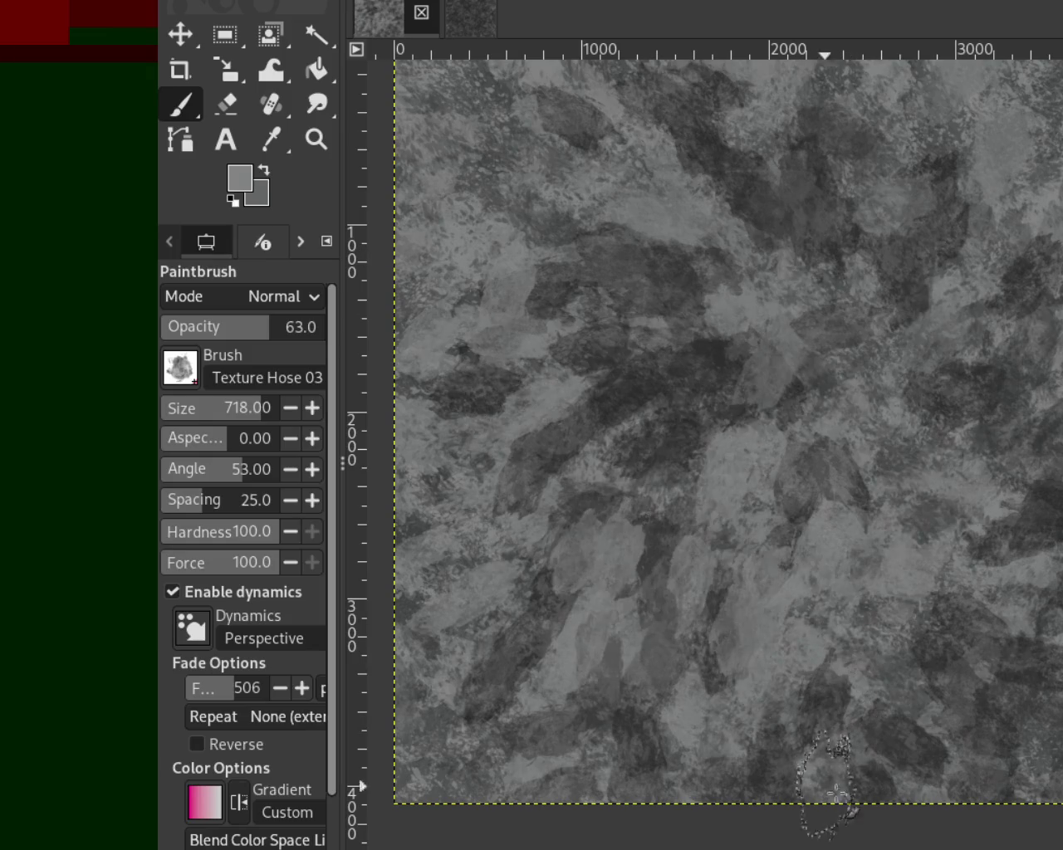
{"action": "mouse_move", "coordinate": [556, 488]}
{"action": "left_mouse_down"}
{"action": "mouse_move", "coordinate": [828, 823]}
{"action": "mouse_move", "coordinate": [704, 764]}
{"action": "mouse_move", "coordinate": [688, 771]}
{"action": "mouse_move", "coordinate": [795, 756]}
{"action": "left_mouse_up"}
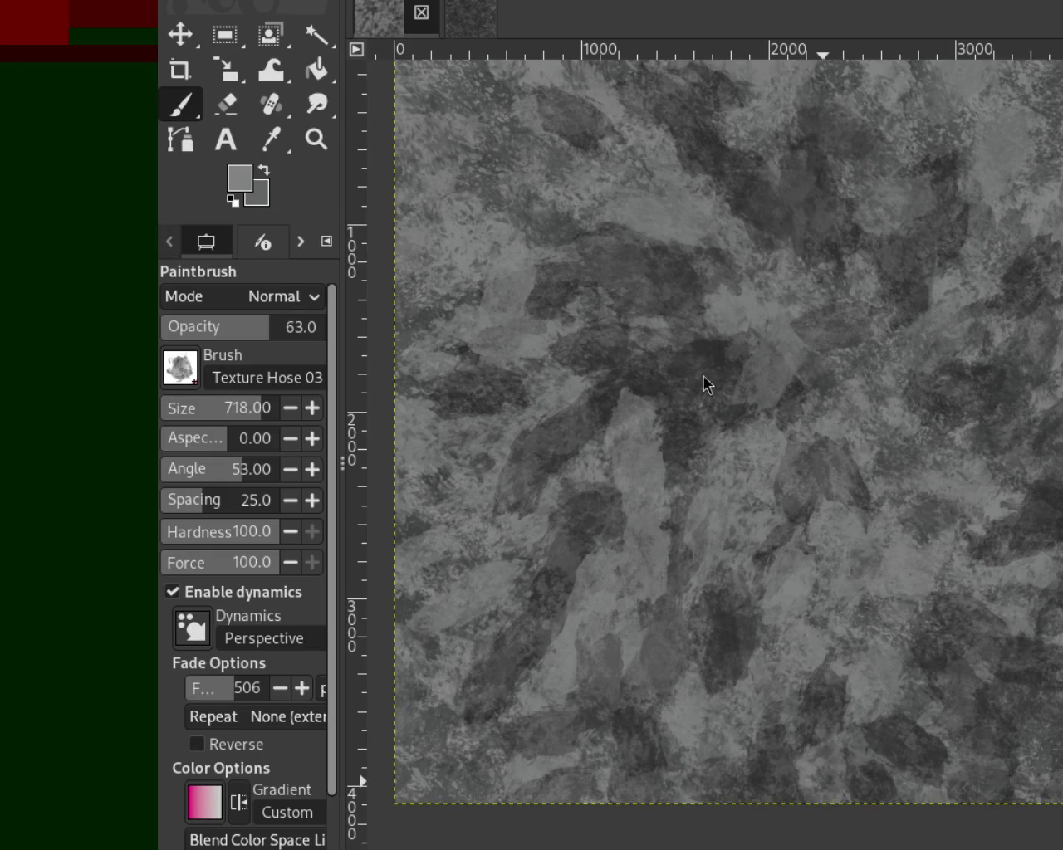
{"action": "mouse_move", "coordinate": [714, 645]}
{"action": "left_mouse_down"}
{"action": "mouse_move", "coordinate": [675, 557]}
{"action": "mouse_move", "coordinate": [740, 629]}
{"action": "mouse_move", "coordinate": [961, 648]}
{"action": "left_mouse_up"}
Paint dark leaf dabs on the lower right, near the top edge and across the middle.
{"action": "left_click_drag", "start_coordinate": [842, 624], "coordinate": [1015, 701]}
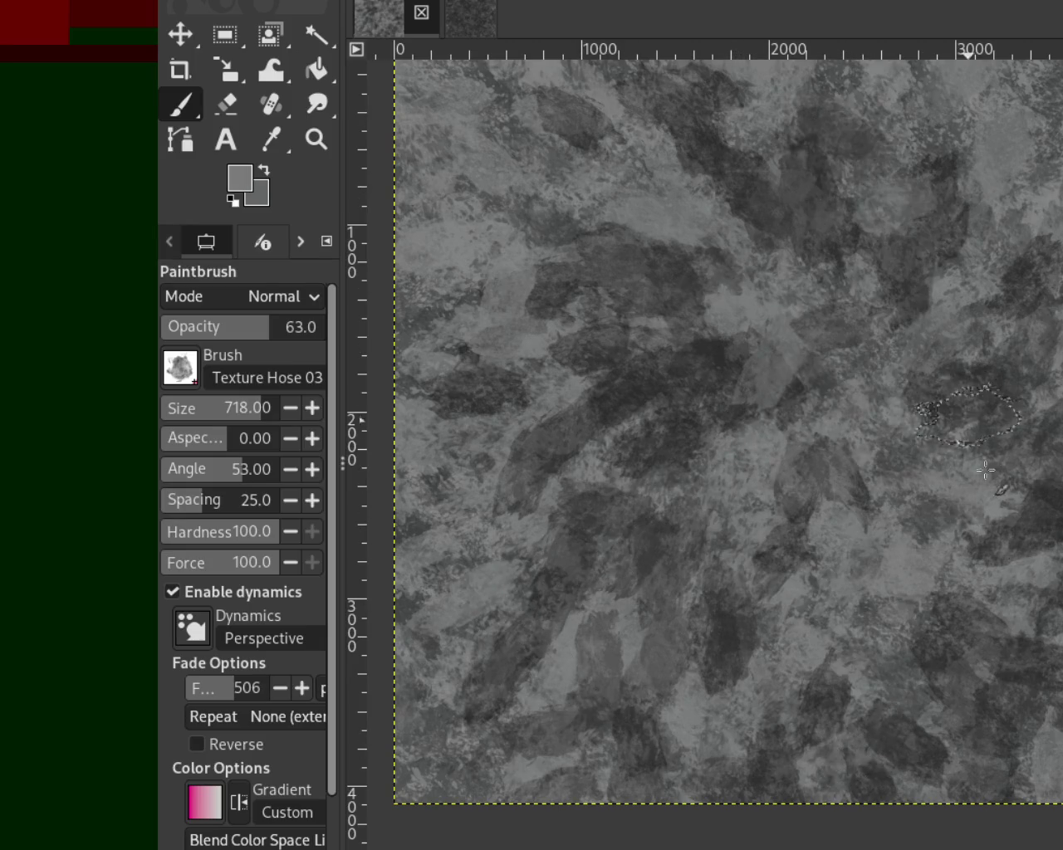
{"action": "left_click", "coordinate": [919, 691]}
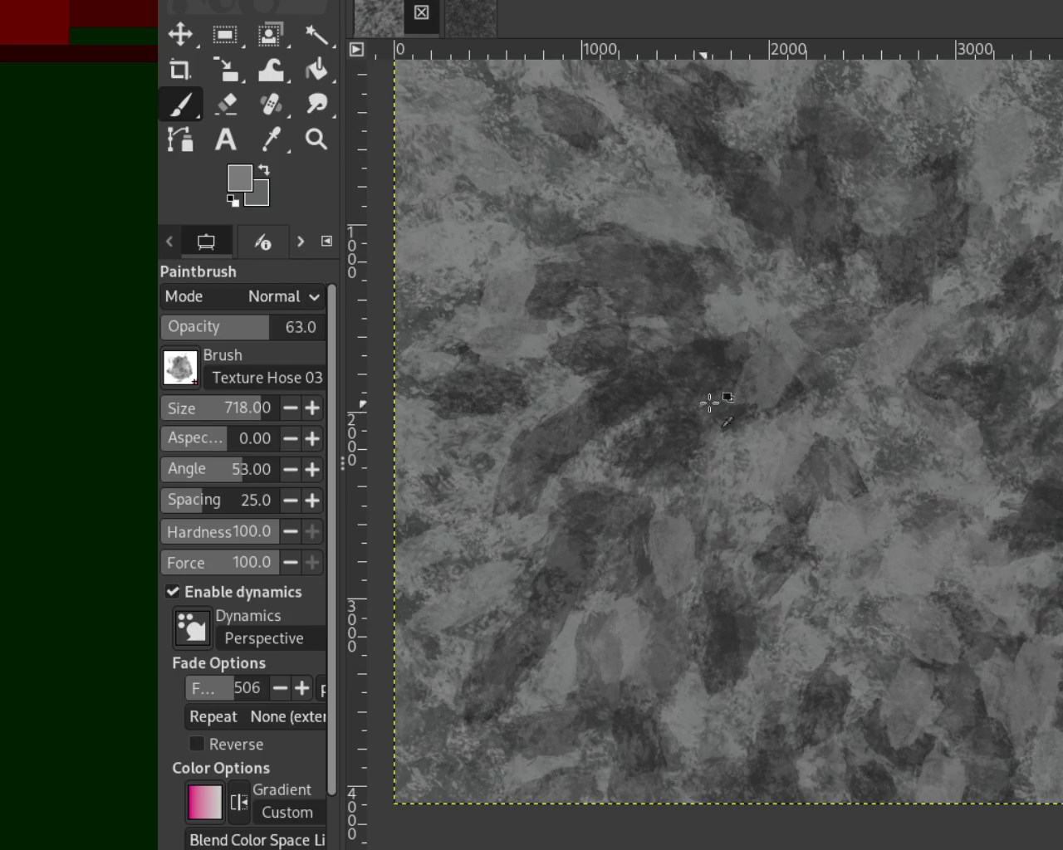
{"action": "left_click", "coordinate": [724, 348], "text": "ctrl"}
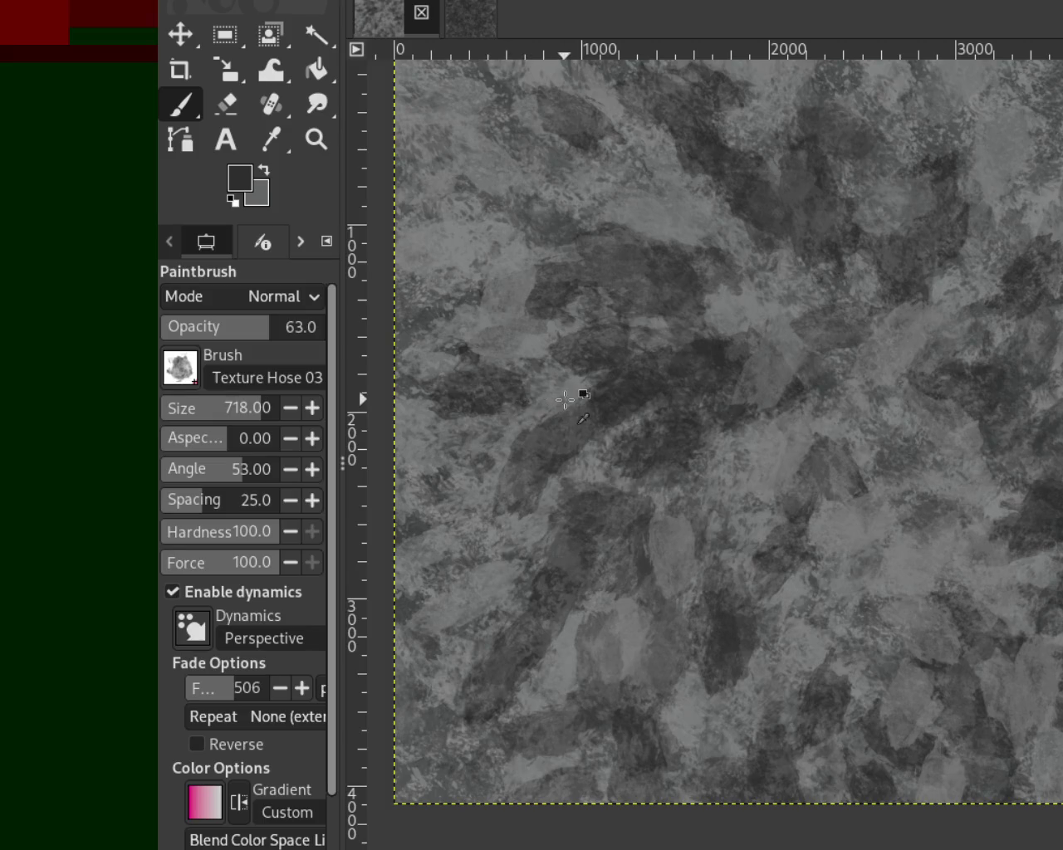
{"action": "left_click", "coordinate": [583, 420], "text": "ctrl"}
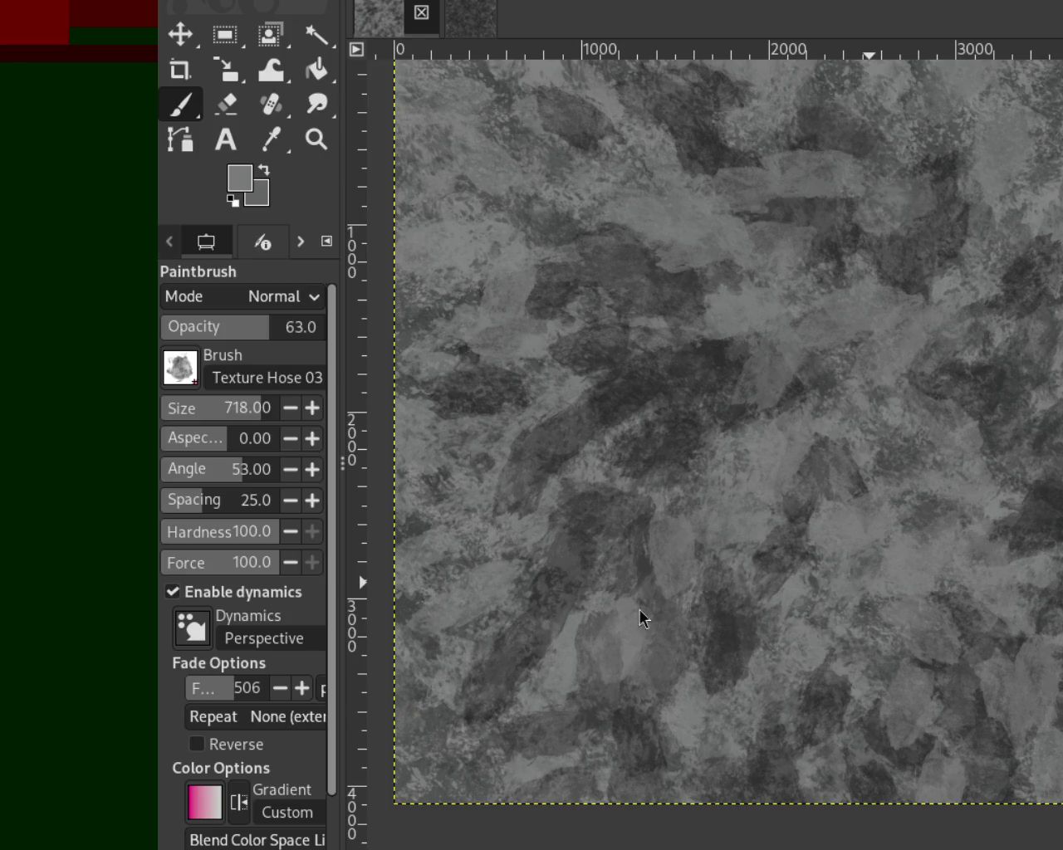
{"action": "left_click", "coordinate": [720, 332], "text": "ctrl"}
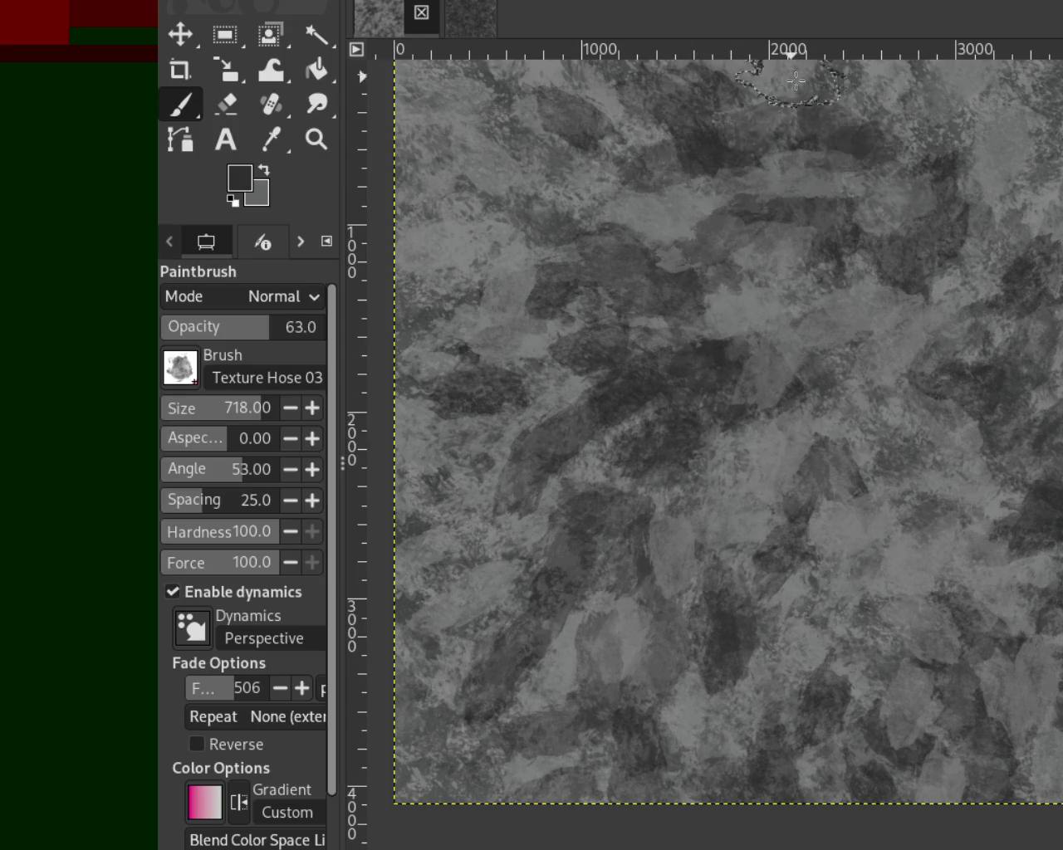
{"action": "left_click_drag", "start_coordinate": [747, 216], "coordinate": [747, 332]}
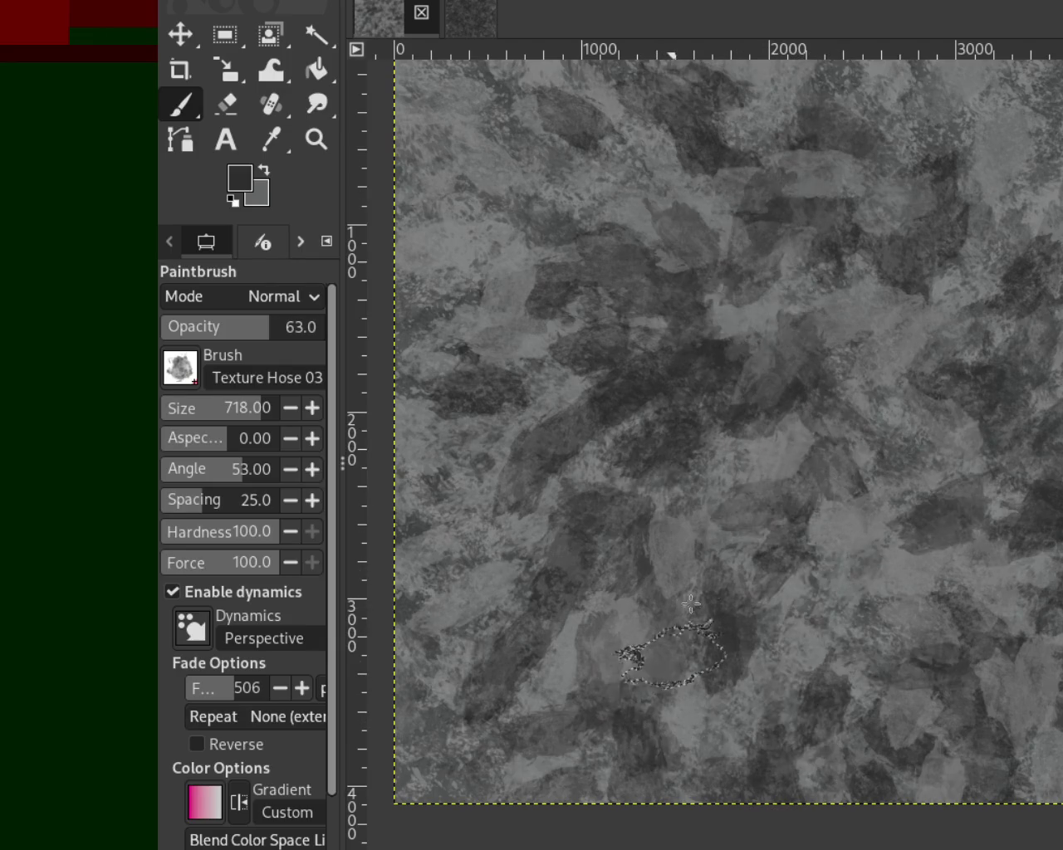
{"action": "left_click_drag", "start_coordinate": [866, 451], "coordinate": [748, 449]}
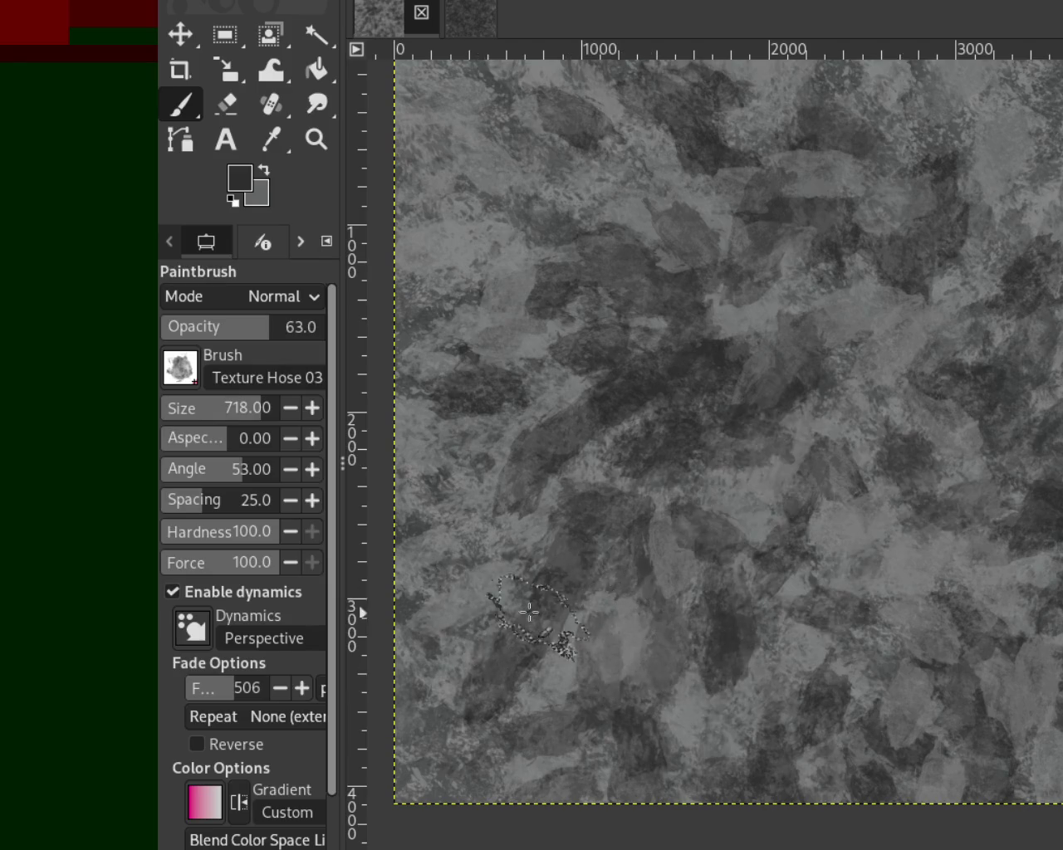
Alternate mid-grey and dark leaf dabs over the left side, lower area and near the top.
{"action": "left_click_drag", "start_coordinate": [607, 673], "coordinate": [612, 424]}
{"action": "left_click", "coordinate": [577, 382], "text": "ctrl"}
{"action": "left_click_drag", "start_coordinate": [576, 382], "coordinate": [590, 498]}
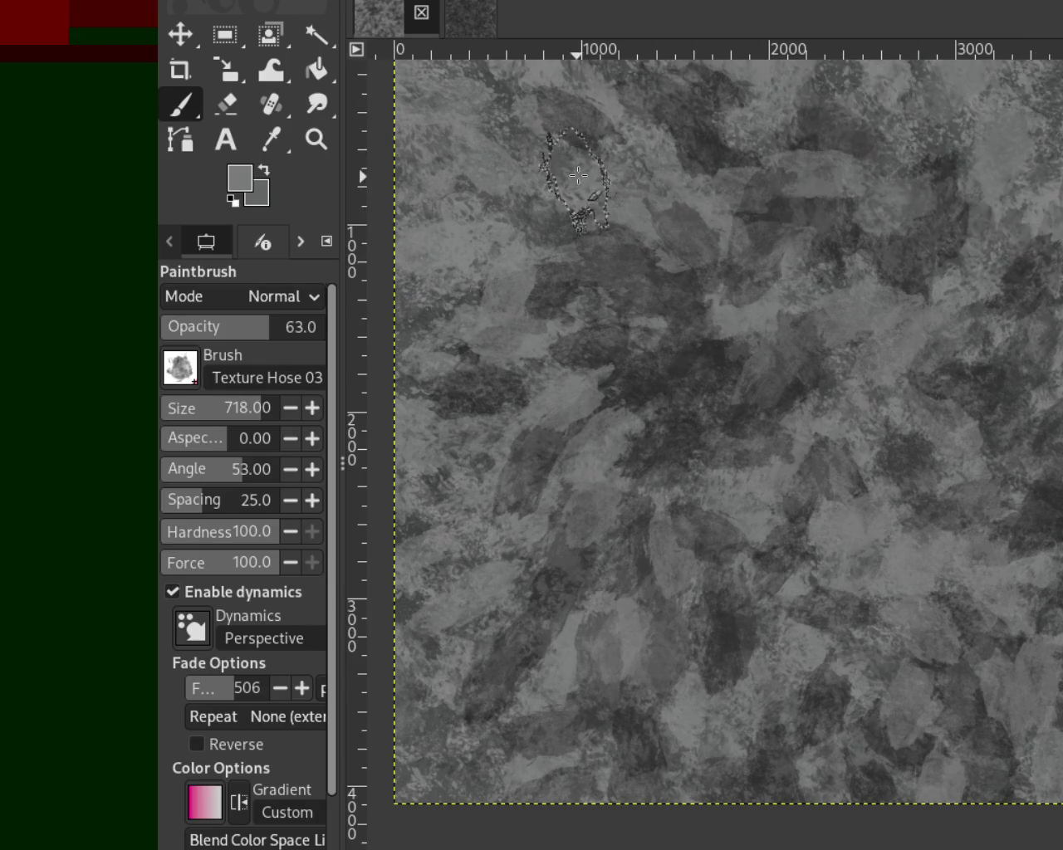
{"action": "left_click", "coordinate": [712, 159], "text": "ctrl"}
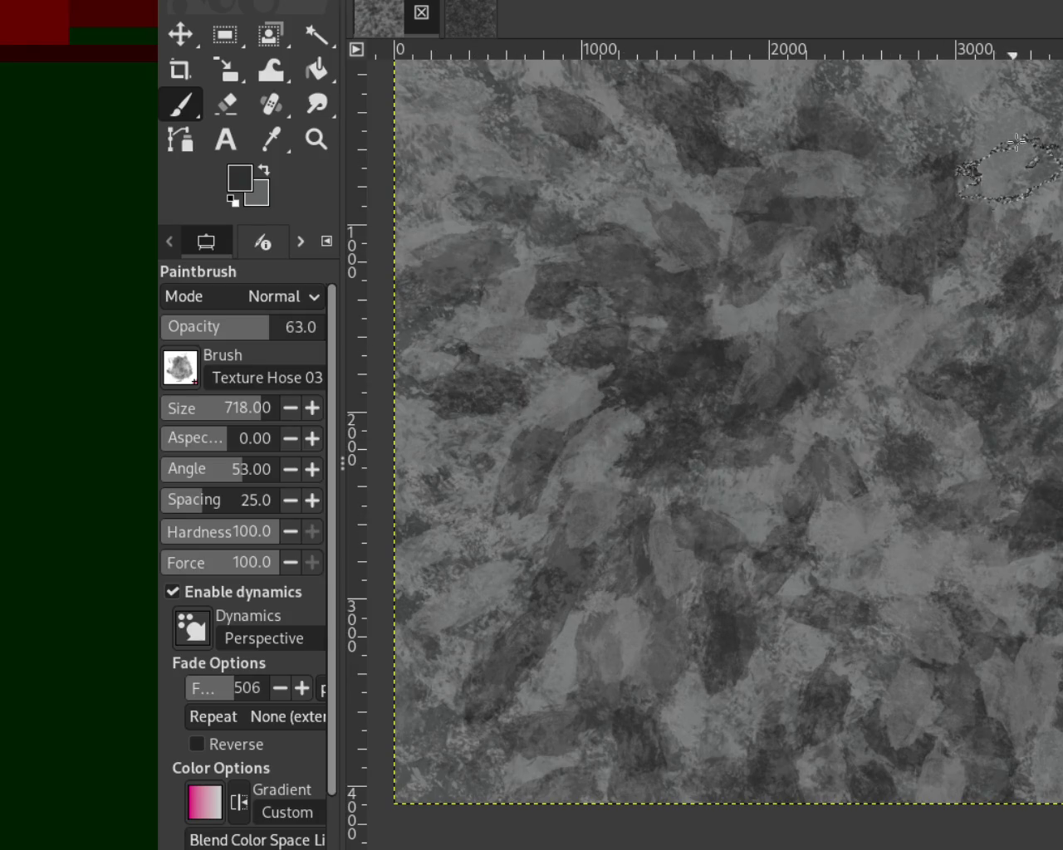
{"action": "left_click_drag", "start_coordinate": [698, 581], "coordinate": [598, 664]}
{"action": "left_click", "coordinate": [727, 535], "text": "ctrl"}
{"action": "mouse_move", "coordinate": [783, 486]}
{"action": "left_mouse_down"}
{"action": "mouse_move", "coordinate": [612, 351]}
{"action": "mouse_move", "coordinate": [688, 351]}
{"action": "mouse_move", "coordinate": [773, 712]}
{"action": "left_mouse_up"}
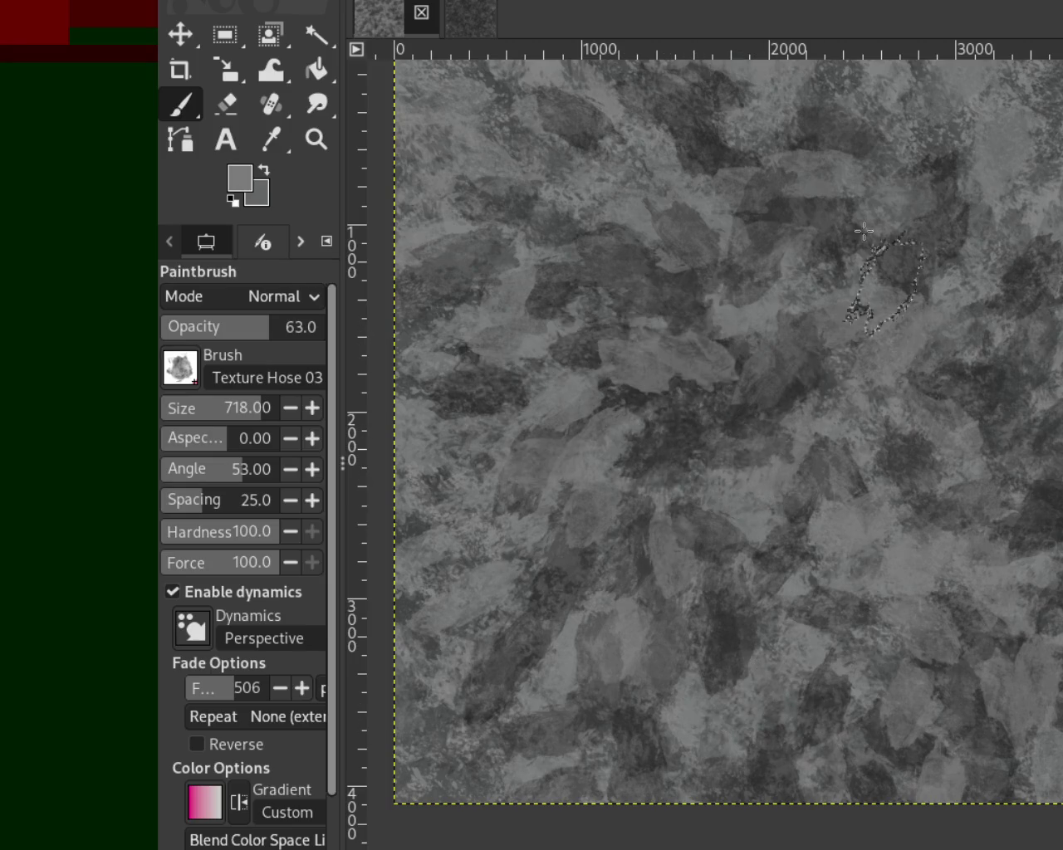
{"action": "mouse_move", "coordinate": [742, 218]}
{"action": "left_mouse_down"}
{"action": "mouse_move", "coordinate": [629, 221]}
{"action": "mouse_move", "coordinate": [868, 525]}
{"action": "mouse_move", "coordinate": [736, 351]}
{"action": "mouse_move", "coordinate": [973, 557]}
{"action": "mouse_move", "coordinate": [968, 692]}
{"action": "mouse_move", "coordinate": [970, 514]}
{"action": "mouse_move", "coordinate": [913, 636]}
{"action": "mouse_move", "coordinate": [922, 453]}
{"action": "left_mouse_up"}
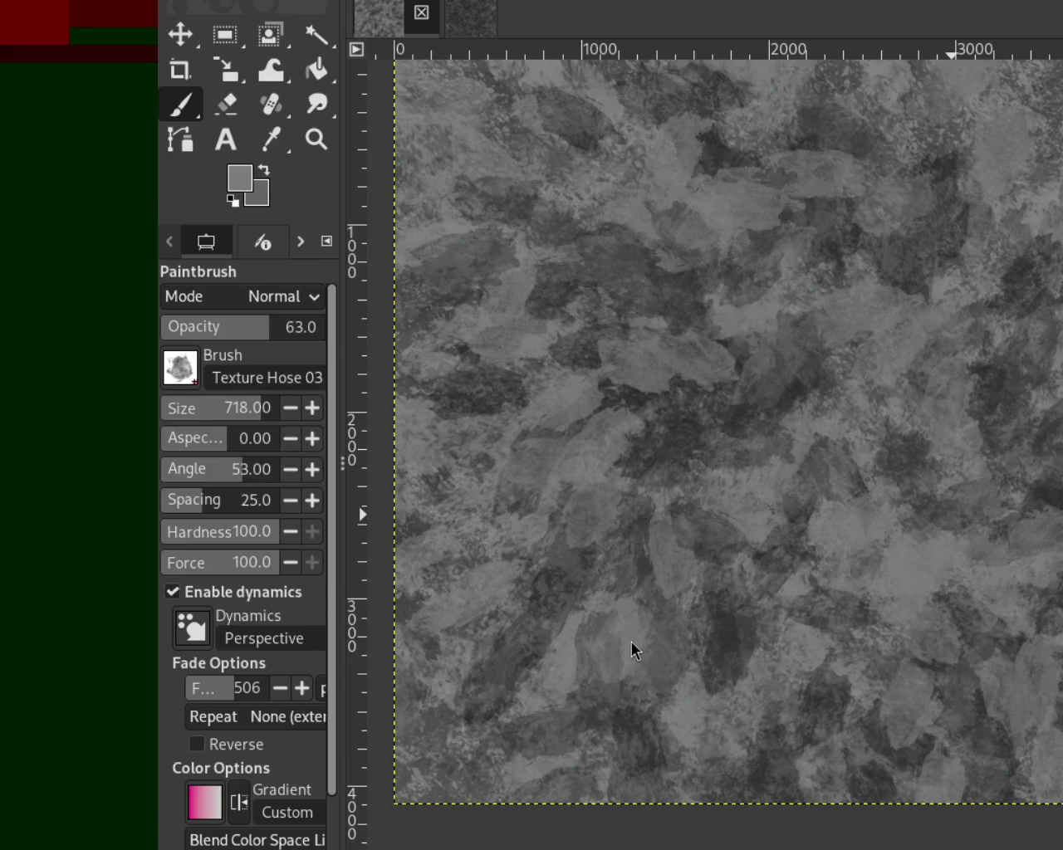
Sample a dark grey and paint dark leaf strokes down toward the bottom edge.
{"action": "left_click", "coordinate": [628, 395], "text": "ctrl"}
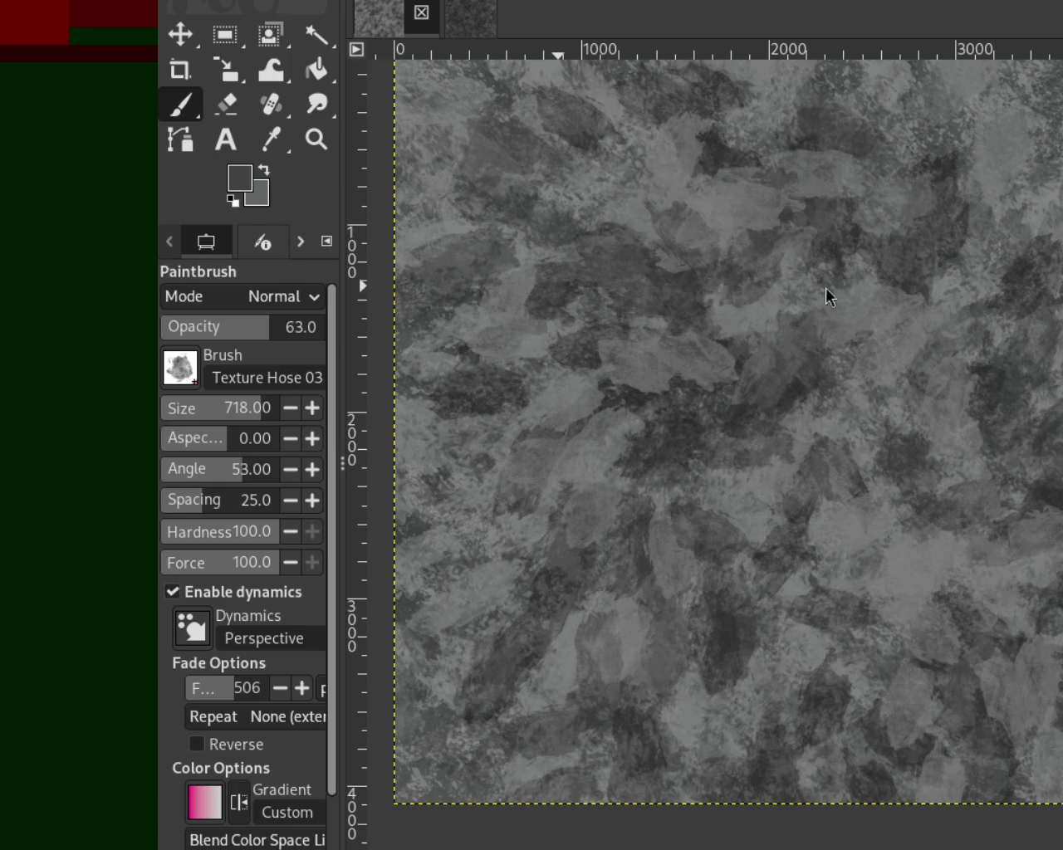
{"action": "left_click", "coordinate": [957, 286], "text": "ctrl"}
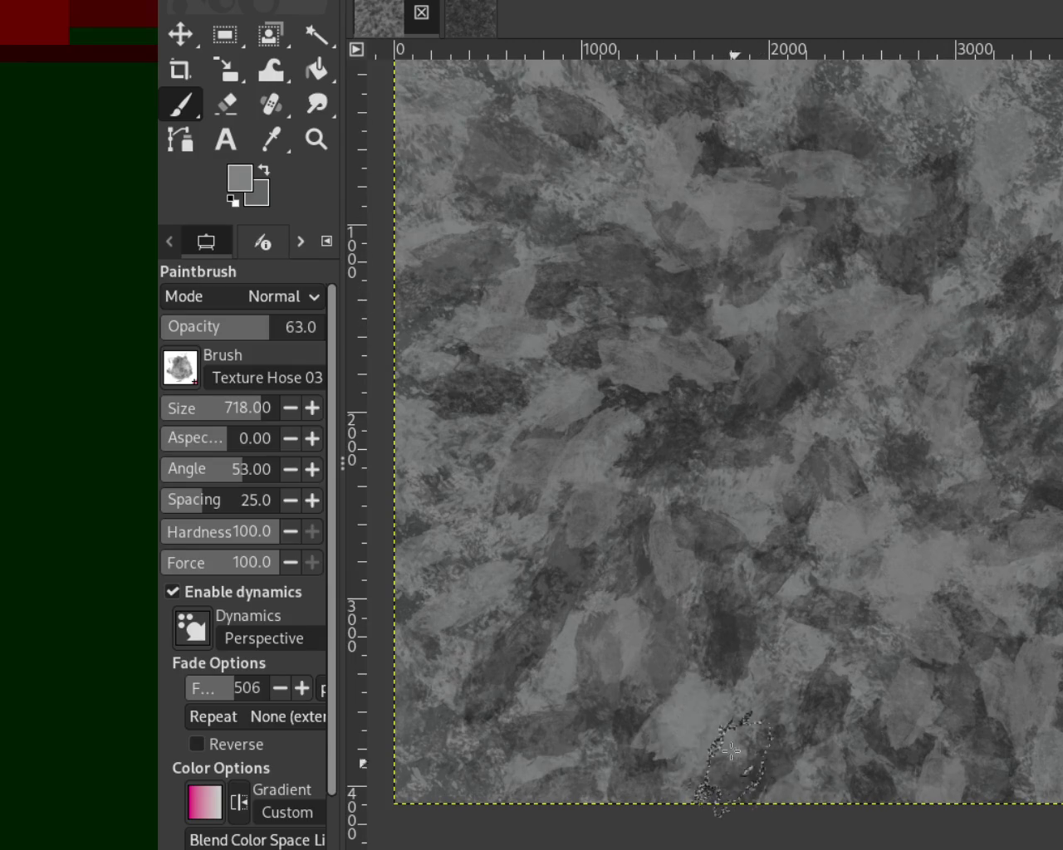
{"action": "left_click", "coordinate": [996, 498], "text": "ctrl"}
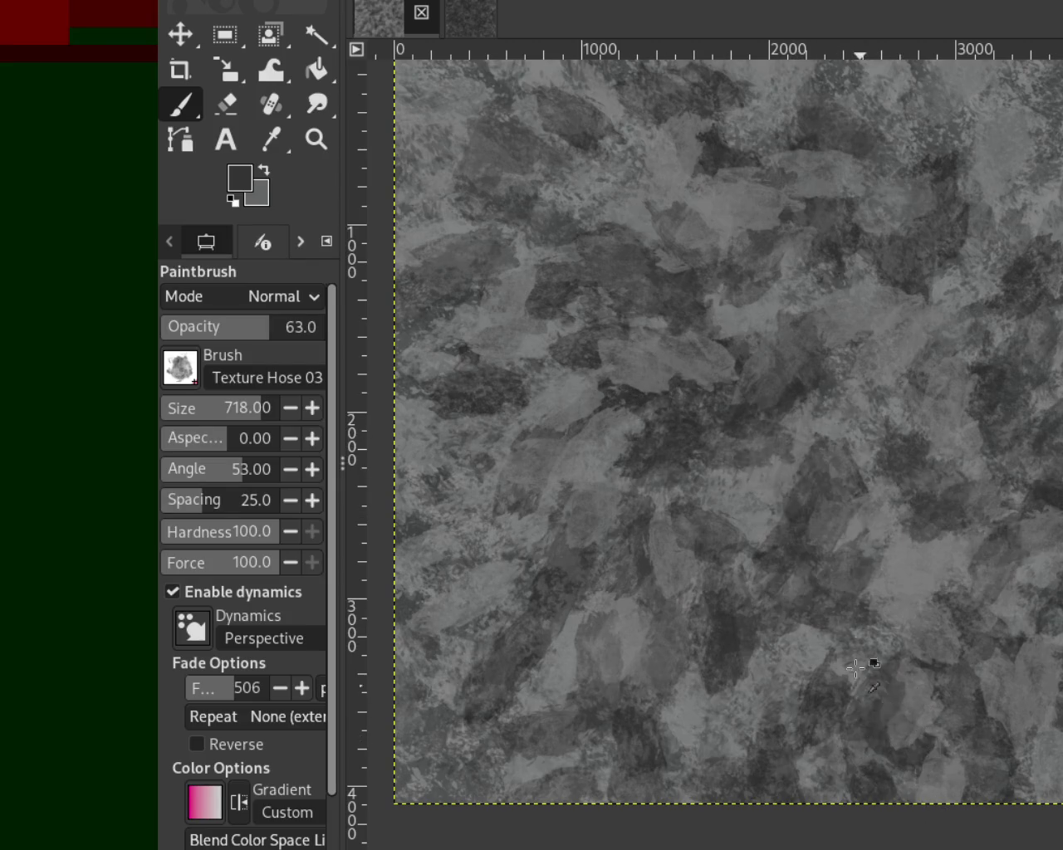
{"action": "left_click_drag", "start_coordinate": [849, 527], "coordinate": [754, 759]}
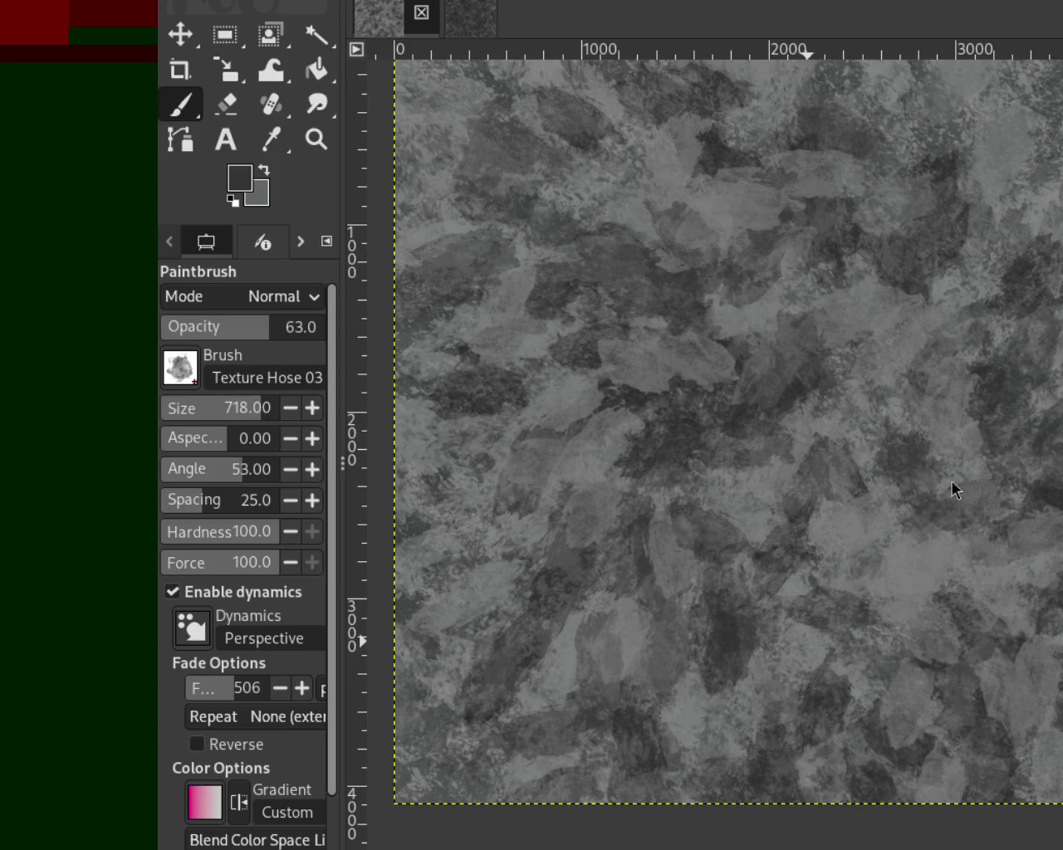
{"action": "left_click", "coordinate": [463, 119], "text": "ctrl"}
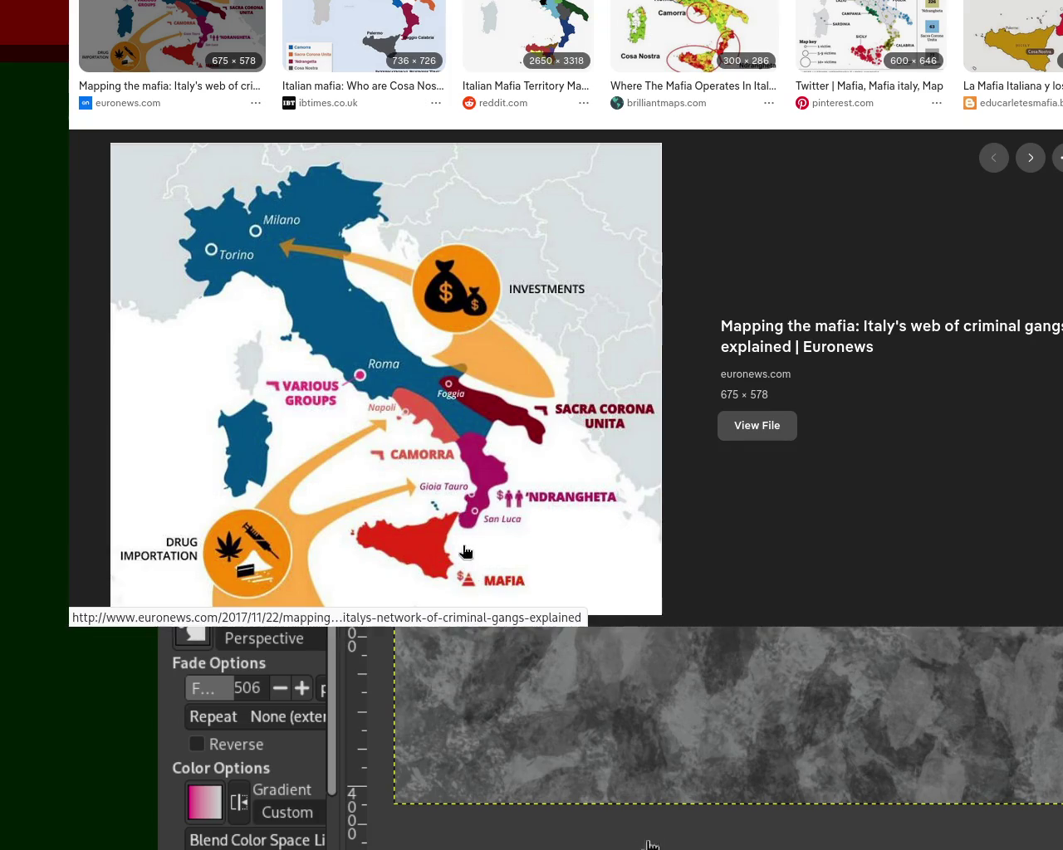
Leave the DuckDuckGo Images preview and bring GIMP's stone-texture canvas back with Alt+Tab.
{"action": "left_click", "coordinate": [398, 29]}
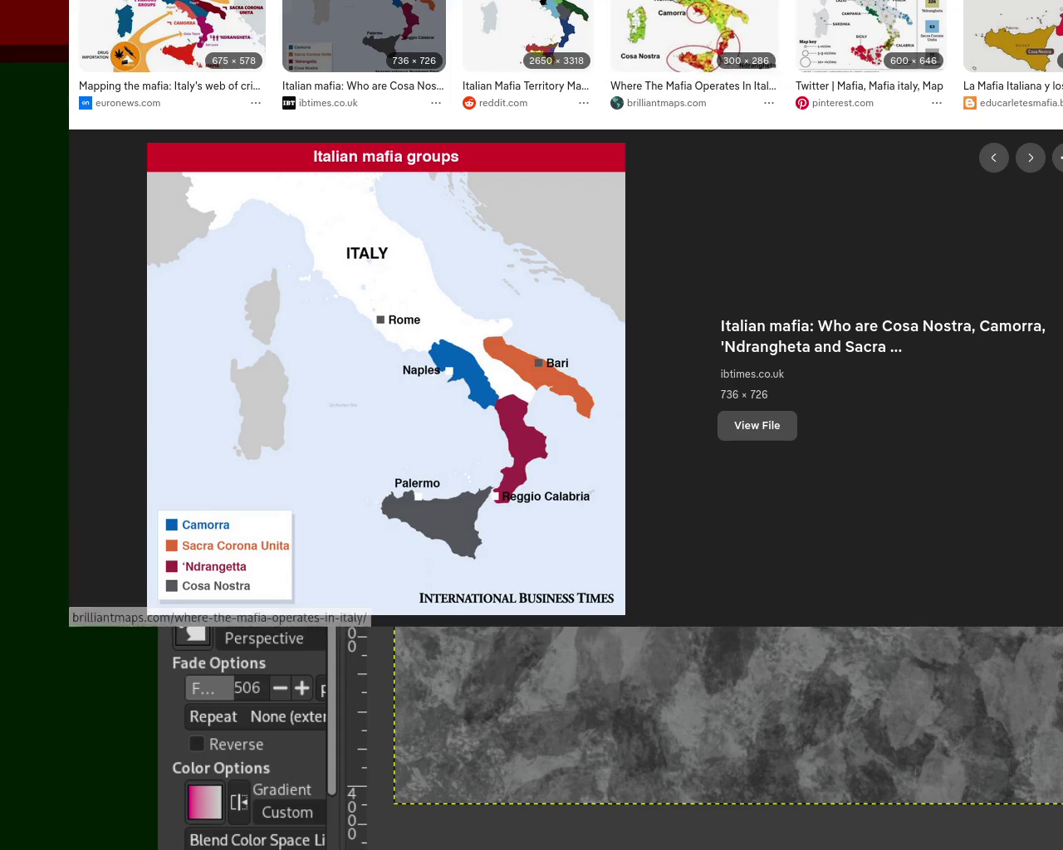
{"action": "key", "text": "alt+Tab"}
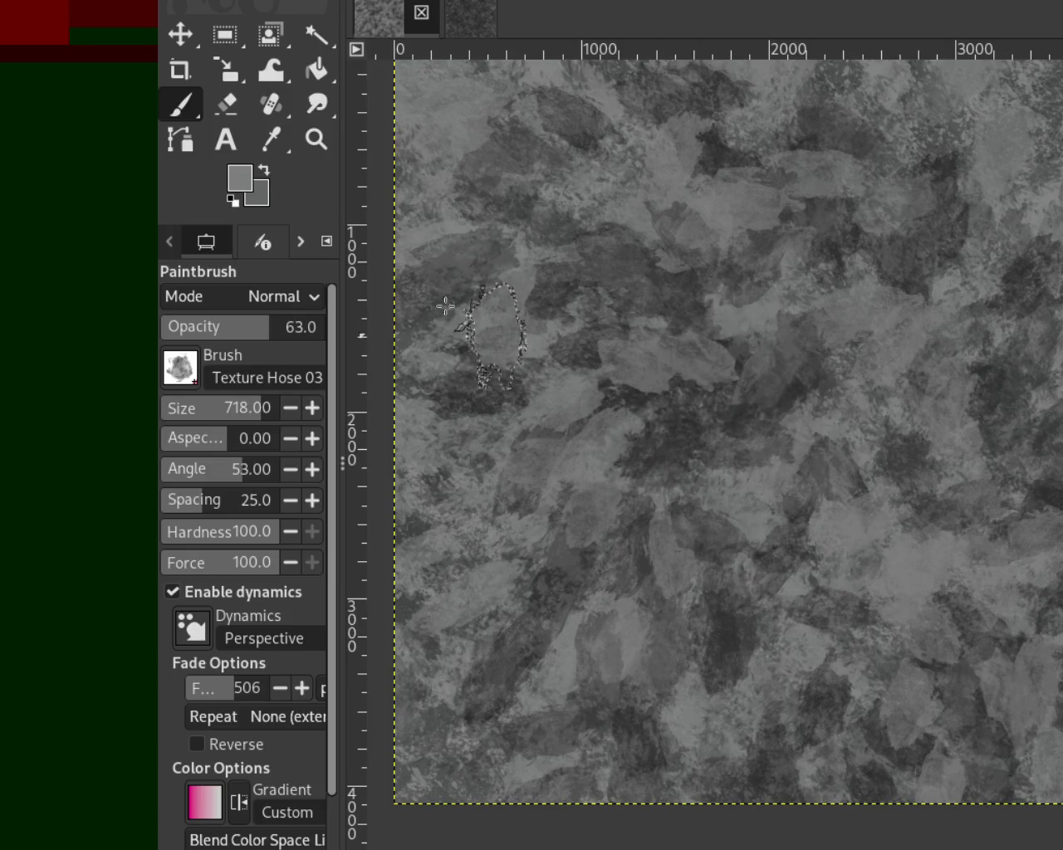
Zoom out and back in on the canvas to inspect the stone texture.
{"action": "left_click", "coordinate": [316, 138]}
{"action": "left_click", "coordinate": [823, 456]}
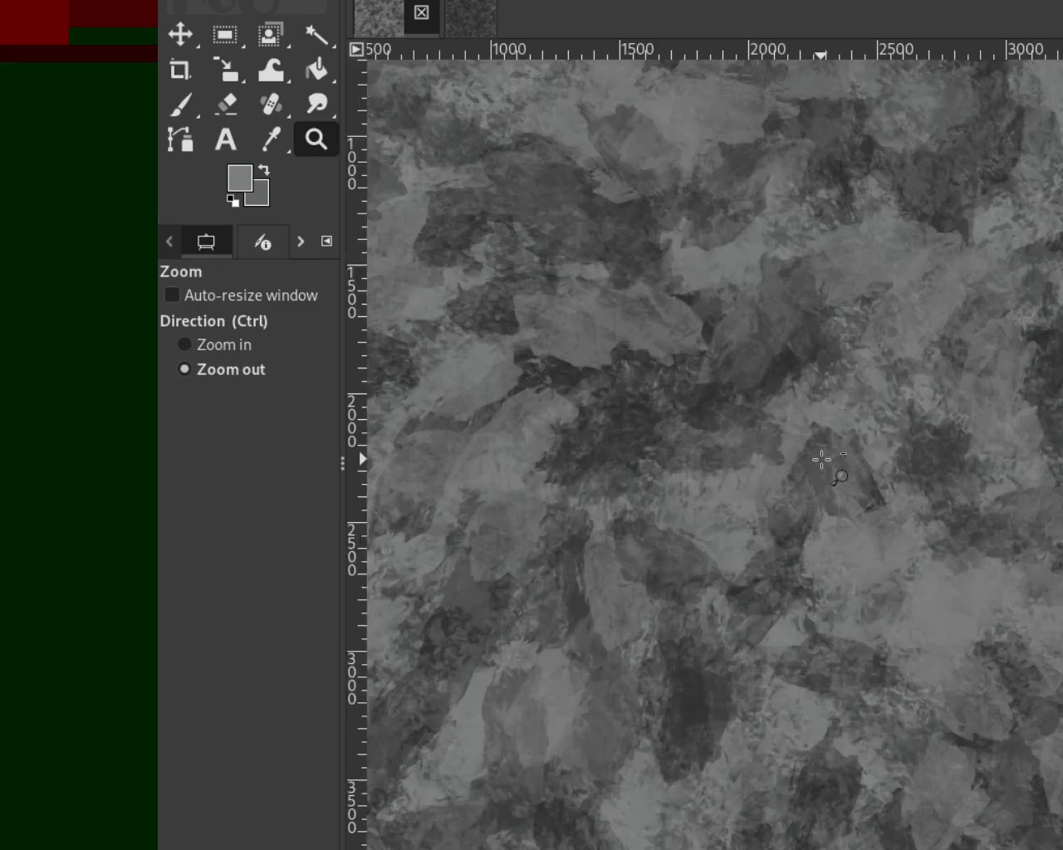
{"action": "left_click", "coordinate": [825, 458], "text": "ctrl"}
{"action": "left_click", "coordinate": [837, 442], "text": "ctrl"}
{"action": "left_click", "coordinate": [874, 358]}
{"action": "left_click", "coordinate": [793, 291]}
{"action": "left_click", "coordinate": [790, 286]}
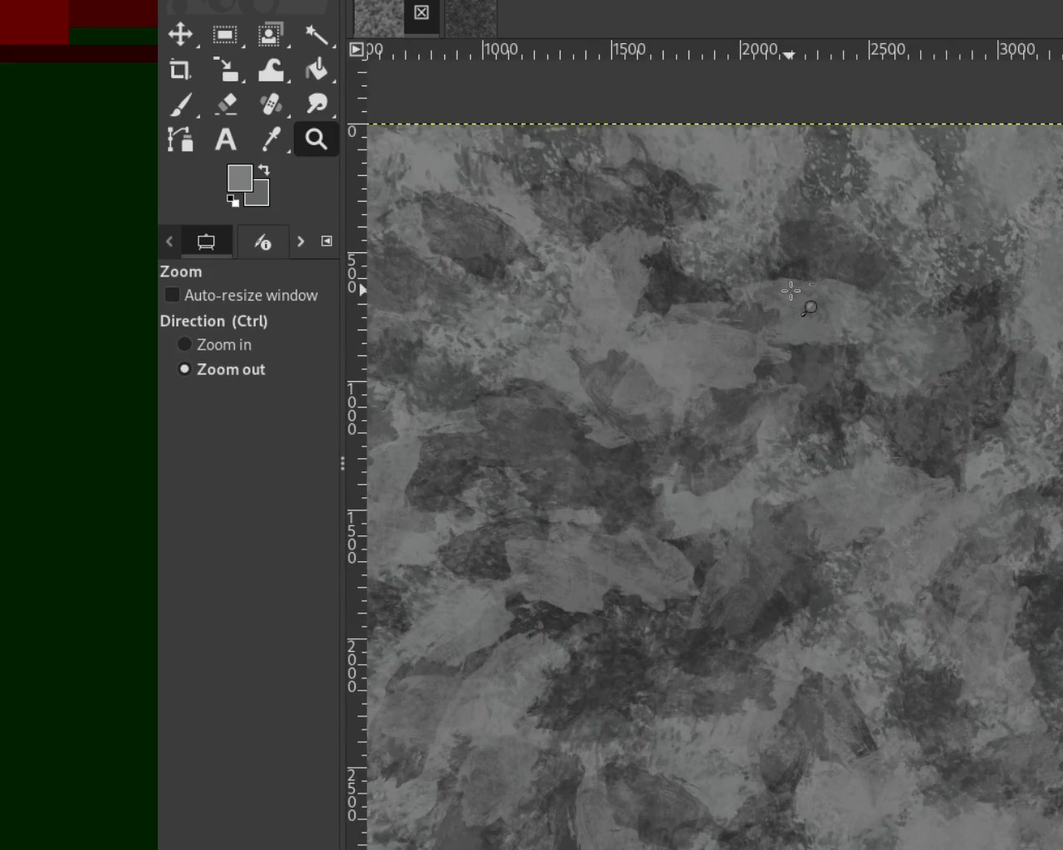
With the Paintbrush, paint dark grey sampled strokes, then sample a medium grey from the canvas.
{"action": "key", "text": "p"}
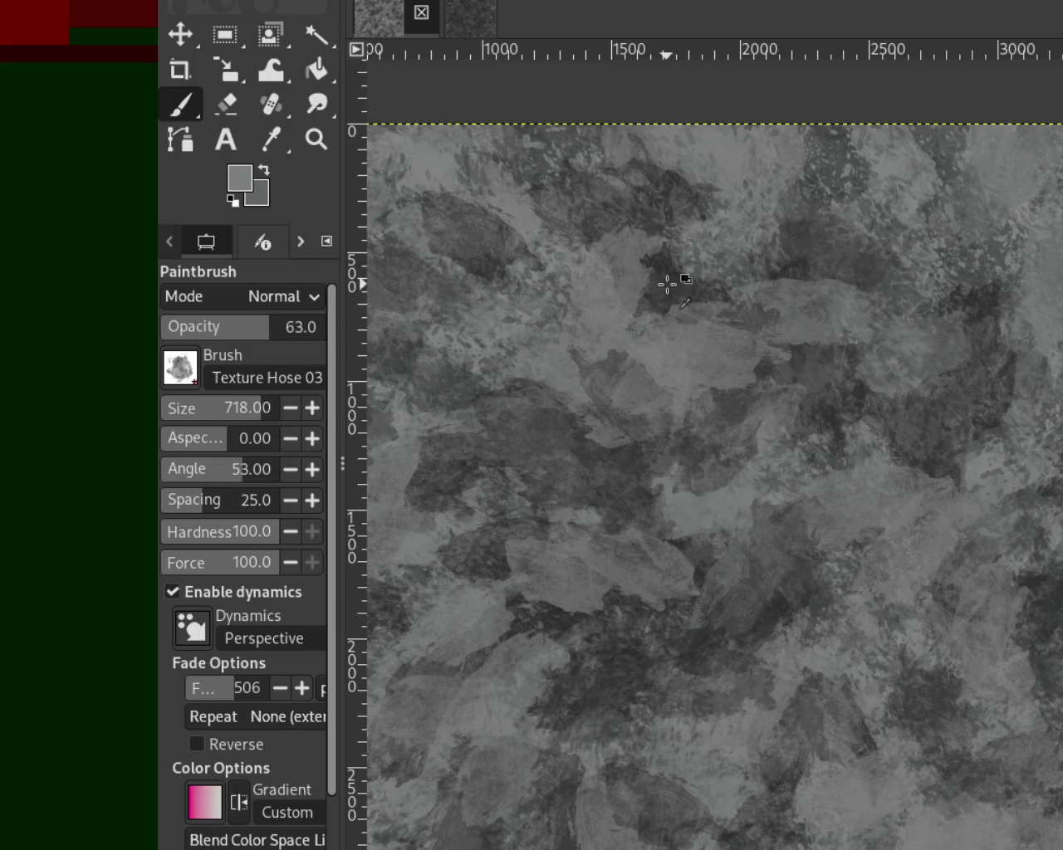
{"action": "left_click", "coordinate": [665, 263], "text": "ctrl"}
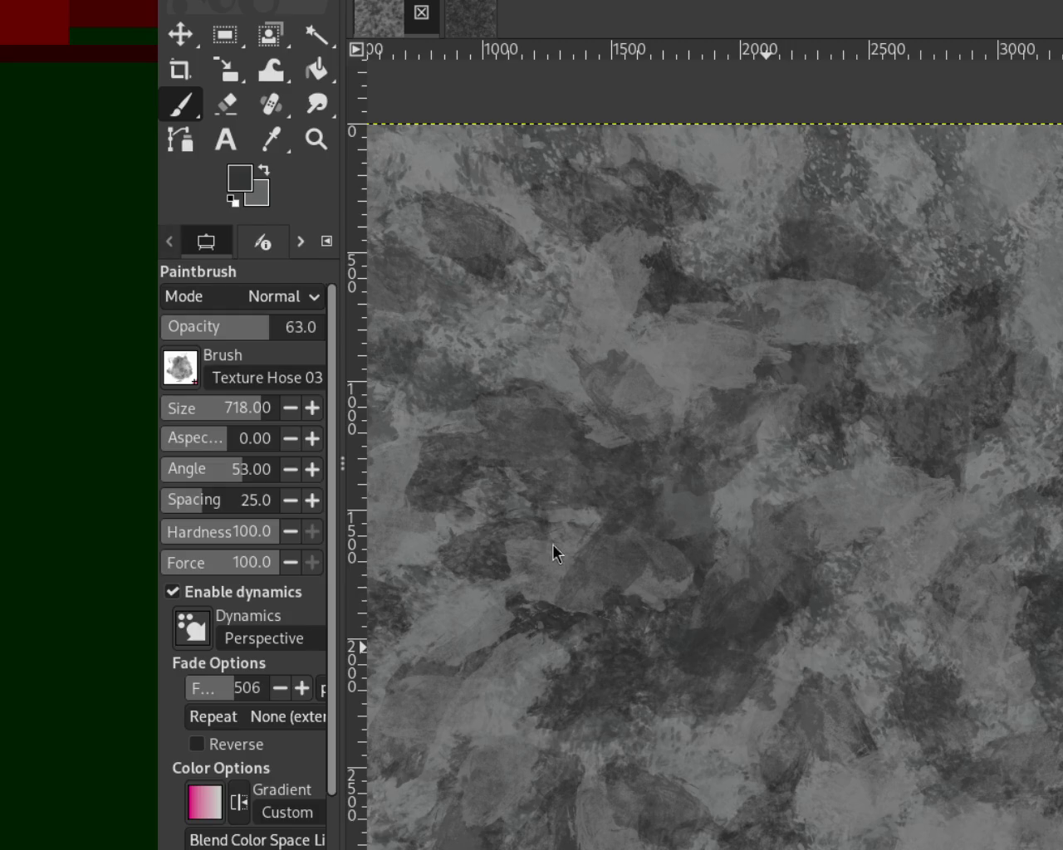
{"action": "left_click_drag", "start_coordinate": [631, 458], "coordinate": [747, 781]}
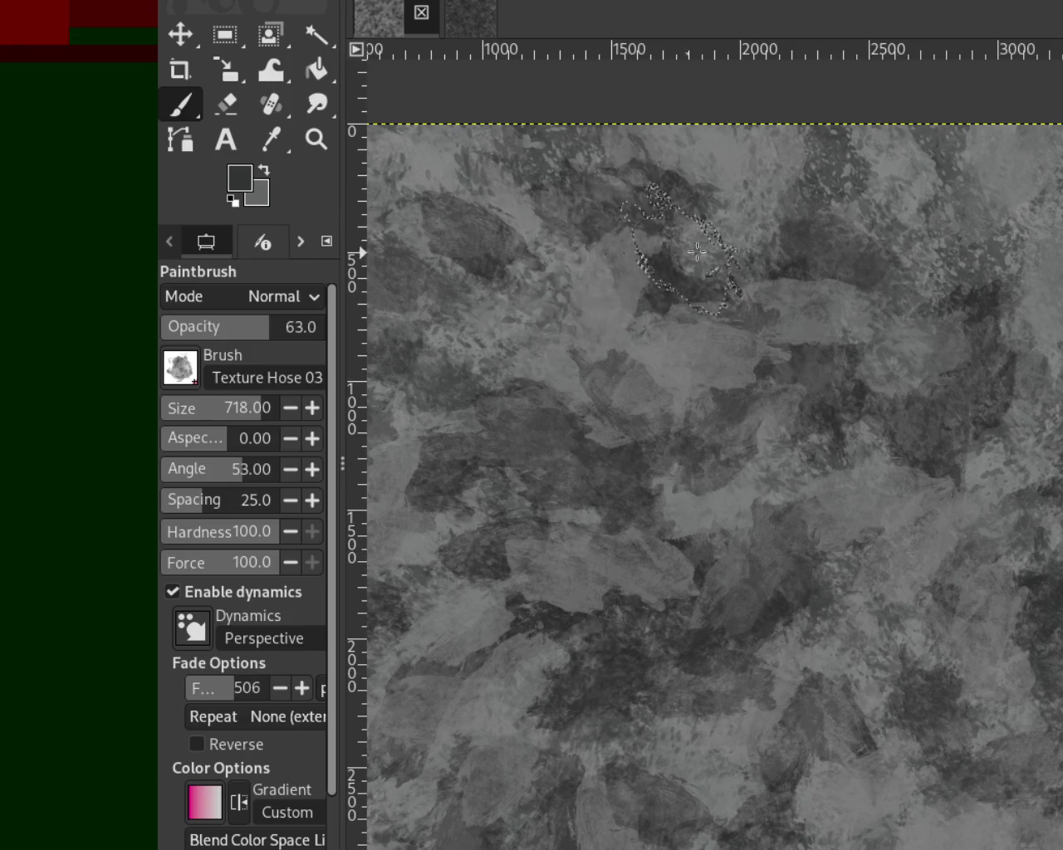
{"action": "left_click", "coordinate": [933, 250], "text": "ctrl"}
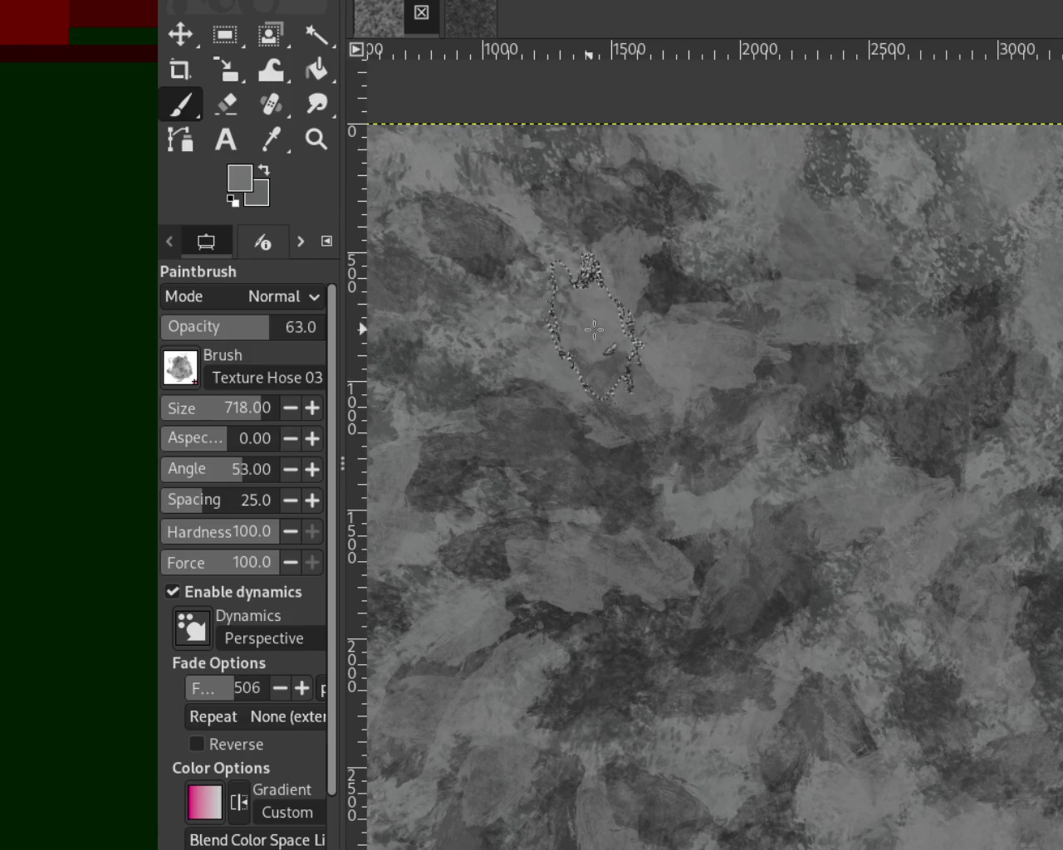
Zoom in and out repeatedly to inspect the stone texture.
{"action": "left_click", "coordinate": [318, 141]}
{"action": "left_click", "coordinate": [700, 504]}
{"action": "left_click", "coordinate": [700, 504], "text": "ctrl"}
{"action": "left_click", "coordinate": [700, 504], "text": "ctrl"}
{"action": "left_click", "coordinate": [752, 655]}
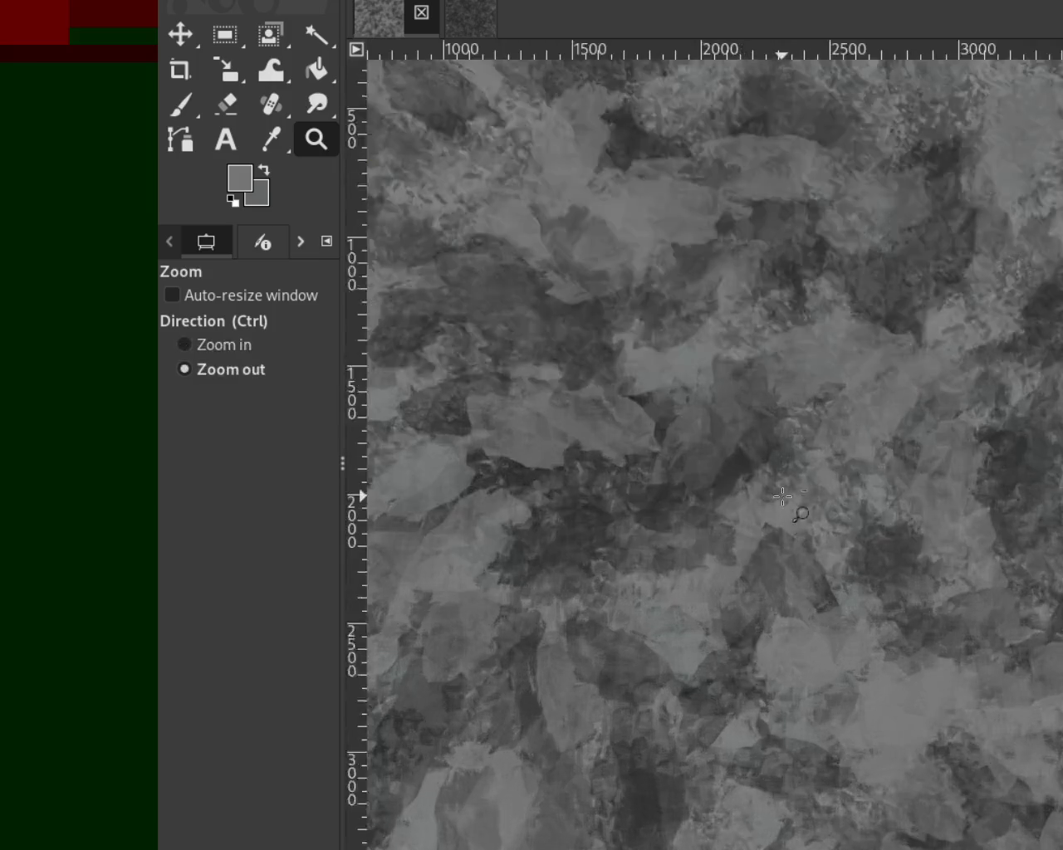
{"action": "left_click", "coordinate": [801, 514], "text": "ctrl"}
{"action": "left_click", "coordinate": [752, 599]}
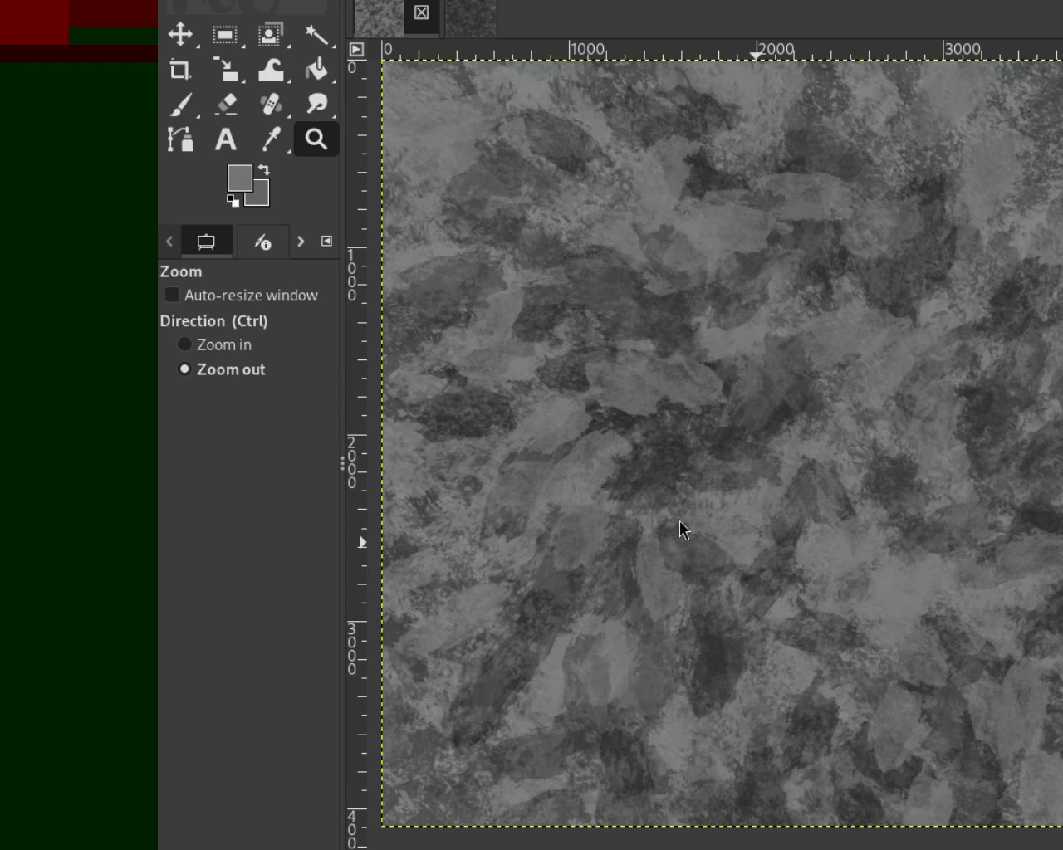
Set the Paintbrush to the Splats 01 brush at size 200 and spacing 80.
{"action": "key", "text": "ctrl"}
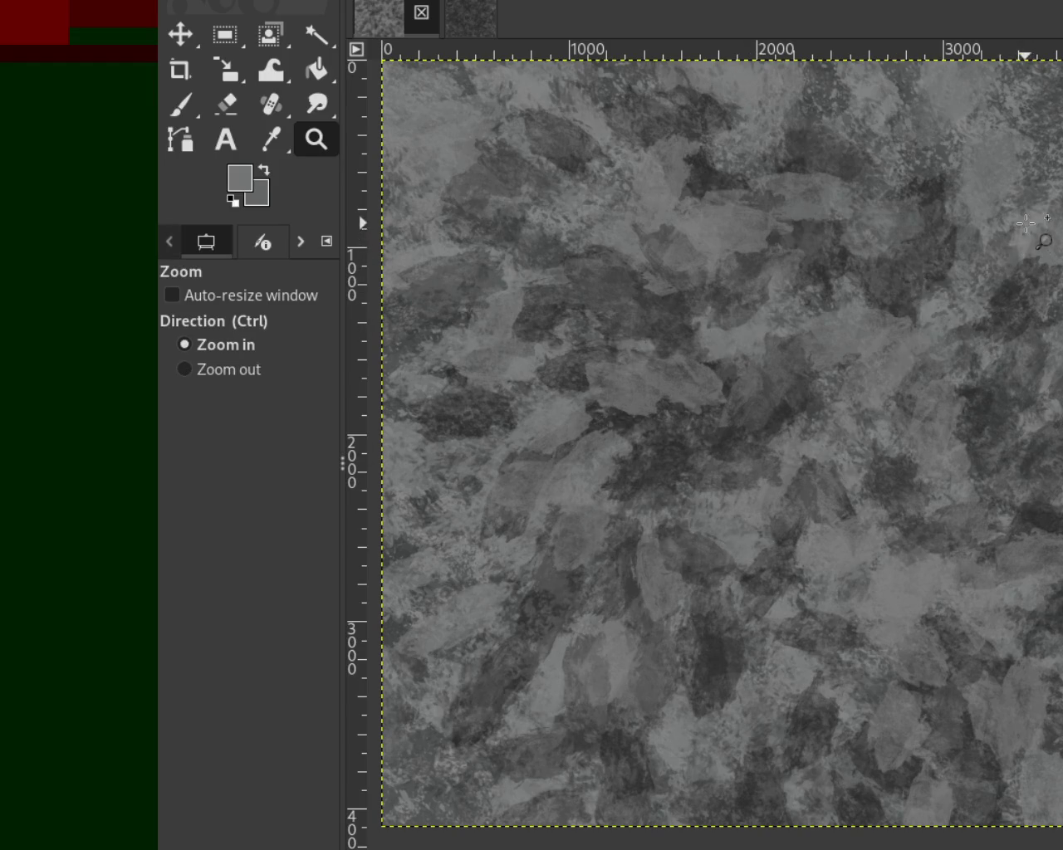
{"action": "left_click", "coordinate": [1027, 224]}
{"action": "left_click_drag", "start_coordinate": [972, 248], "coordinate": [1015, 423]}
{"action": "left_click", "coordinate": [983, 310]}
{"action": "left_click", "coordinate": [983, 310]}
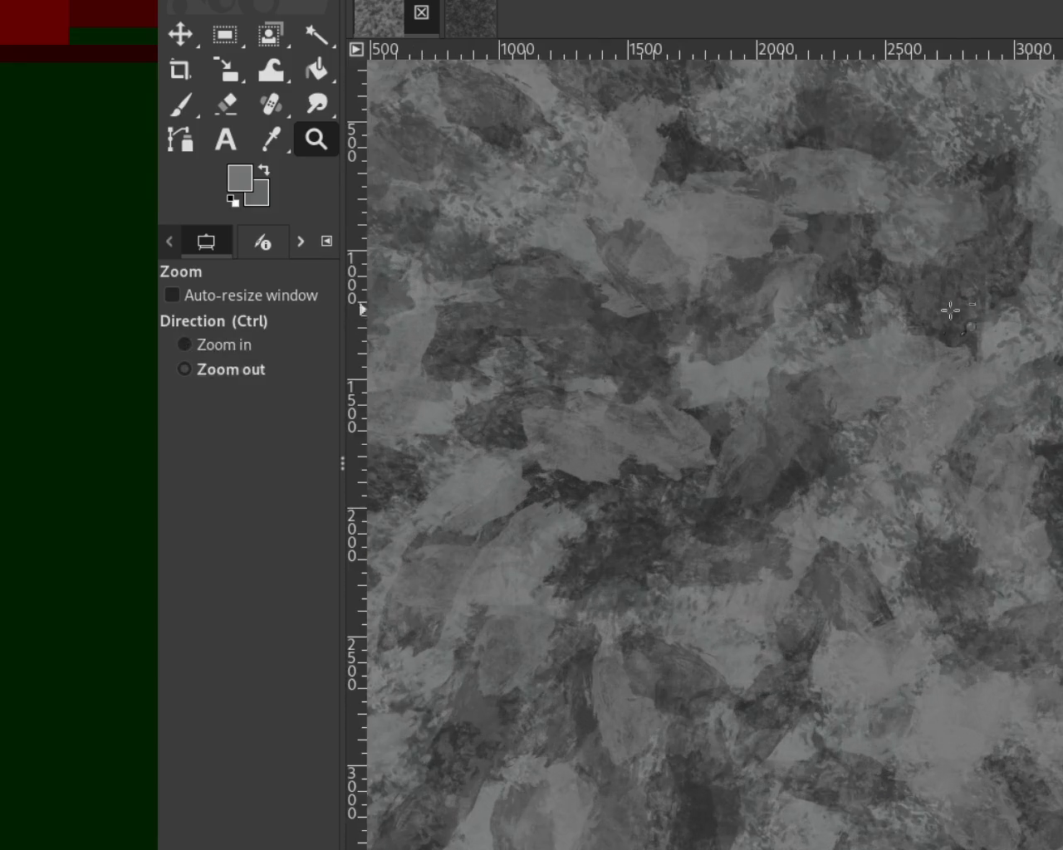
{"action": "left_click", "coordinate": [983, 310]}
{"action": "left_click", "coordinate": [949, 368], "text": "ctrl"}
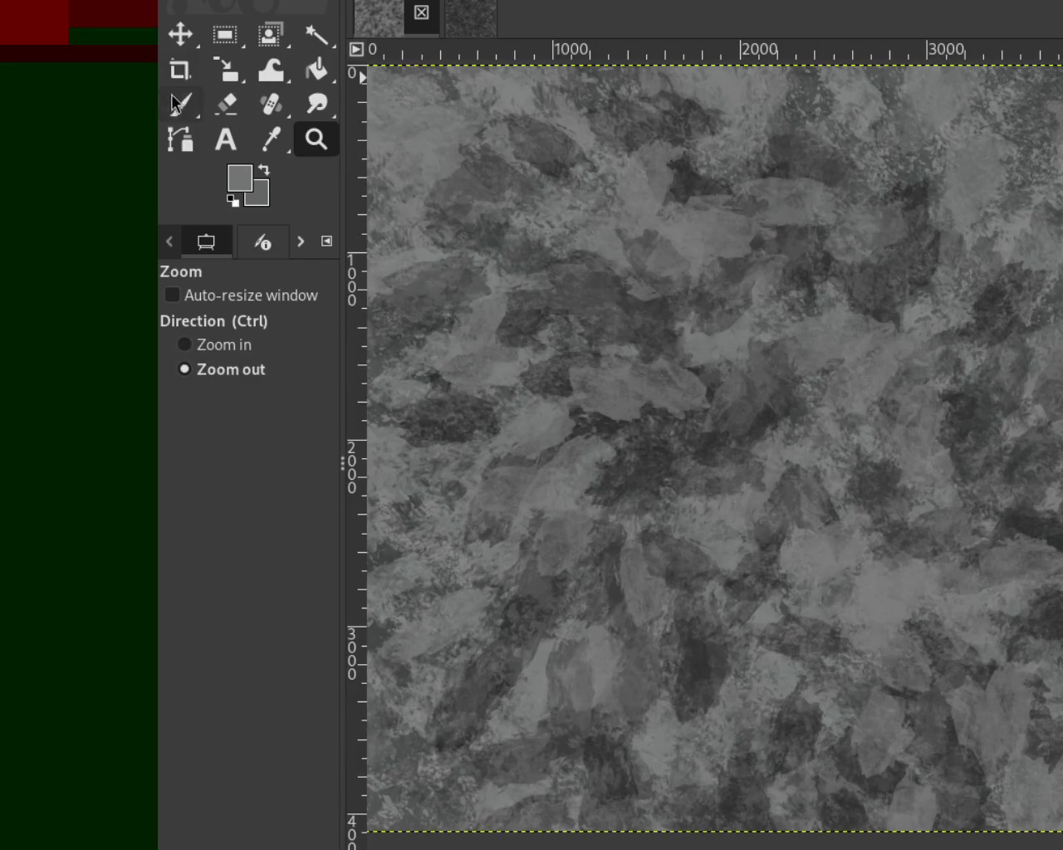
{"action": "left_click", "coordinate": [173, 99]}
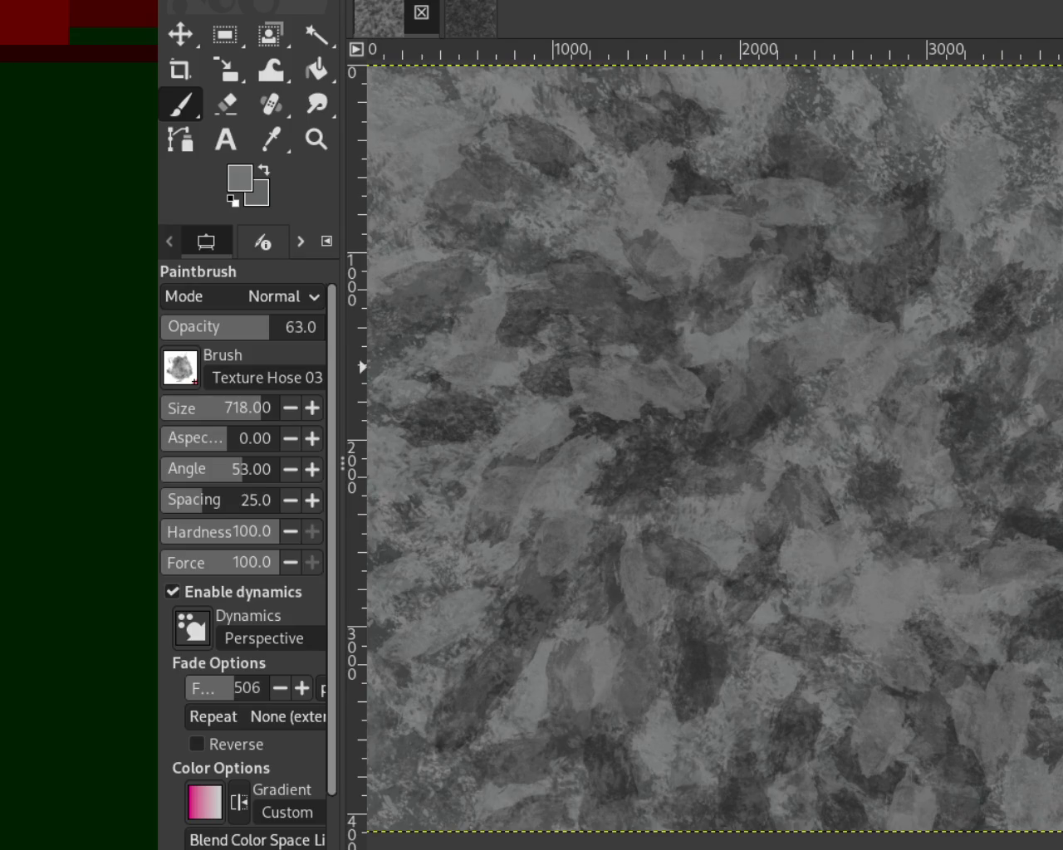
{"action": "key", "text": "period"}
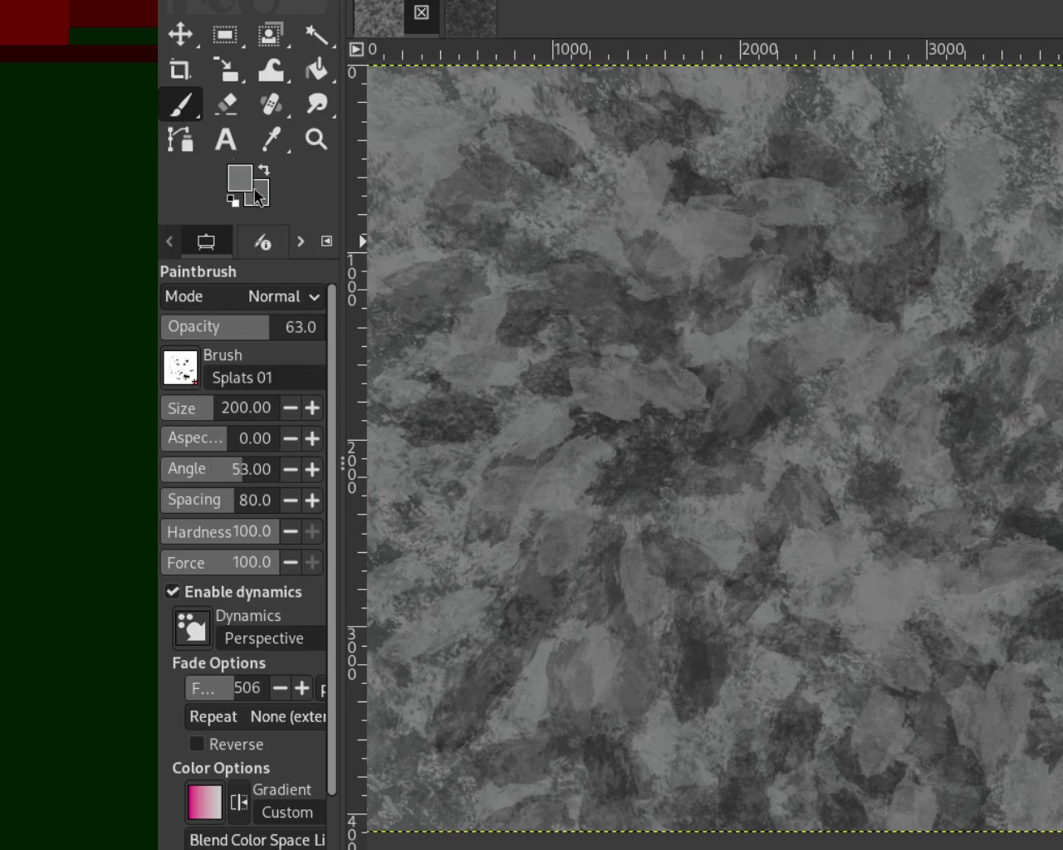
Sample a darker grey, enlarge Splats 01 to size 1117, and dab large dark splats across the canvas.
{"action": "left_click", "coordinate": [535, 569], "text": "ctrl"}
{"action": "left_click", "coordinate": [536, 569], "text": "ctrl"}
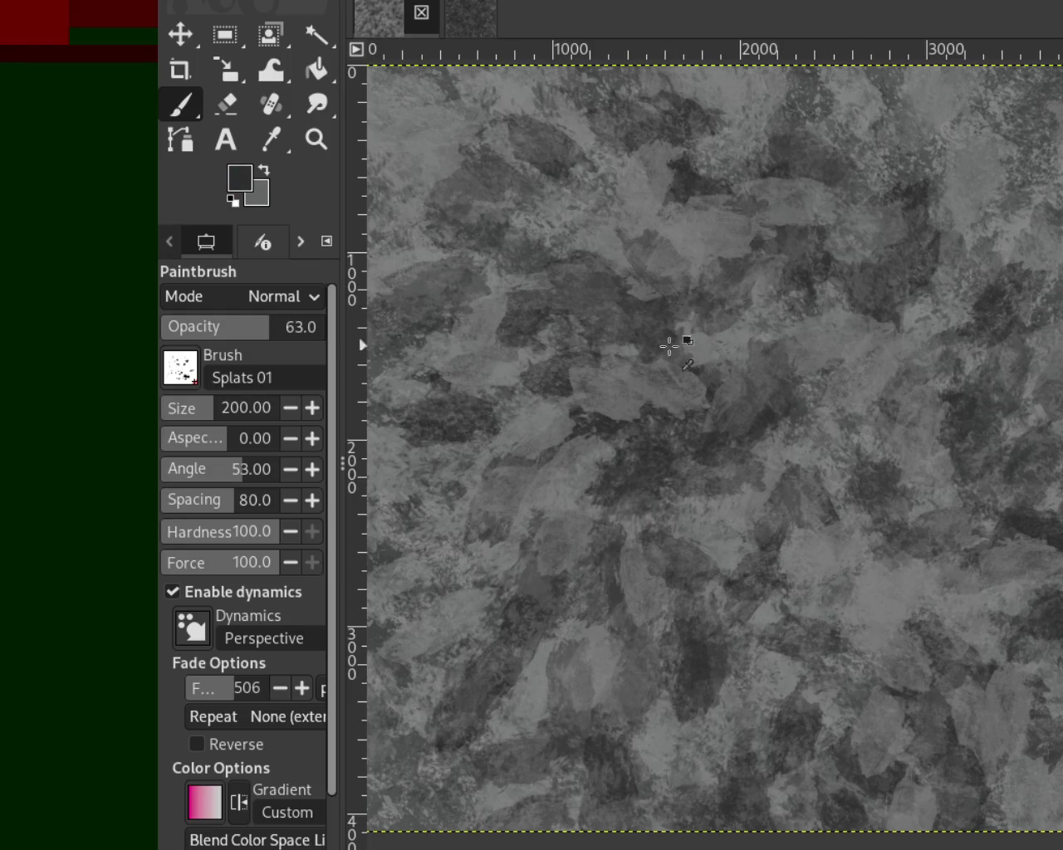
{"action": "mouse_move", "coordinate": [181, 420]}
{"action": "left_mouse_down"}
{"action": "mouse_move", "coordinate": [196, 405]}
{"action": "mouse_move", "coordinate": [287, 408]}
{"action": "left_mouse_up"}
{"action": "left_click", "coordinate": [850, 452]}
{"action": "left_click", "coordinate": [733, 621]}
{"action": "left_click_drag", "start_coordinate": [733, 621], "coordinate": [667, 766]}
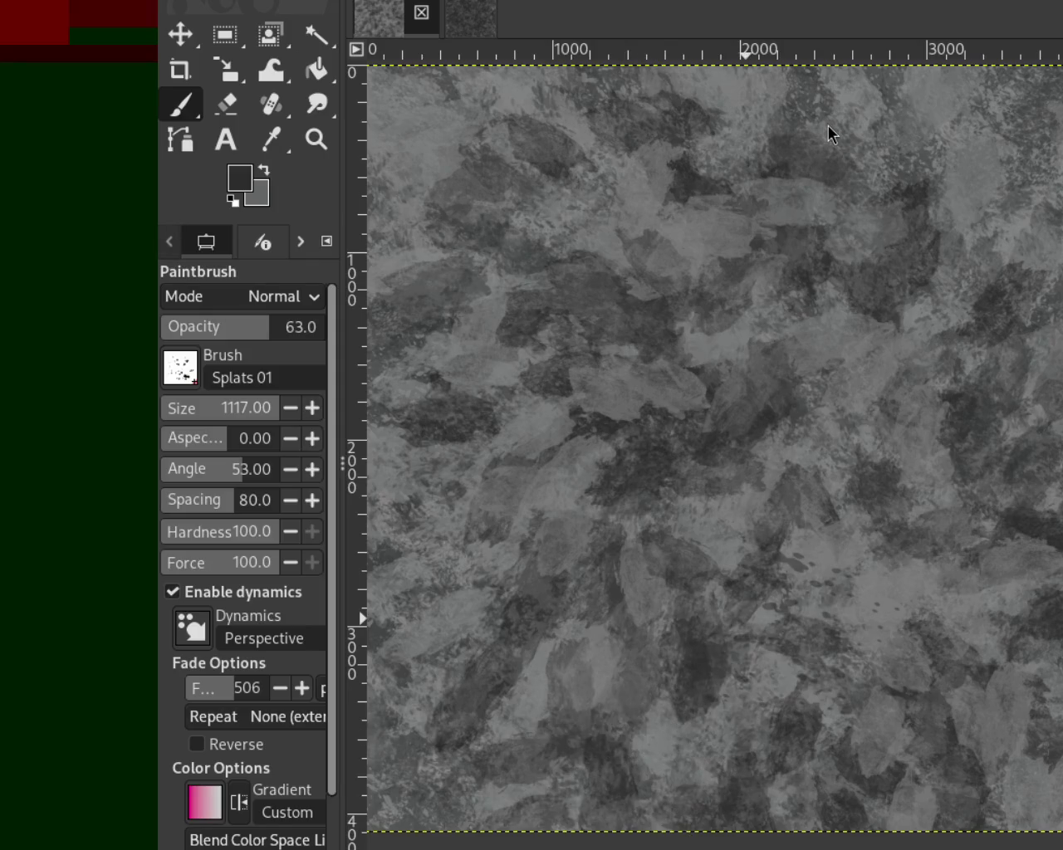
{"action": "mouse_move", "coordinate": [629, 507]}
{"action": "left_mouse_down"}
{"action": "mouse_move", "coordinate": [451, 488]}
{"action": "mouse_move", "coordinate": [829, 266]}
{"action": "left_mouse_up"}
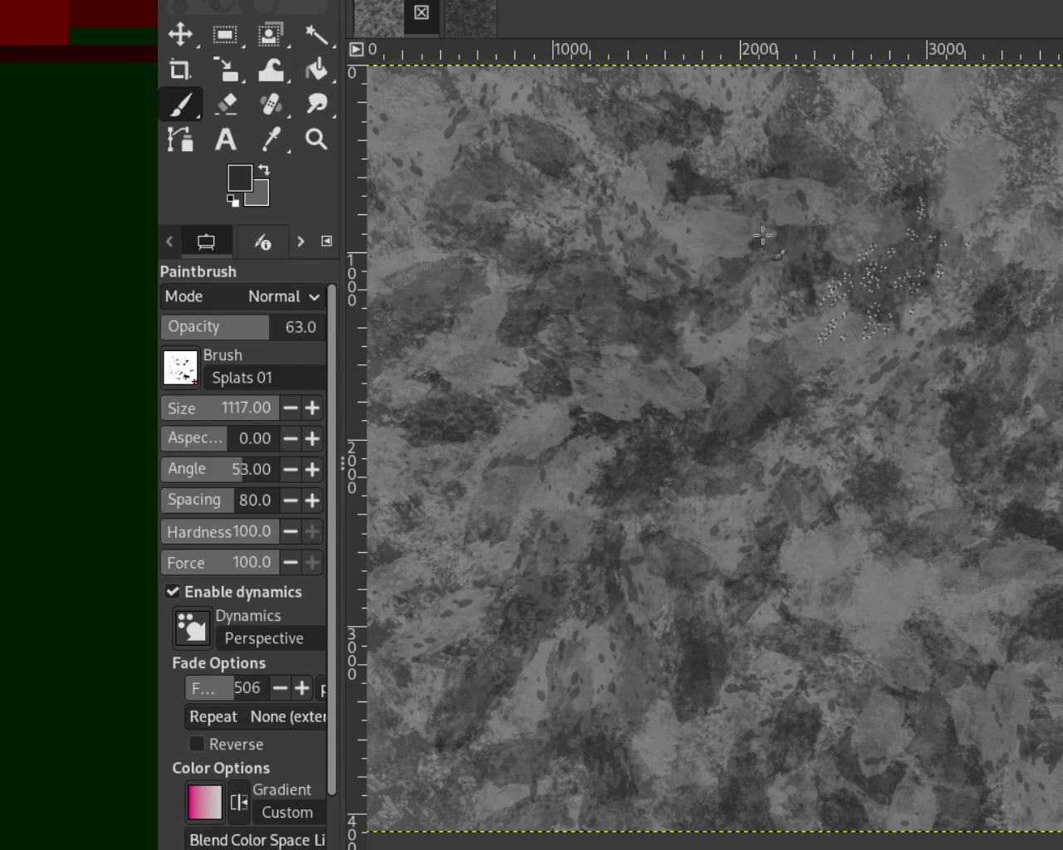
Dab lighter grey splats across the canvas, then sample a near-black.
{"action": "left_click", "coordinate": [930, 129], "text": "ctrl"}
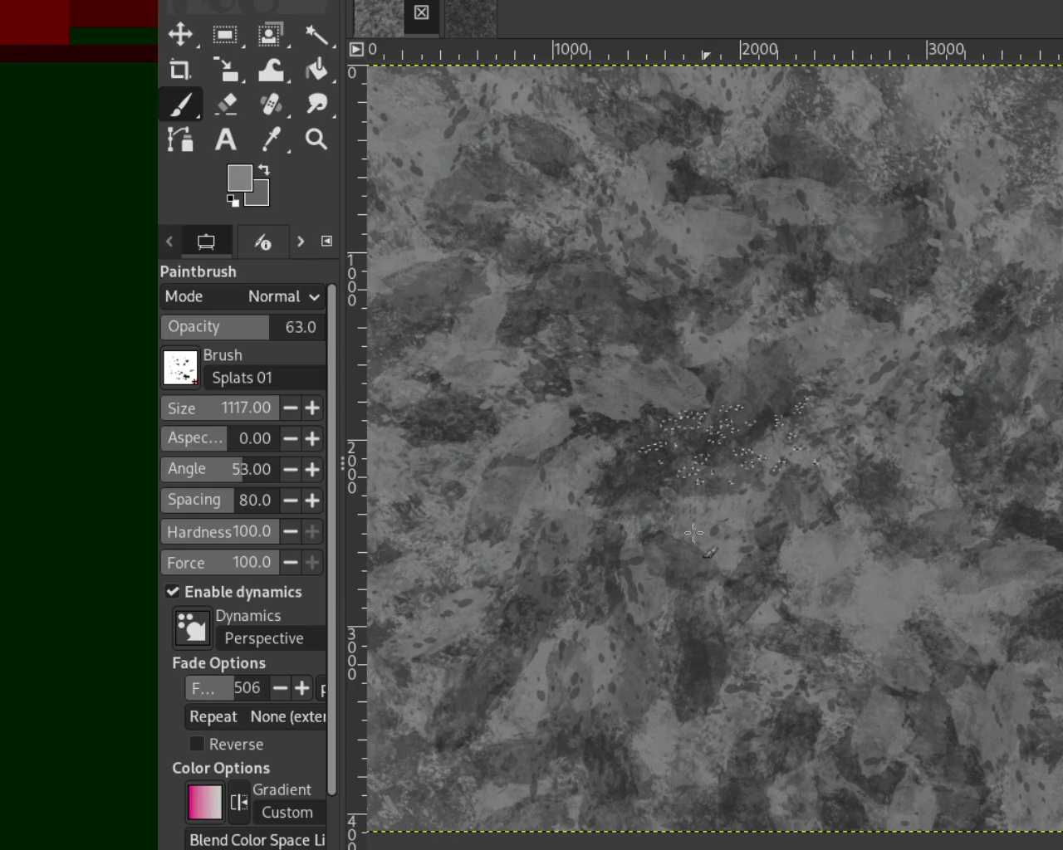
{"action": "mouse_move", "coordinate": [863, 764]}
{"action": "left_mouse_down"}
{"action": "mouse_move", "coordinate": [731, 226]}
{"action": "mouse_move", "coordinate": [798, 165]}
{"action": "left_mouse_up"}
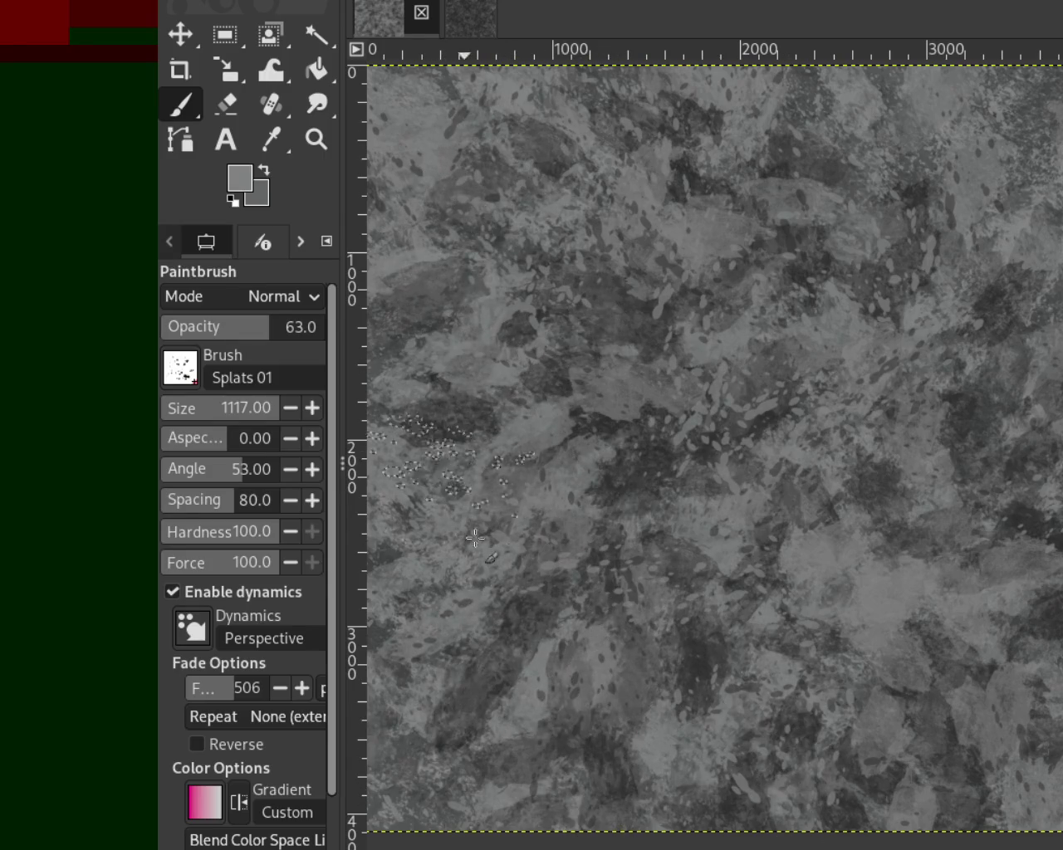
{"action": "left_click", "coordinate": [1032, 532], "text": "ctrl"}
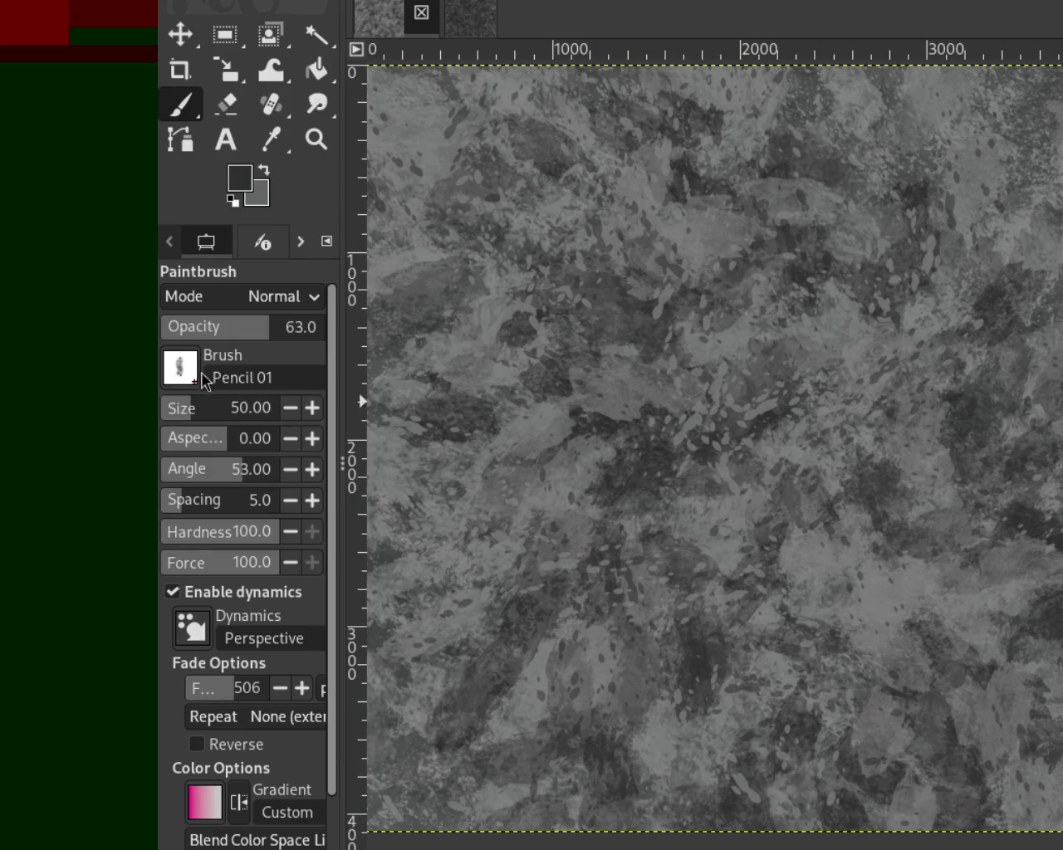
Enlarge the Pencil 01 brush to size 585 and paint with a mid-grey sampled from the canvas.
{"action": "left_click_drag", "start_coordinate": [203, 412], "coordinate": [212, 412]}
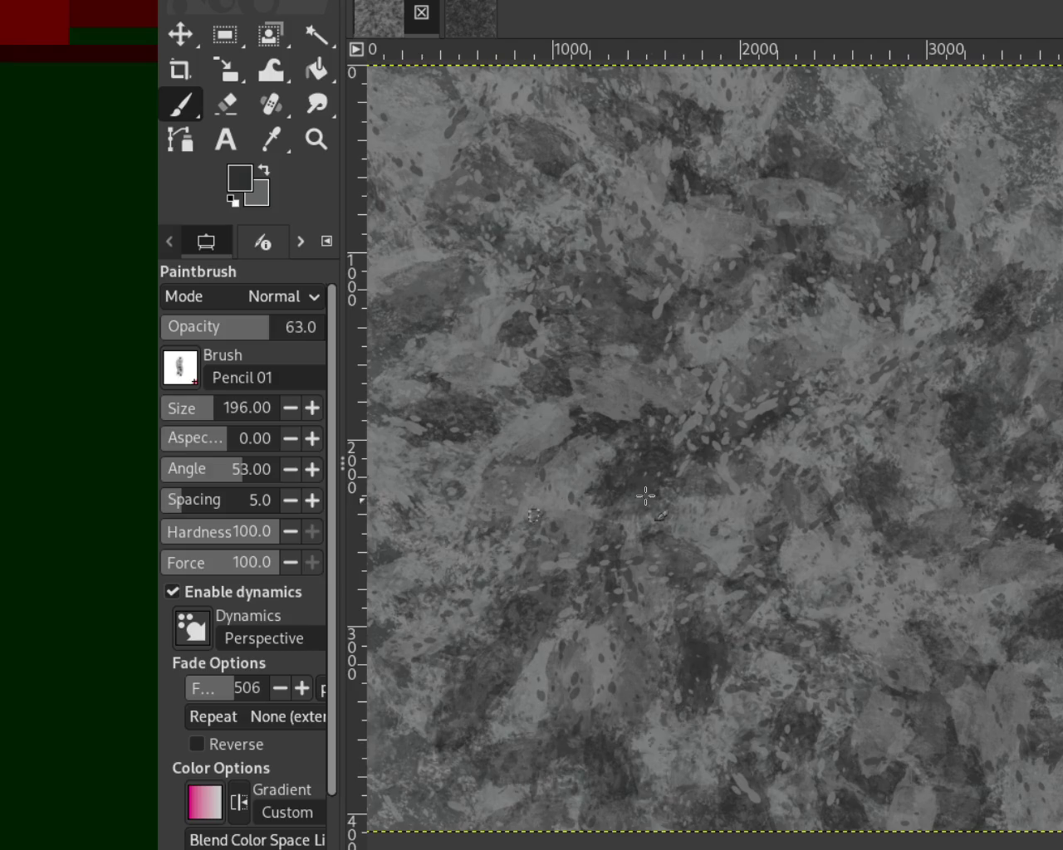
{"action": "left_click_drag", "start_coordinate": [210, 411], "coordinate": [250, 411]}
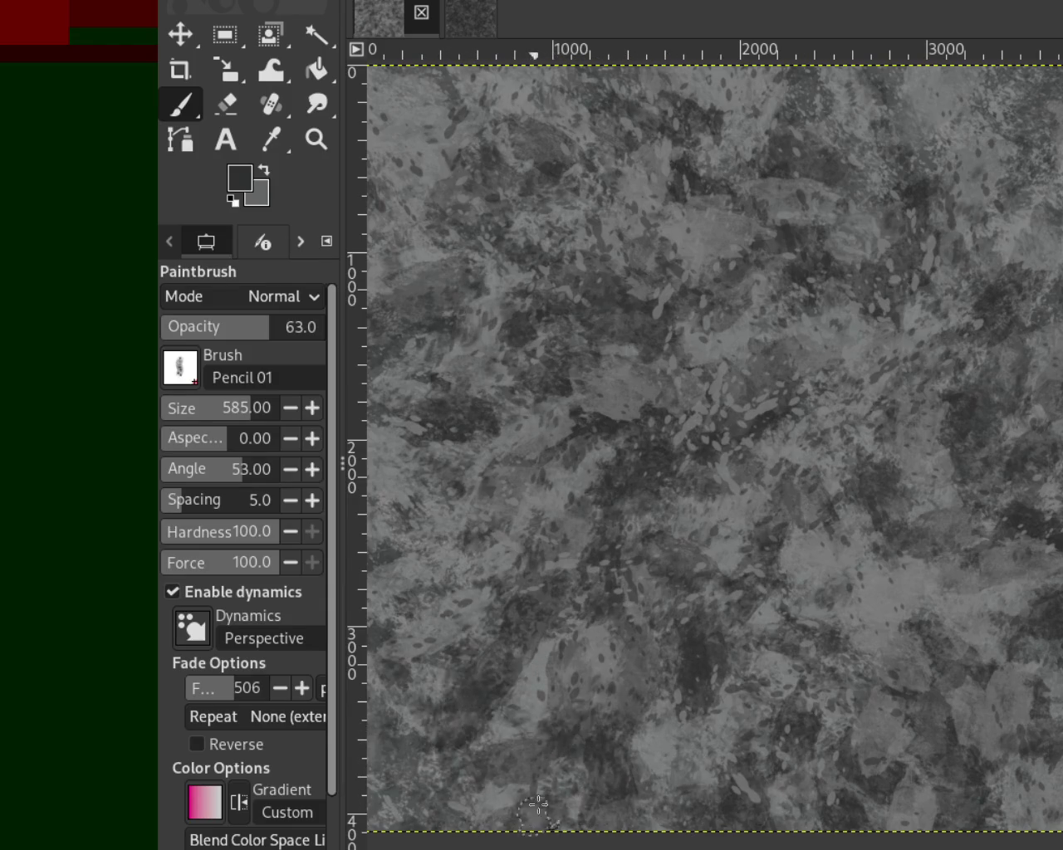
{"action": "left_click", "coordinate": [623, 384], "text": "ctrl"}
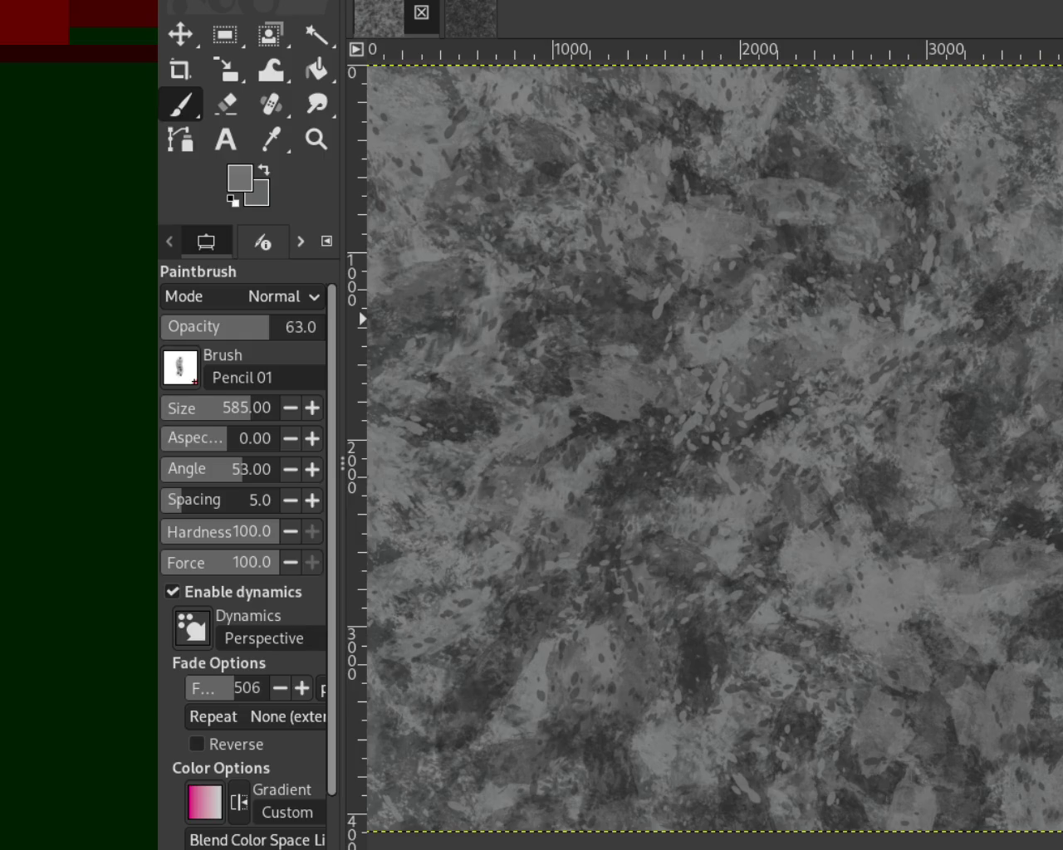
Switch to the Pencil 02 brush at size 555 and sample a near-black from the canvas.
{"action": "key", "text": "period"}
{"action": "left_click_drag", "start_coordinate": [218, 415], "coordinate": [246, 415]}
{"action": "left_click", "coordinate": [689, 182], "text": "ctrl"}
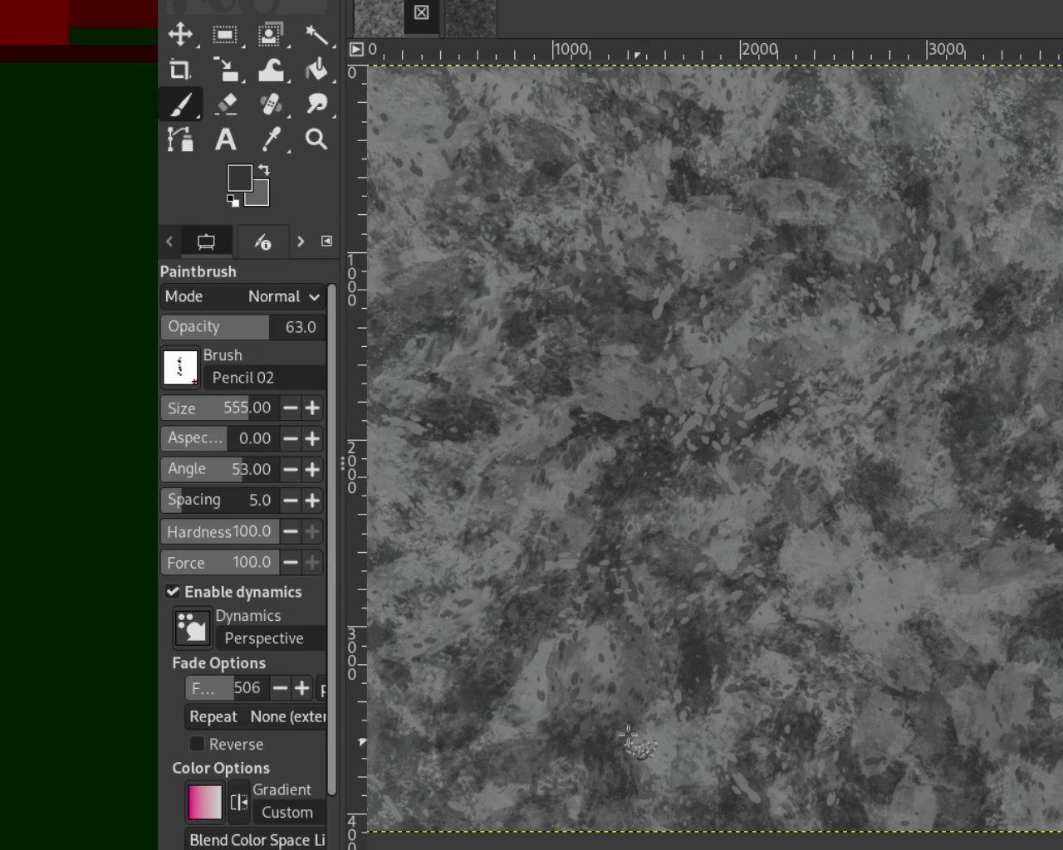
Sample a mid-grey from the canvas and increase the brush size.
{"action": "left_click", "coordinate": [490, 618], "text": "ctrl"}
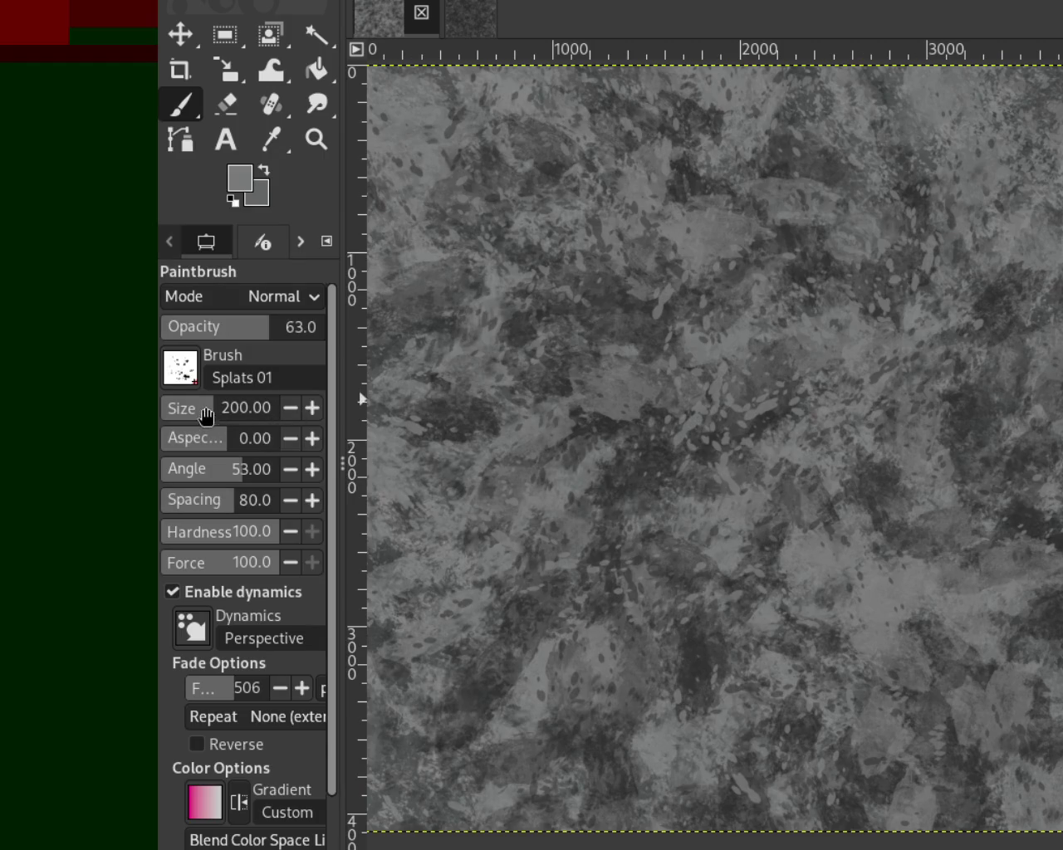
{"action": "left_click_drag", "start_coordinate": [205, 408], "coordinate": [253, 409]}
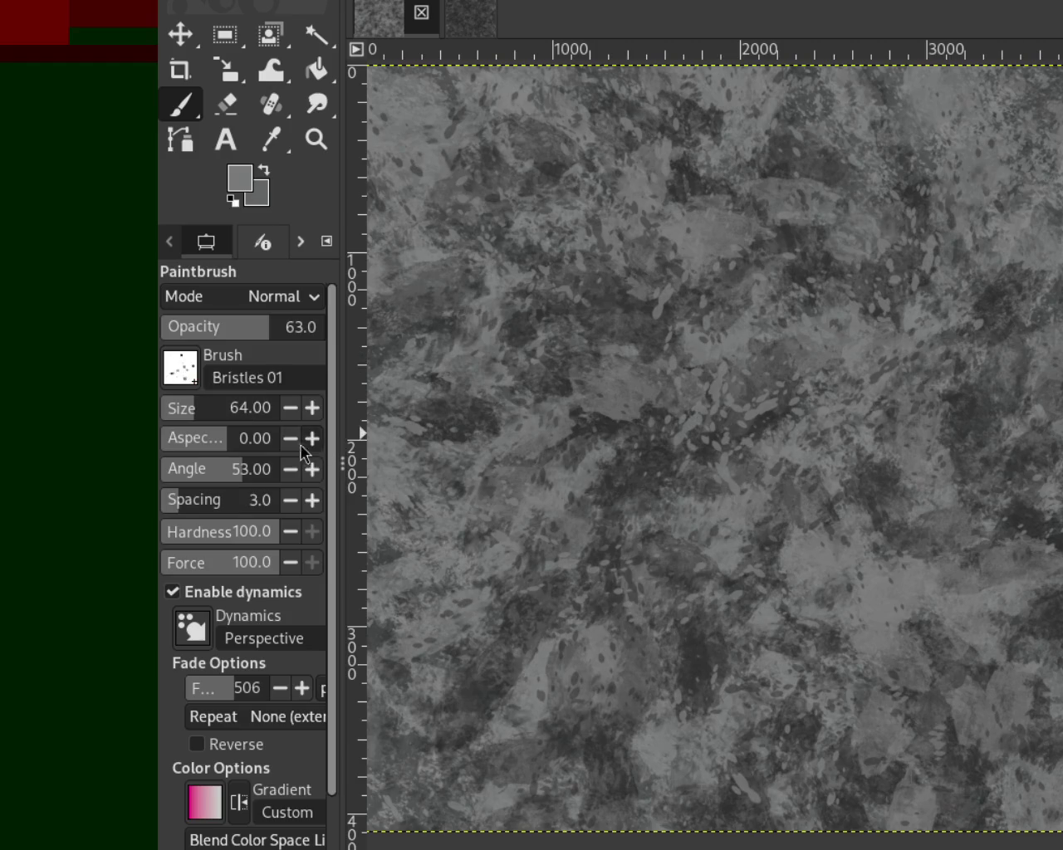
Switch to Bristles 01 at size 368 and opacity 45, sampling greys from the canvas.
{"action": "left_click", "coordinate": [222, 407]}
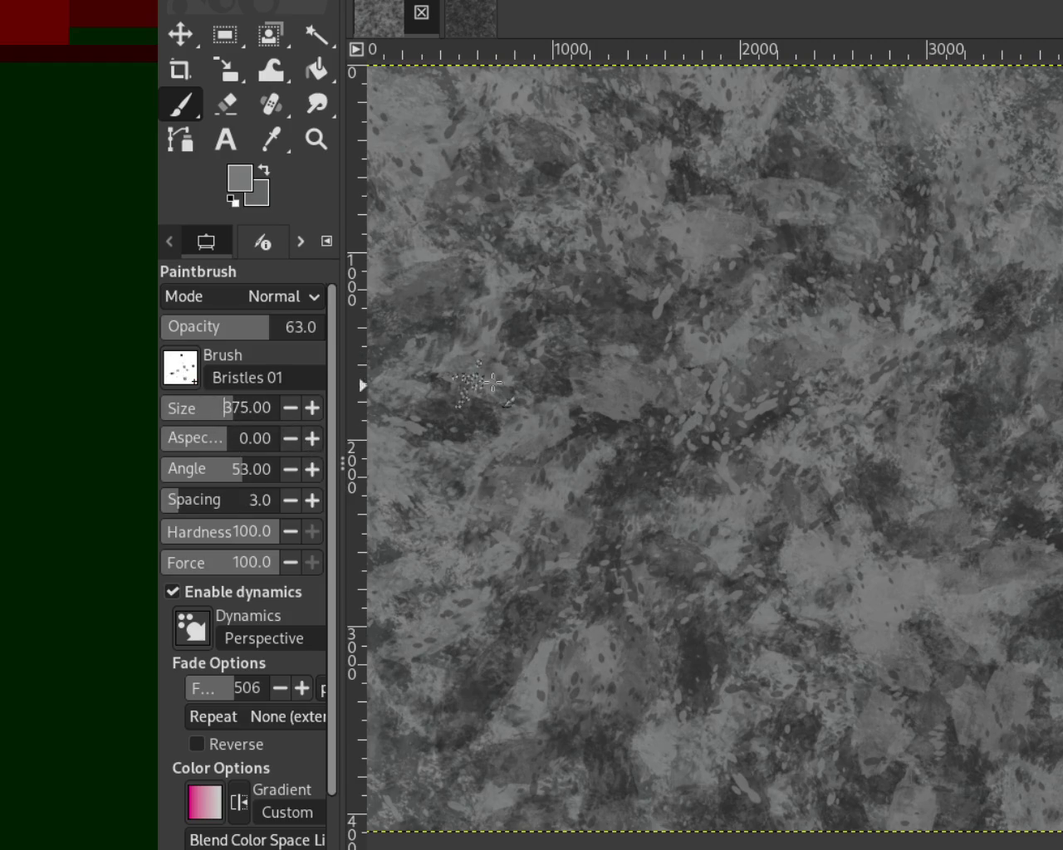
{"action": "left_click", "coordinate": [1047, 552], "text": "ctrl"}
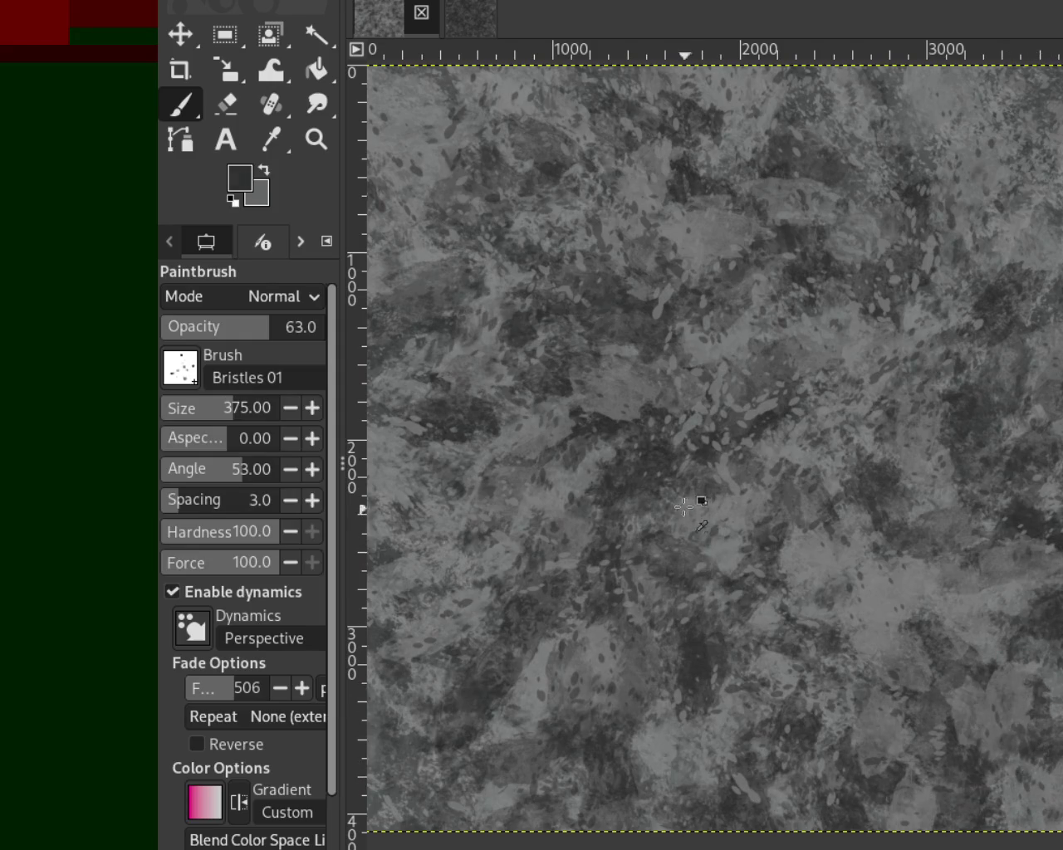
{"action": "left_click", "coordinate": [759, 425], "text": "ctrl"}
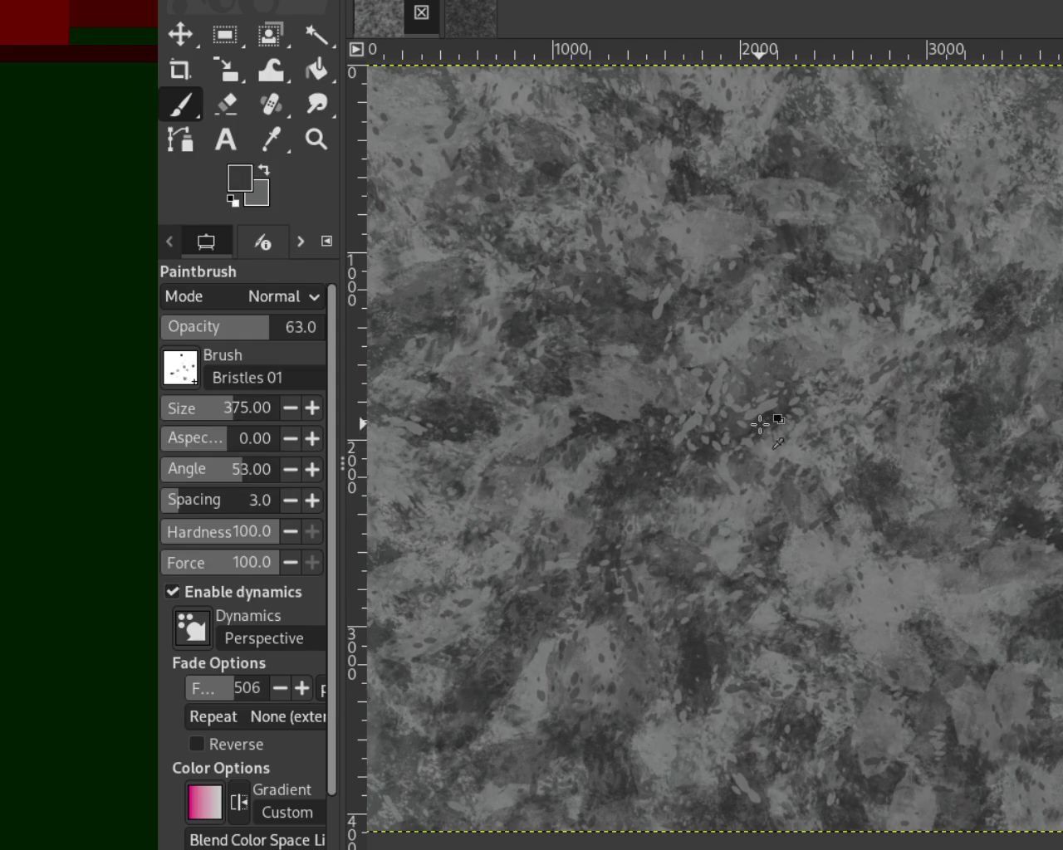
{"action": "left_click", "coordinate": [226, 409]}
{"action": "left_click", "coordinate": [237, 330]}
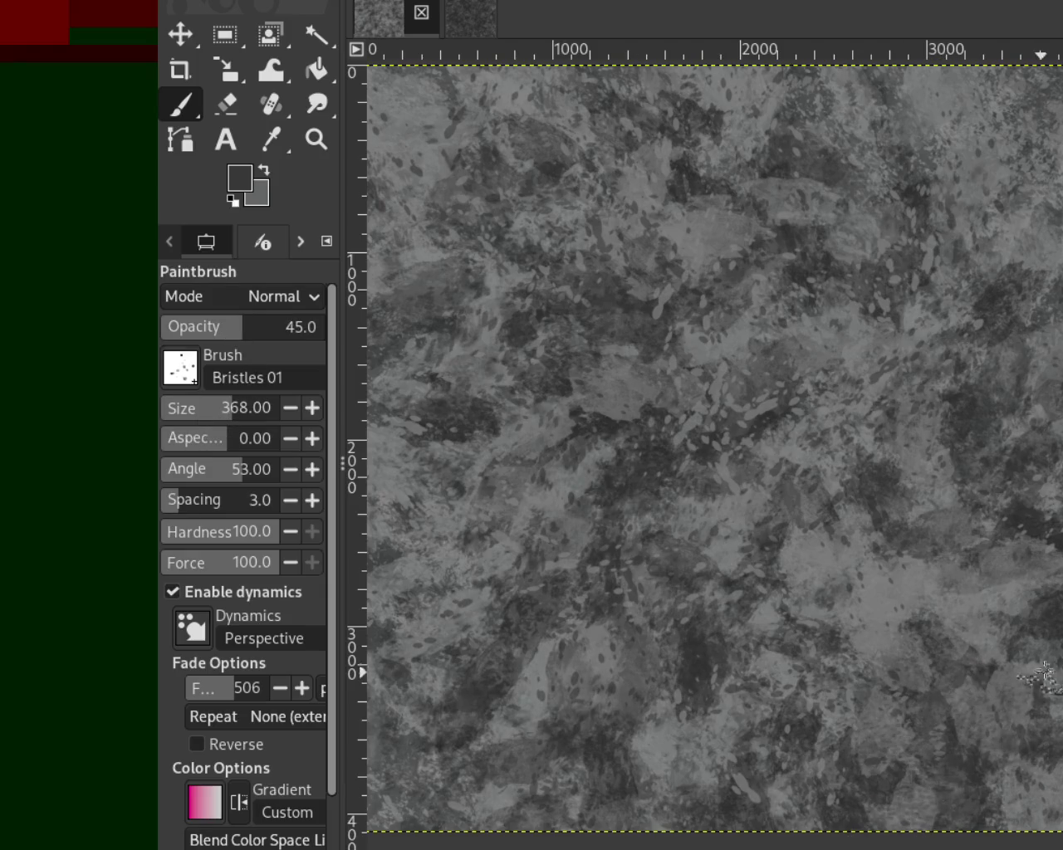
Stipple bristle speckles using dark and lighter greys sampled from the canvas.
{"action": "left_click", "coordinate": [903, 601], "text": "ctrl"}
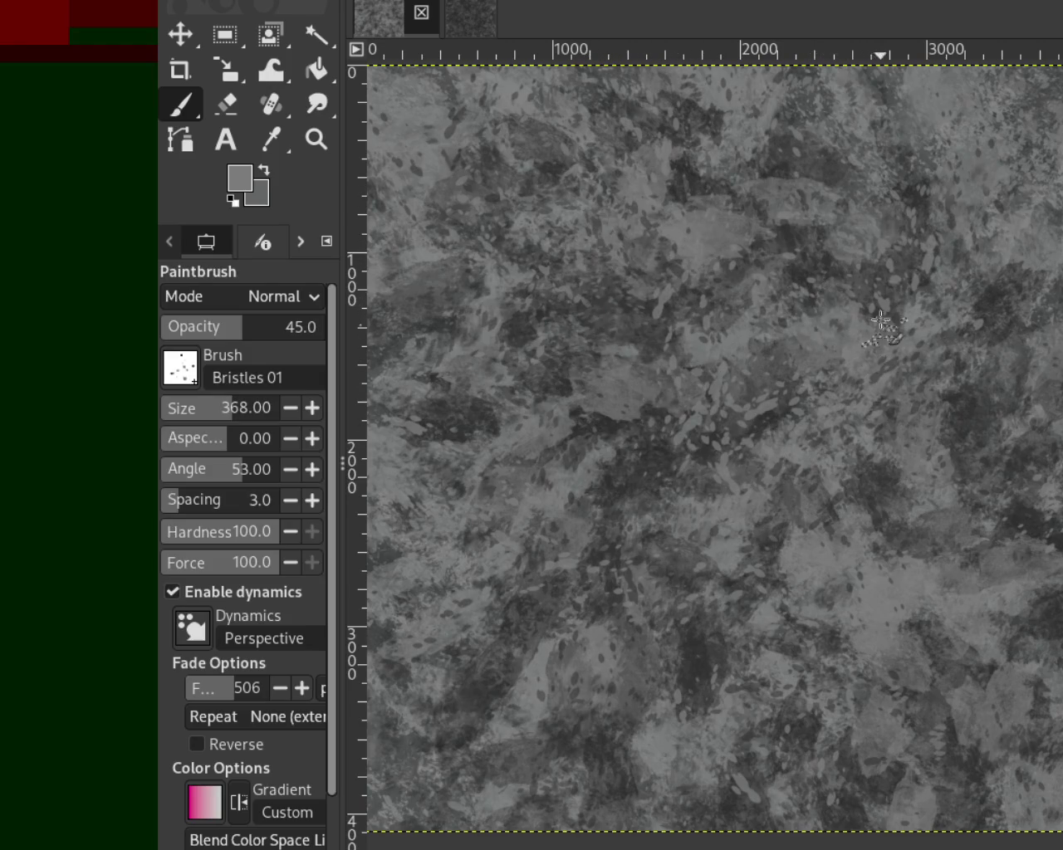
{"action": "left_click", "coordinate": [695, 187], "text": "ctrl"}
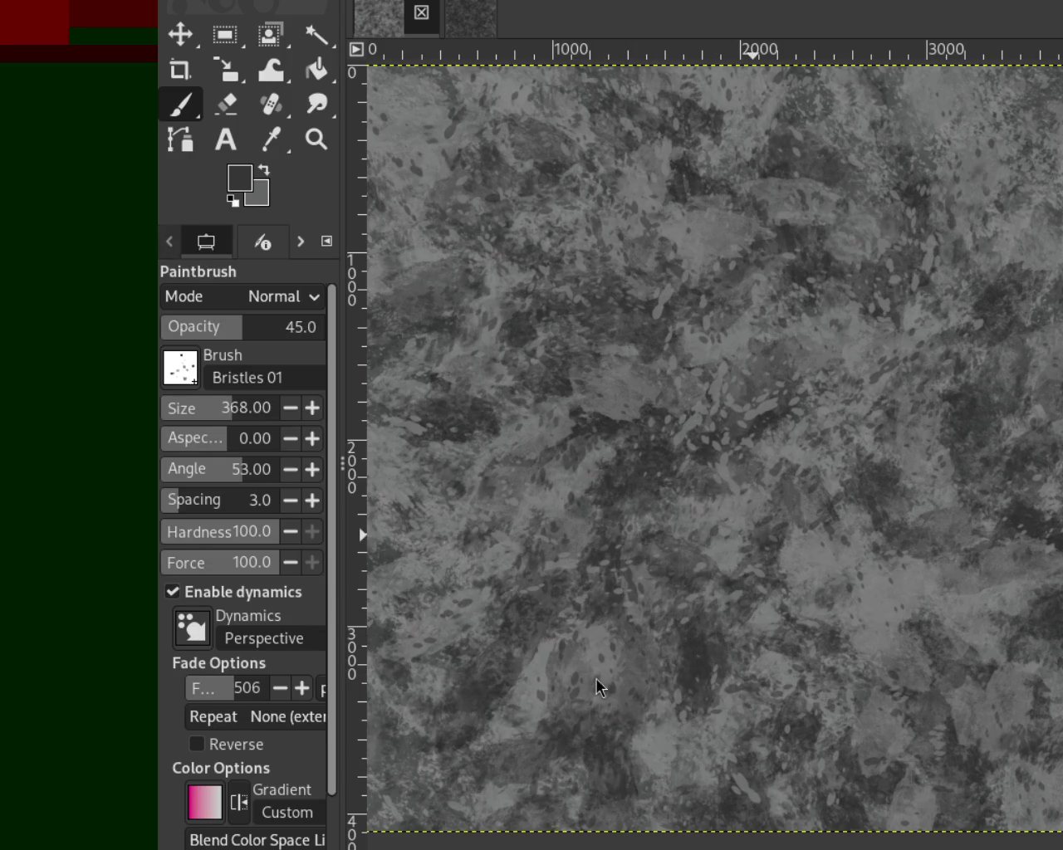
{"action": "left_click", "coordinate": [894, 446], "text": "ctrl"}
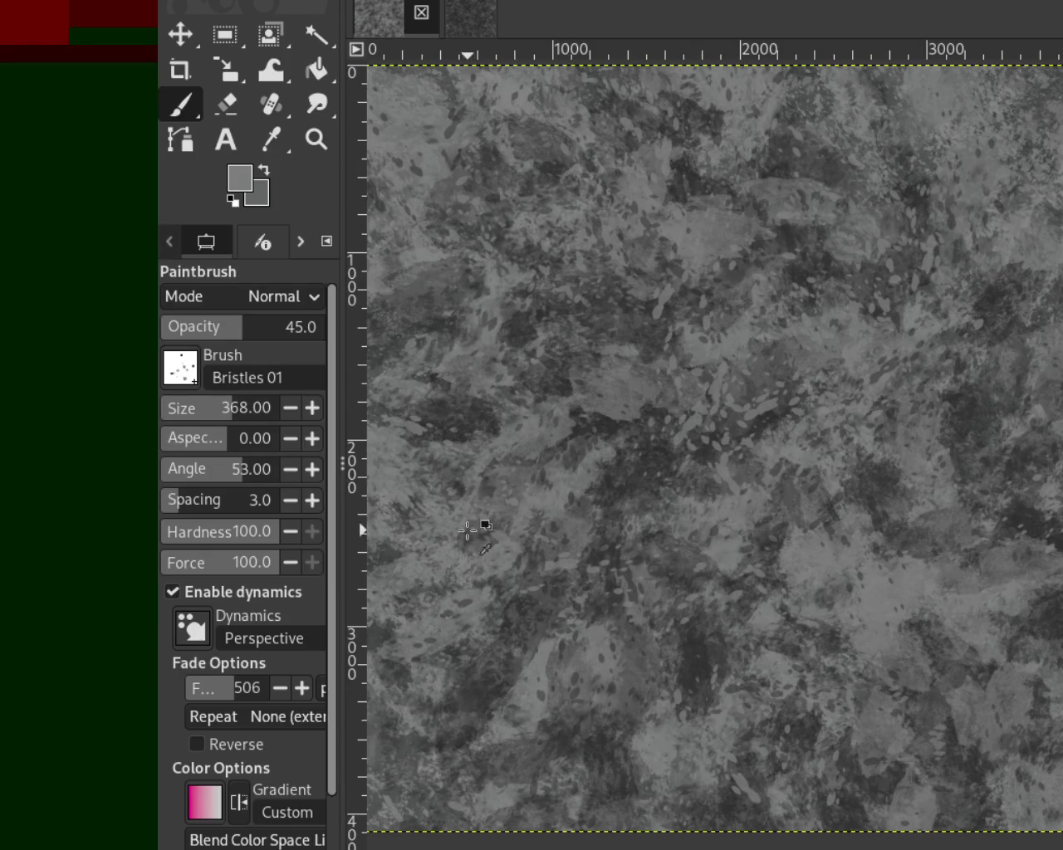
{"action": "left_click", "coordinate": [610, 419], "text": "ctrl"}
{"action": "left_click", "coordinate": [316, 138]}
{"action": "left_click", "coordinate": [851, 444]}
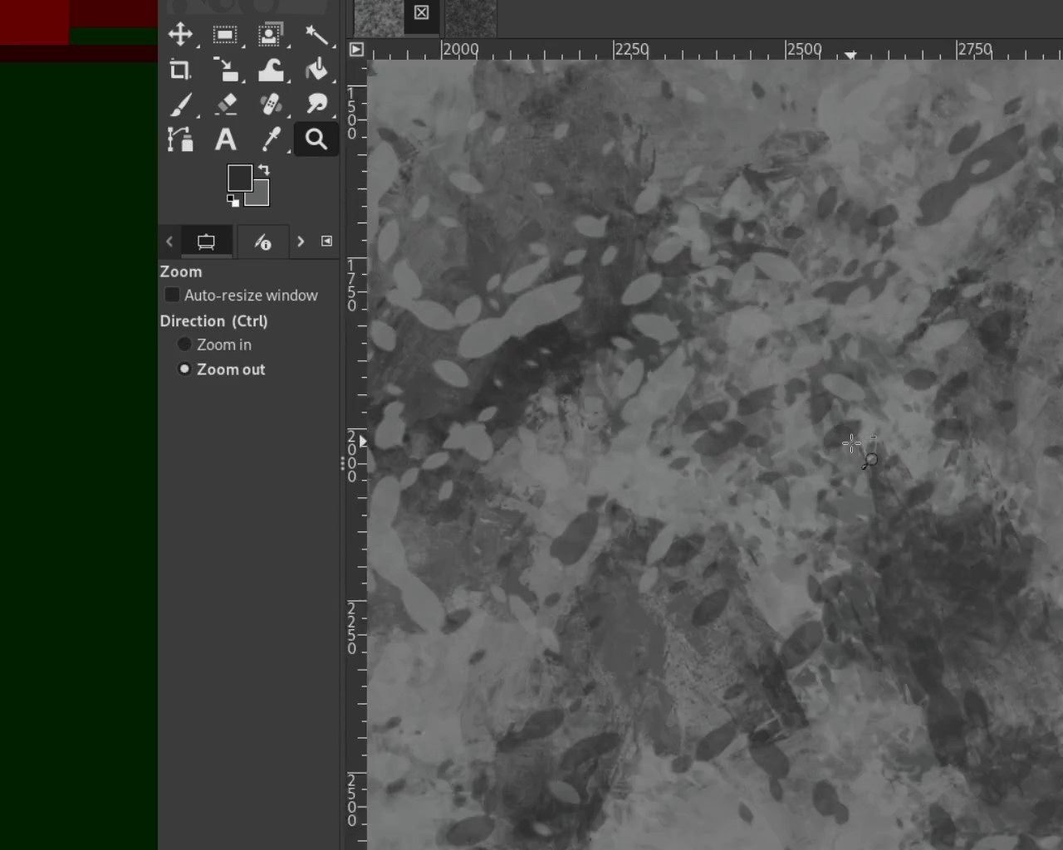
{"action": "left_click", "coordinate": [852, 444], "text": "ctrl"}
{"action": "left_click", "coordinate": [830, 465], "text": "ctrl"}
{"action": "left_click", "coordinate": [765, 527]}
{"action": "left_click", "coordinate": [765, 528], "text": "ctrl"}
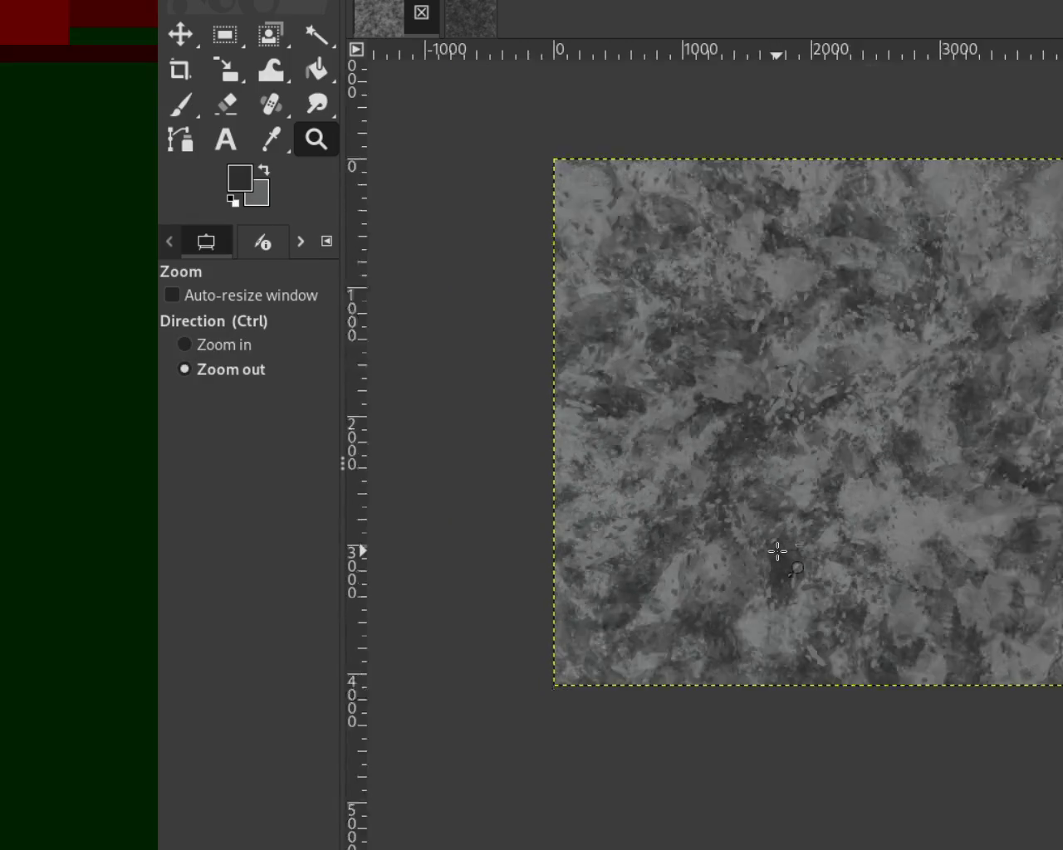
{"action": "left_click", "coordinate": [778, 558], "text": "ctrl"}
{"action": "left_click", "coordinate": [677, 364]}
{"action": "left_click", "coordinate": [814, 420]}
{"action": "left_click", "coordinate": [805, 415], "text": "ctrl"}
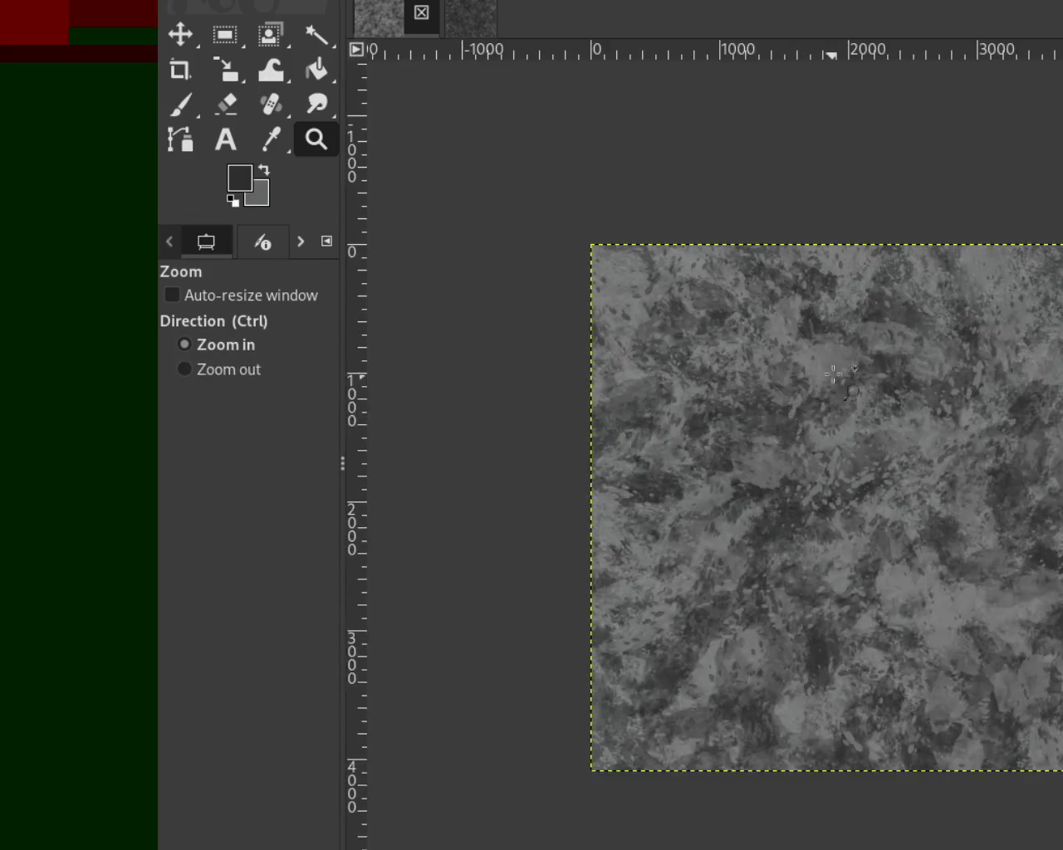
{"action": "left_click", "coordinate": [872, 349]}
{"action": "left_click", "coordinate": [797, 315], "text": "ctrl"}
{"action": "left_click", "coordinate": [828, 480]}
{"action": "left_click", "coordinate": [828, 479]}
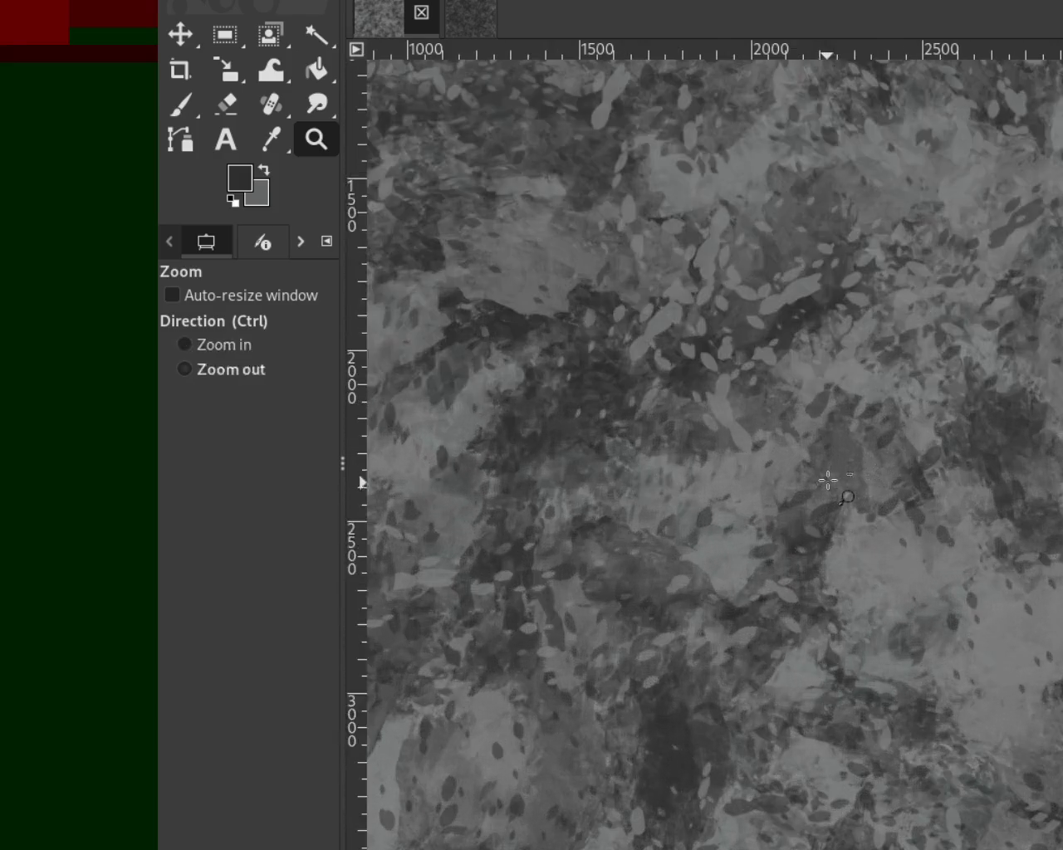
{"action": "left_click", "coordinate": [876, 483], "text": "ctrl"}
{"action": "left_click", "coordinate": [876, 483], "text": "ctrl"}
{"action": "left_click", "coordinate": [875, 484]}
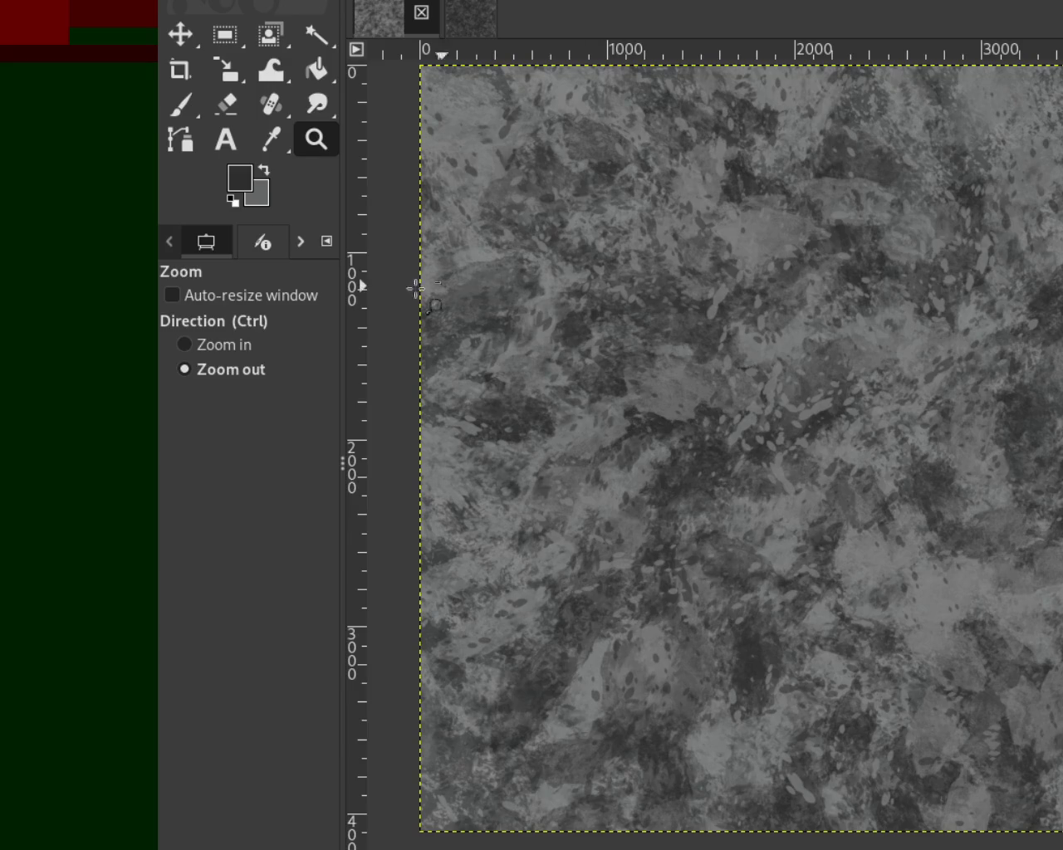
Set the Paintbrush to the Texture Hose 03 brush at size 517.
{"action": "left_click", "coordinate": [183, 106]}
{"action": "left_click_drag", "start_coordinate": [197, 416], "coordinate": [241, 411]}
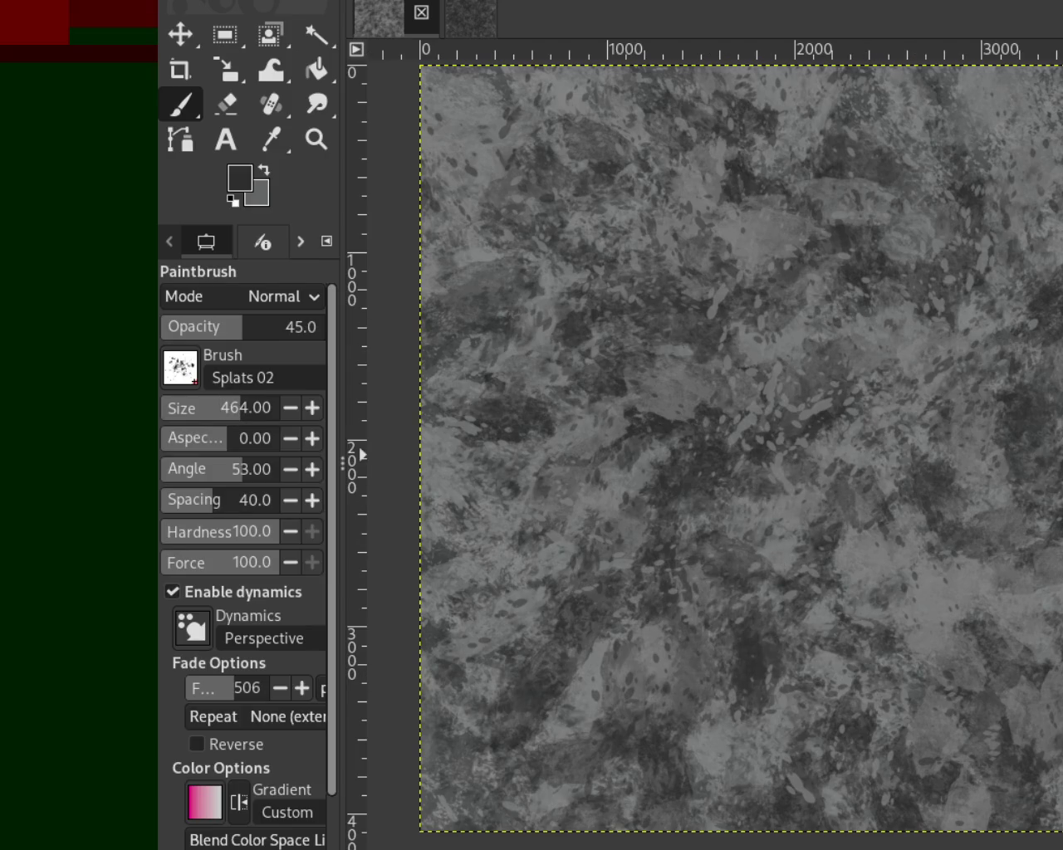
{"action": "key", "text": "period"}
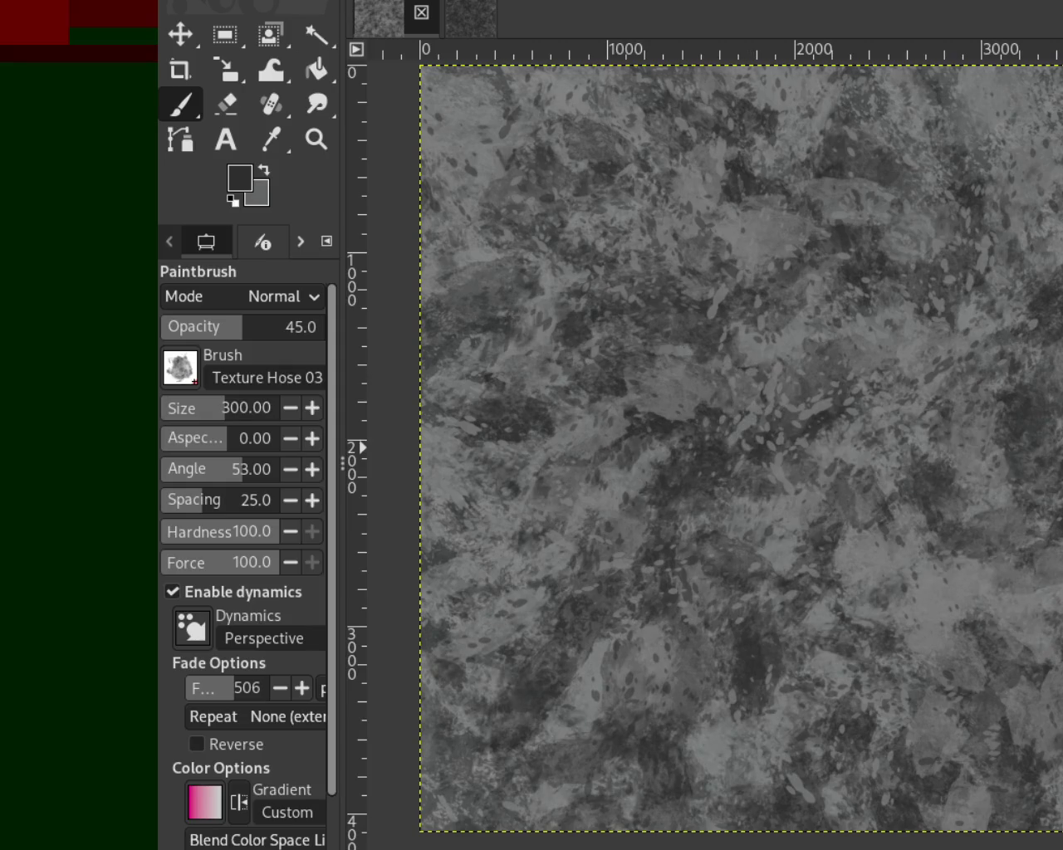
{"action": "key", "text": "period"}
{"action": "key", "text": "comma"}
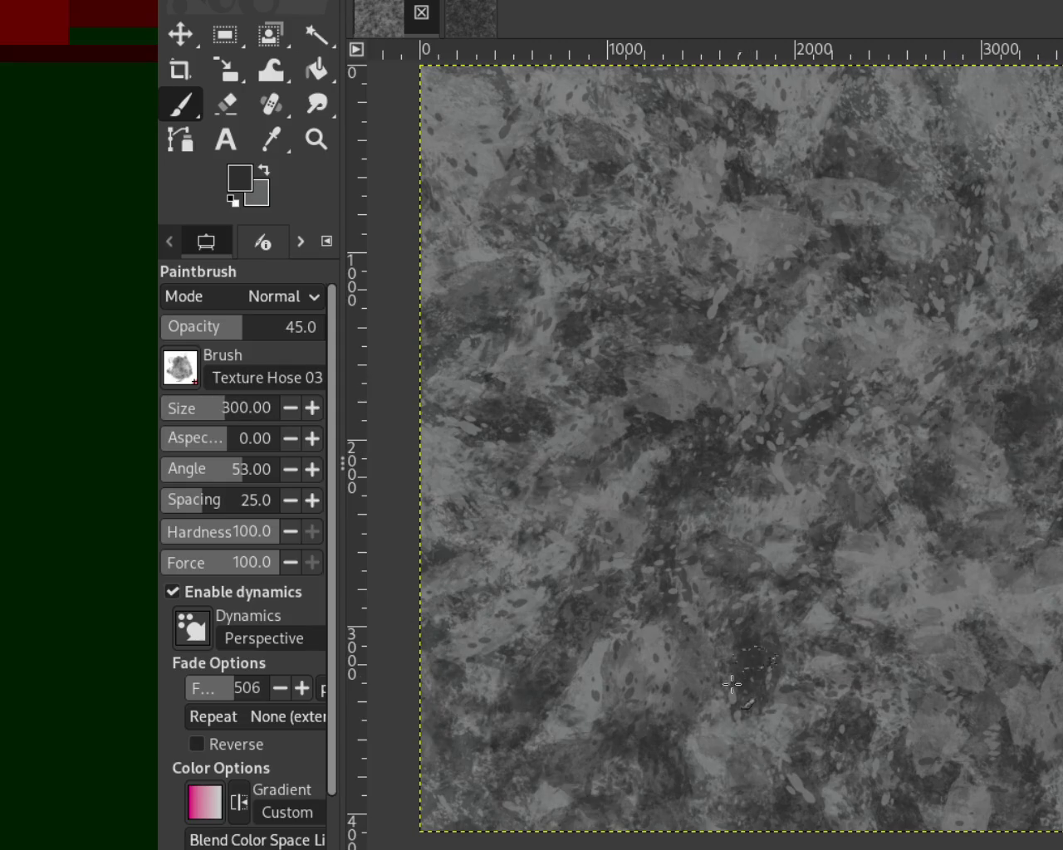
{"action": "left_click_drag", "start_coordinate": [192, 399], "coordinate": [239, 405]}
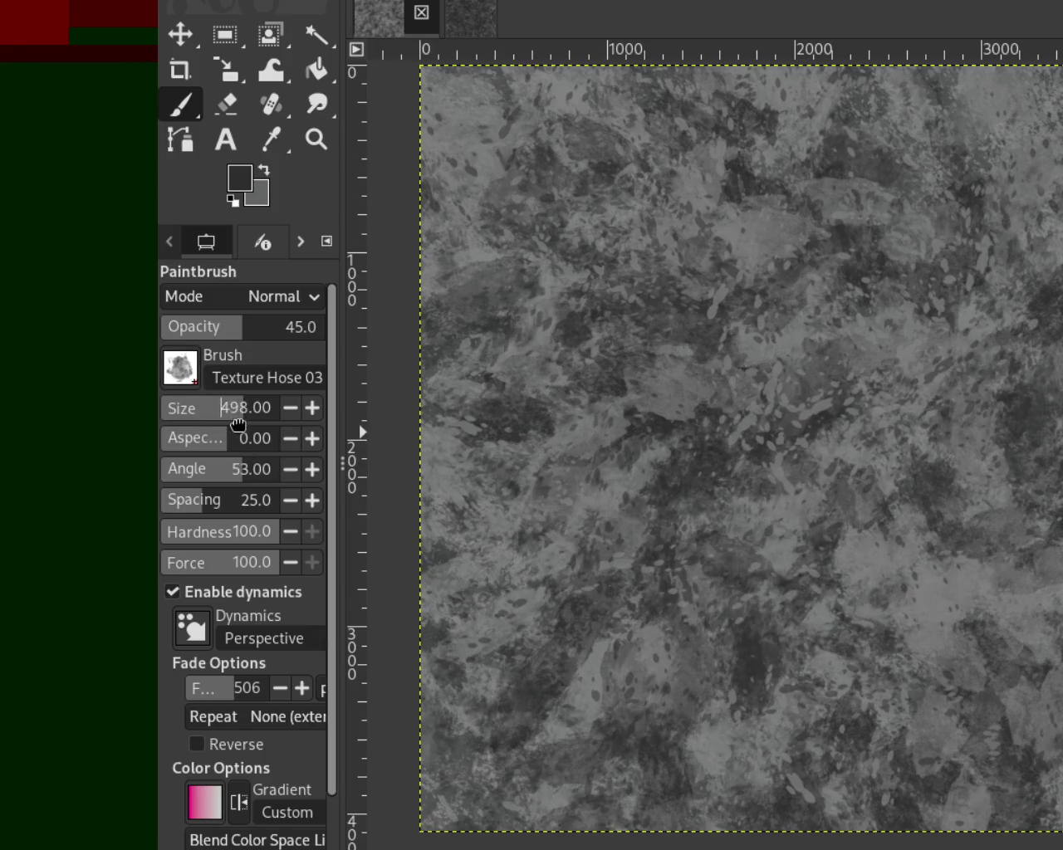
Paint darker texture dabs across the canvas, removing a stray guide.
{"action": "mouse_move", "coordinate": [872, 631]}
{"action": "left_mouse_down"}
{"action": "mouse_move", "coordinate": [898, 519]}
{"action": "mouse_move", "coordinate": [973, 714]}
{"action": "mouse_move", "coordinate": [991, 479]}
{"action": "mouse_move", "coordinate": [904, 527]}
{"action": "mouse_move", "coordinate": [842, 794]}
{"action": "mouse_move", "coordinate": [963, 776]}
{"action": "mouse_move", "coordinate": [1055, 518]}
{"action": "mouse_move", "coordinate": [956, 505]}
{"action": "mouse_move", "coordinate": [1046, 498]}
{"action": "left_mouse_up"}
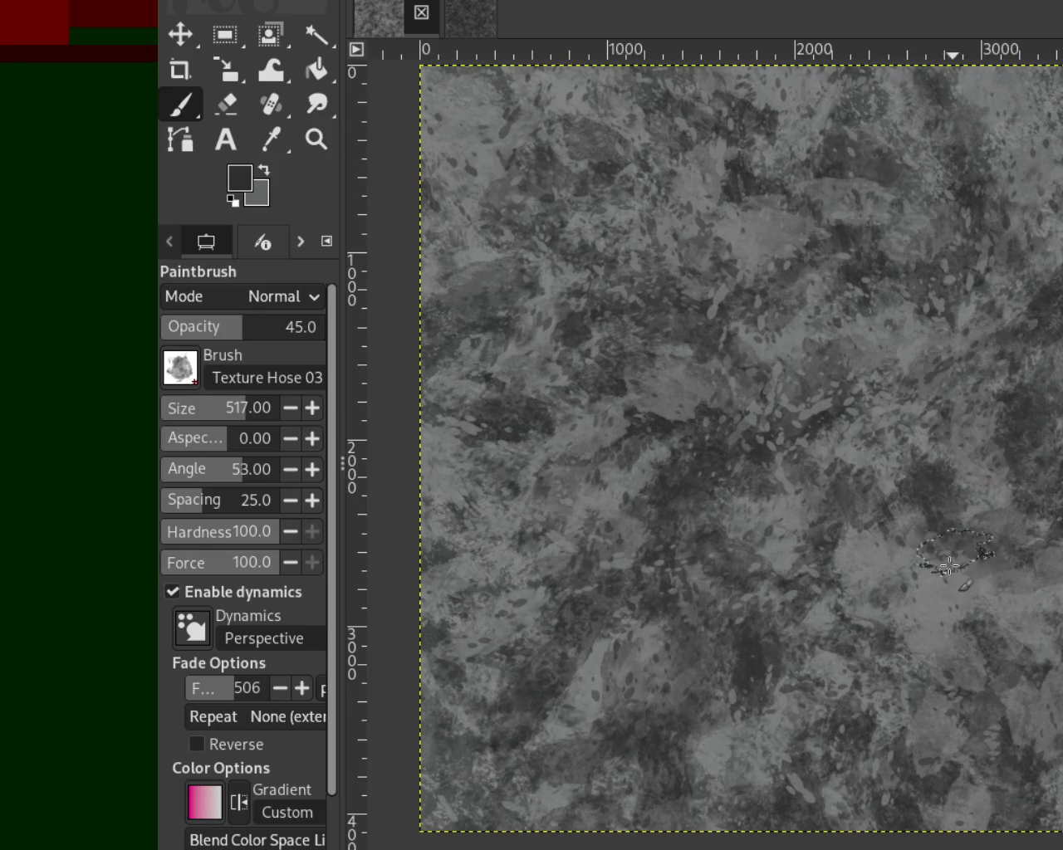
{"action": "left_click_drag", "start_coordinate": [926, 53], "coordinate": [926, 220]}
{"action": "key", "text": "ctrl+z"}
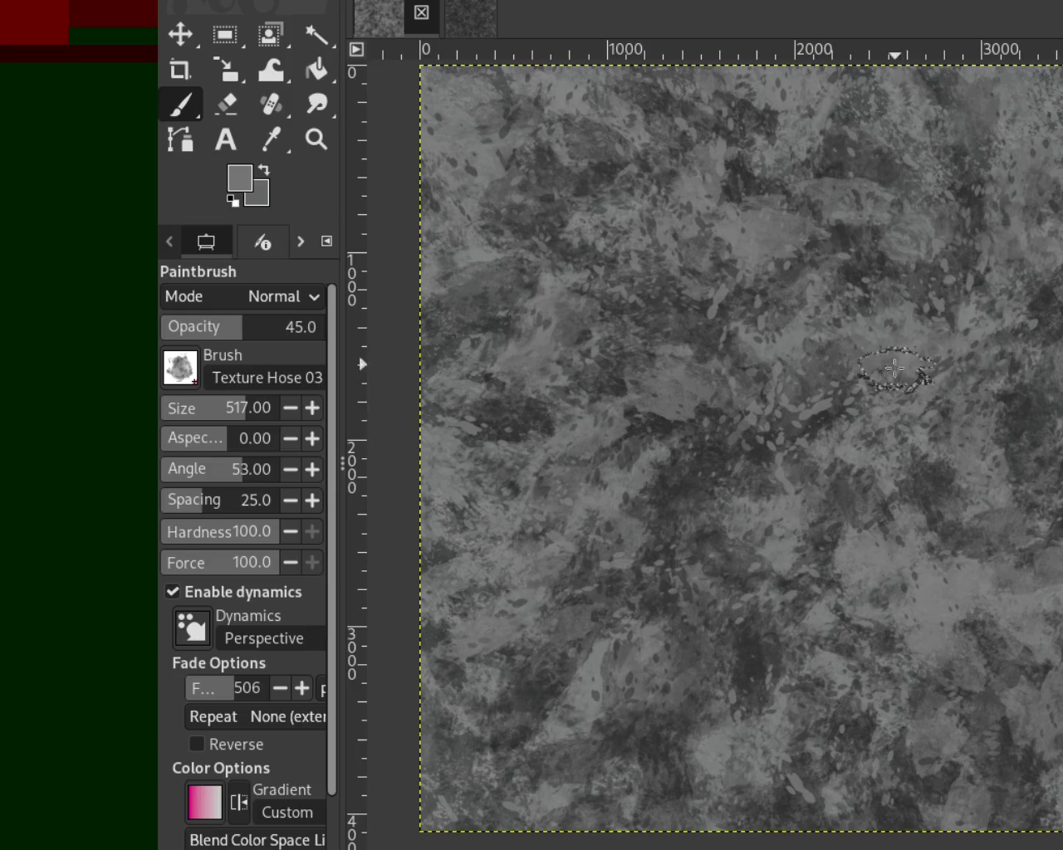
Paint light texture on the upper right, then switch colours from near-black to a sampled medium grey.
{"action": "left_click_drag", "start_coordinate": [964, 286], "coordinate": [1036, 118]}
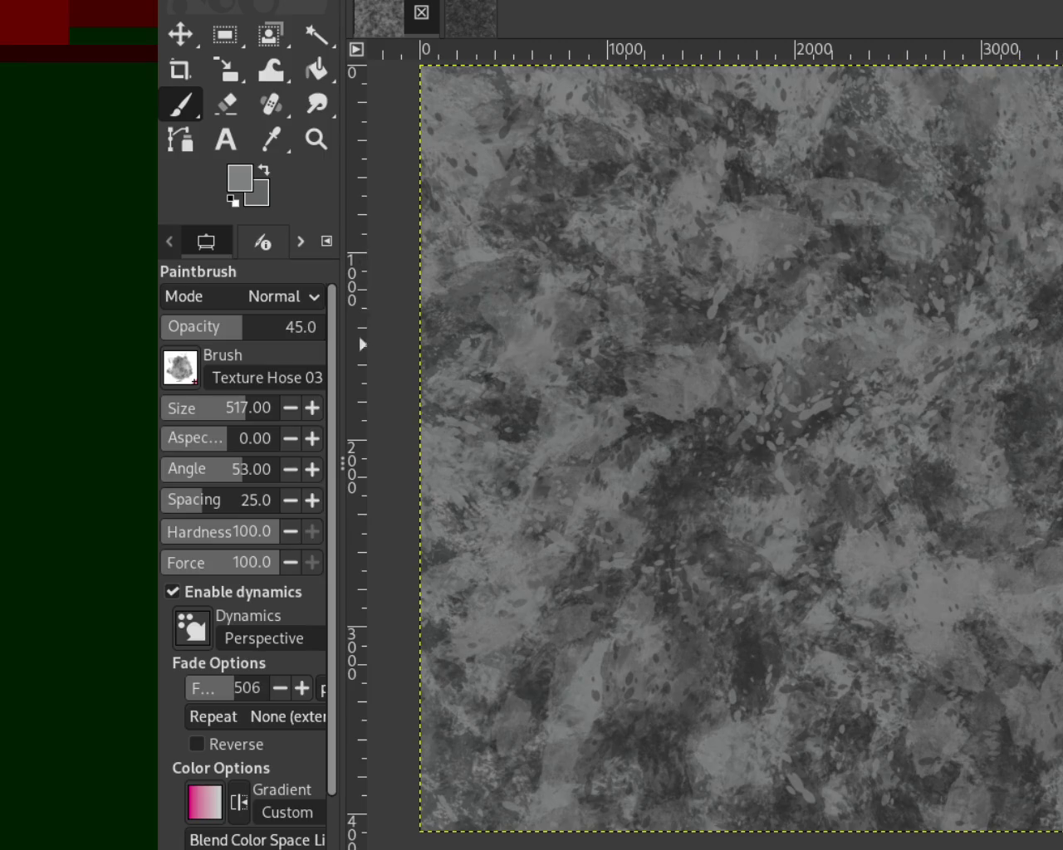
{"action": "left_click", "coordinate": [1037, 137], "text": "ctrl"}
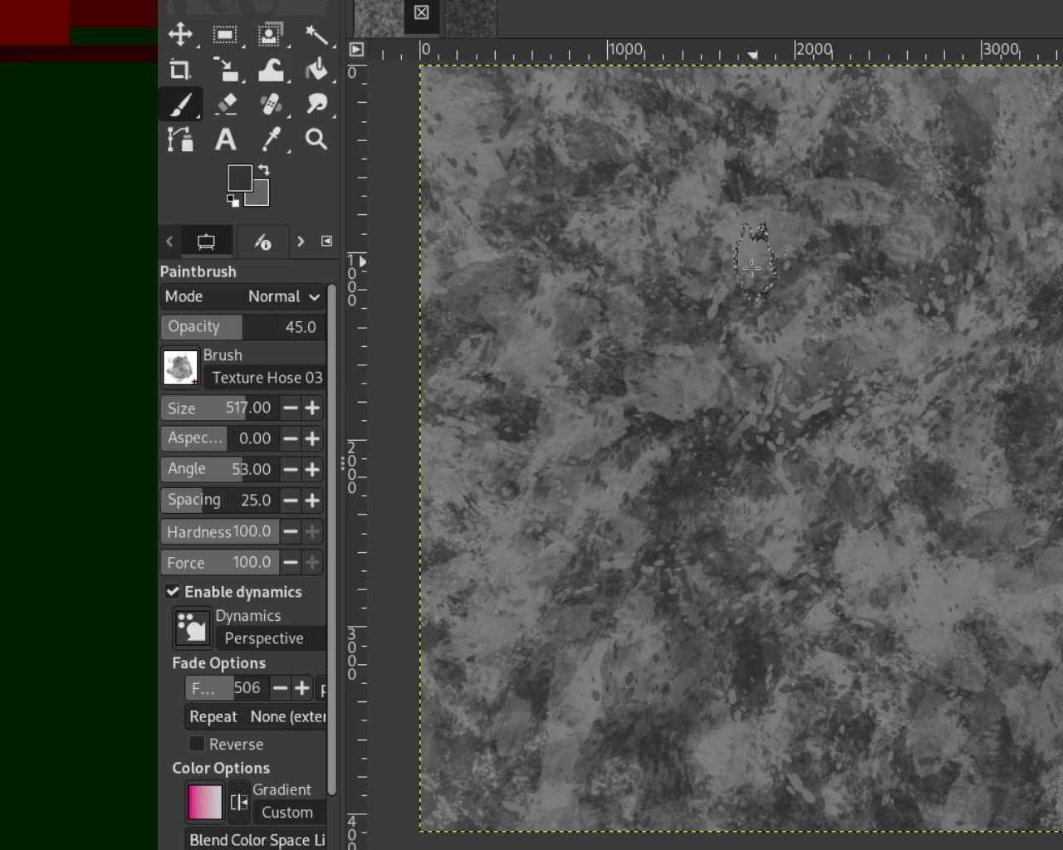
{"action": "left_click", "coordinate": [913, 598], "text": "ctrl"}
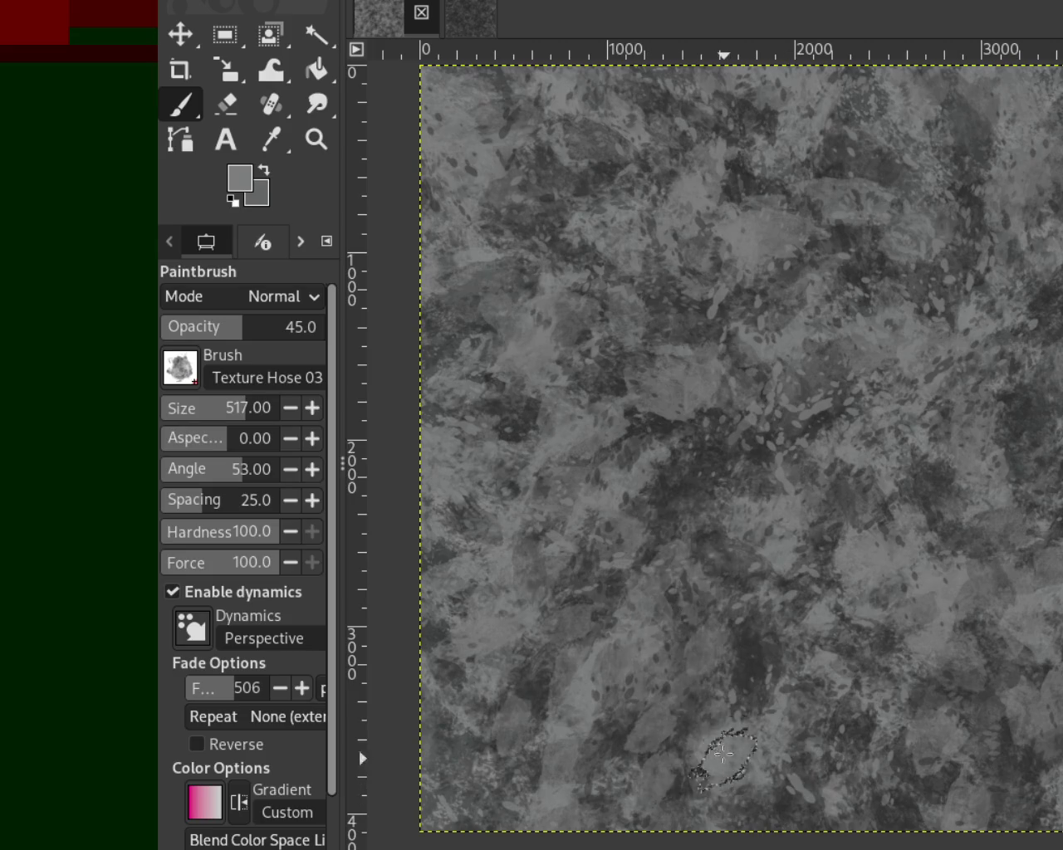
Paint dark Texture Hose dabs across the lower middle and down the right side.
{"action": "left_click_drag", "start_coordinate": [727, 767], "coordinate": [790, 752]}
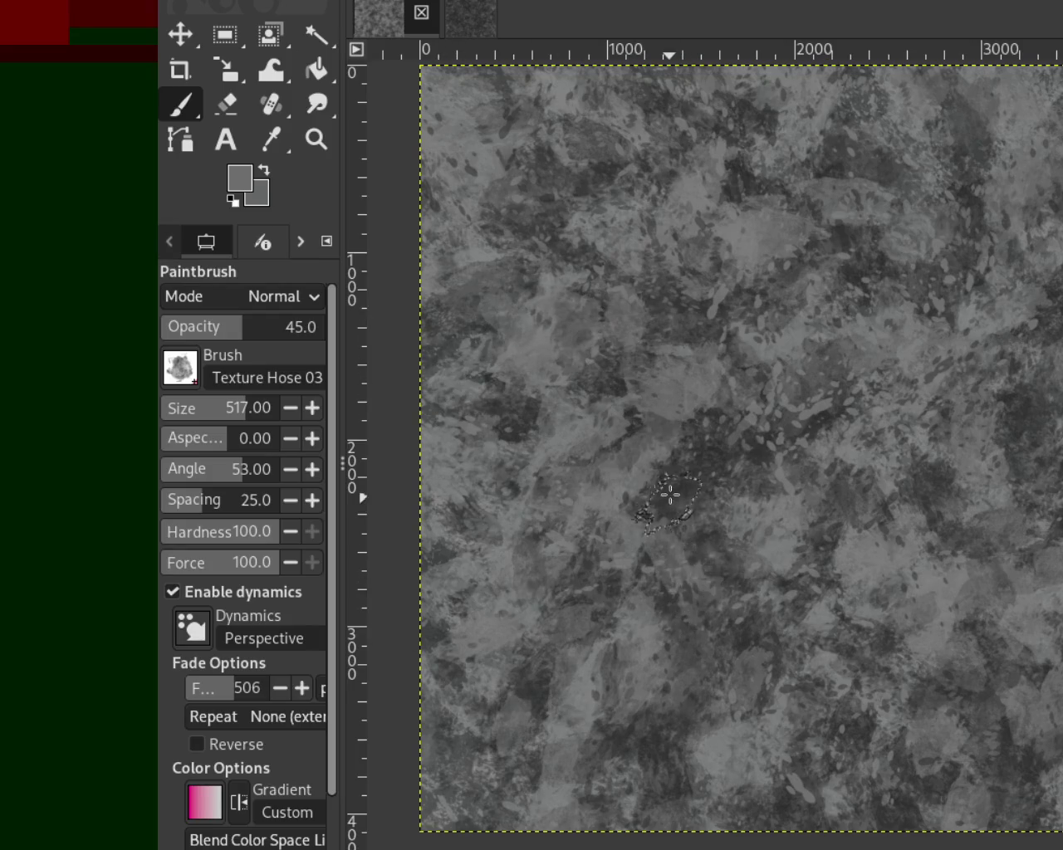
{"action": "left_click", "coordinate": [546, 702], "text": "ctrl"}
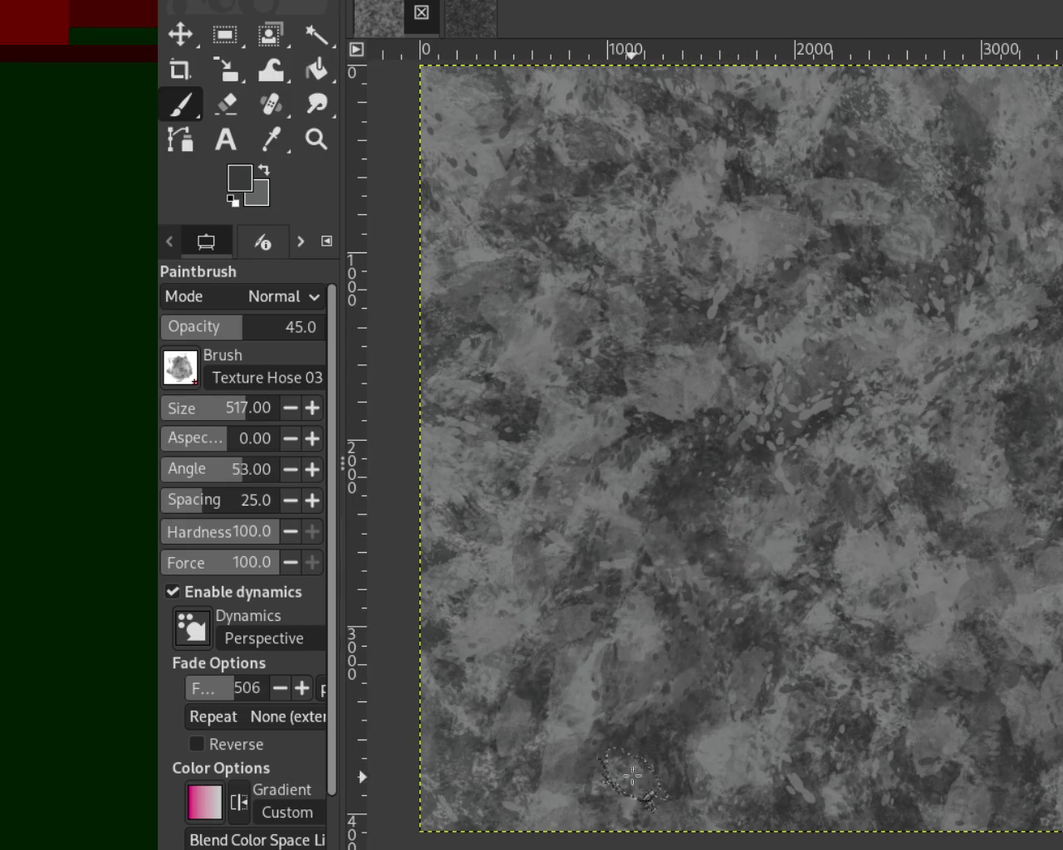
{"action": "left_click", "coordinate": [588, 268]}
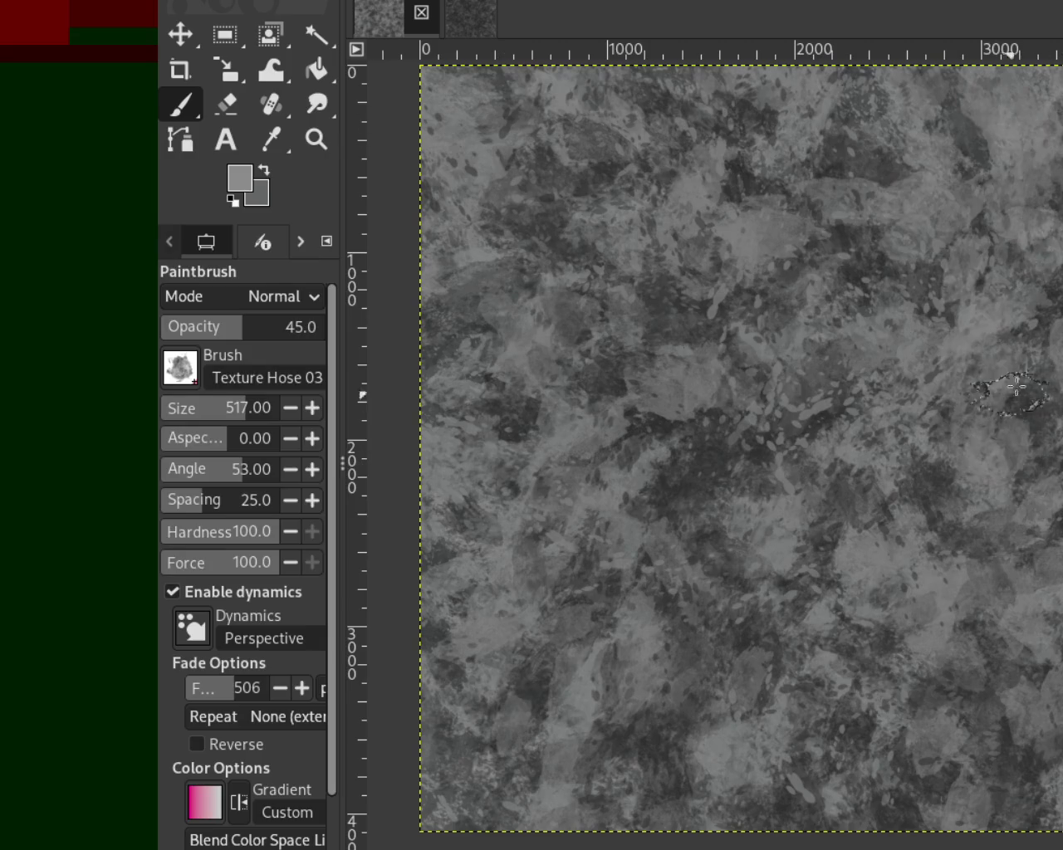
{"action": "left_click_drag", "start_coordinate": [915, 330], "coordinate": [980, 244]}
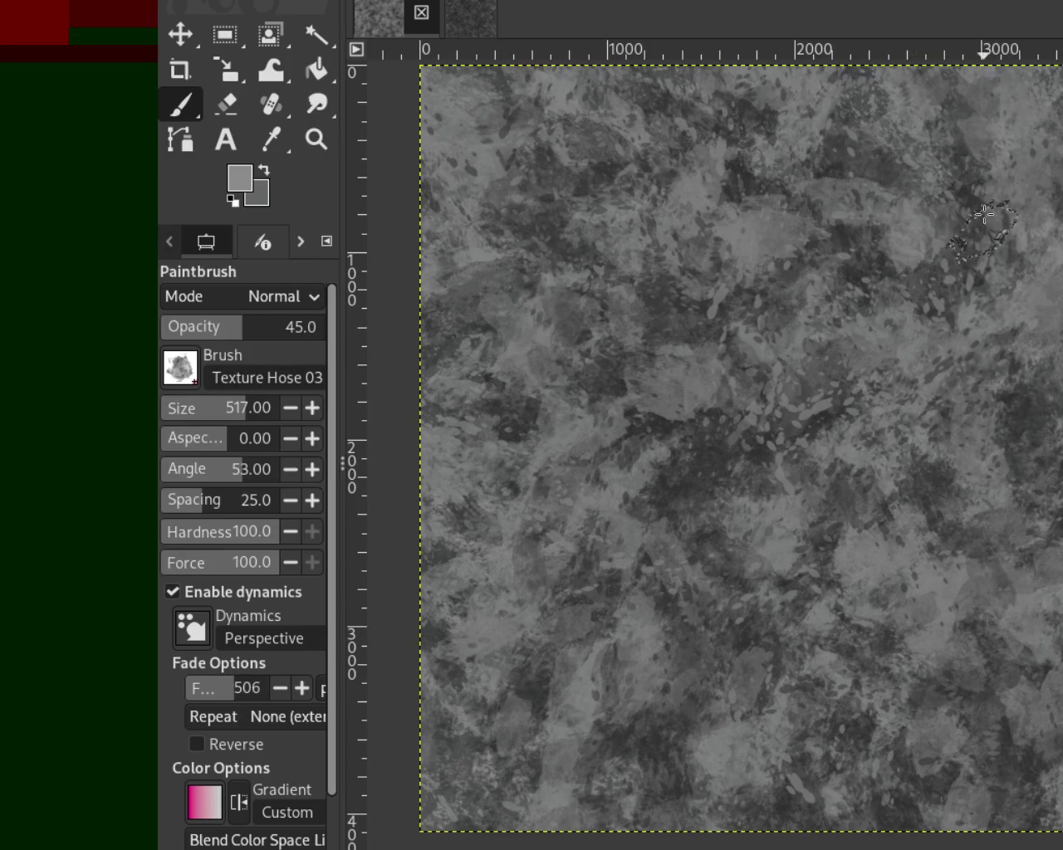
{"action": "left_click_drag", "start_coordinate": [978, 101], "coordinate": [1056, 509]}
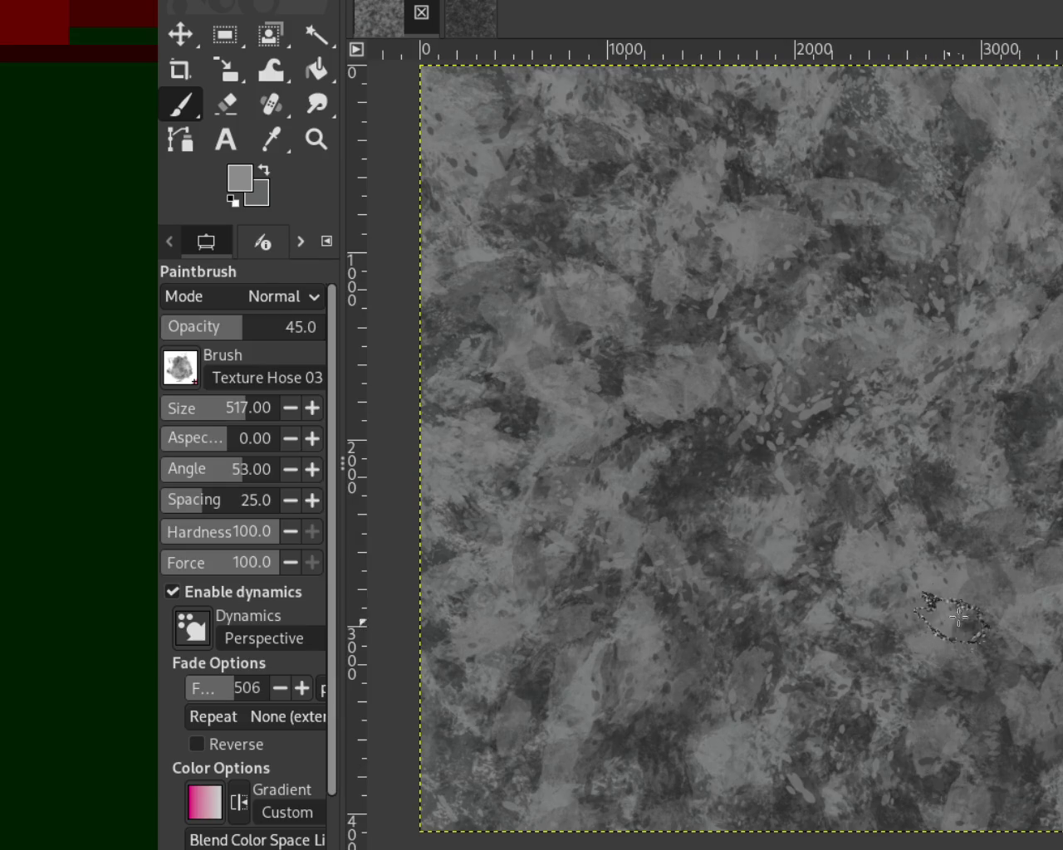
Add lighter patches in the lower middle toward the bottom edge, then sample a mid grey.
{"action": "left_click_drag", "start_coordinate": [676, 730], "coordinate": [744, 803]}
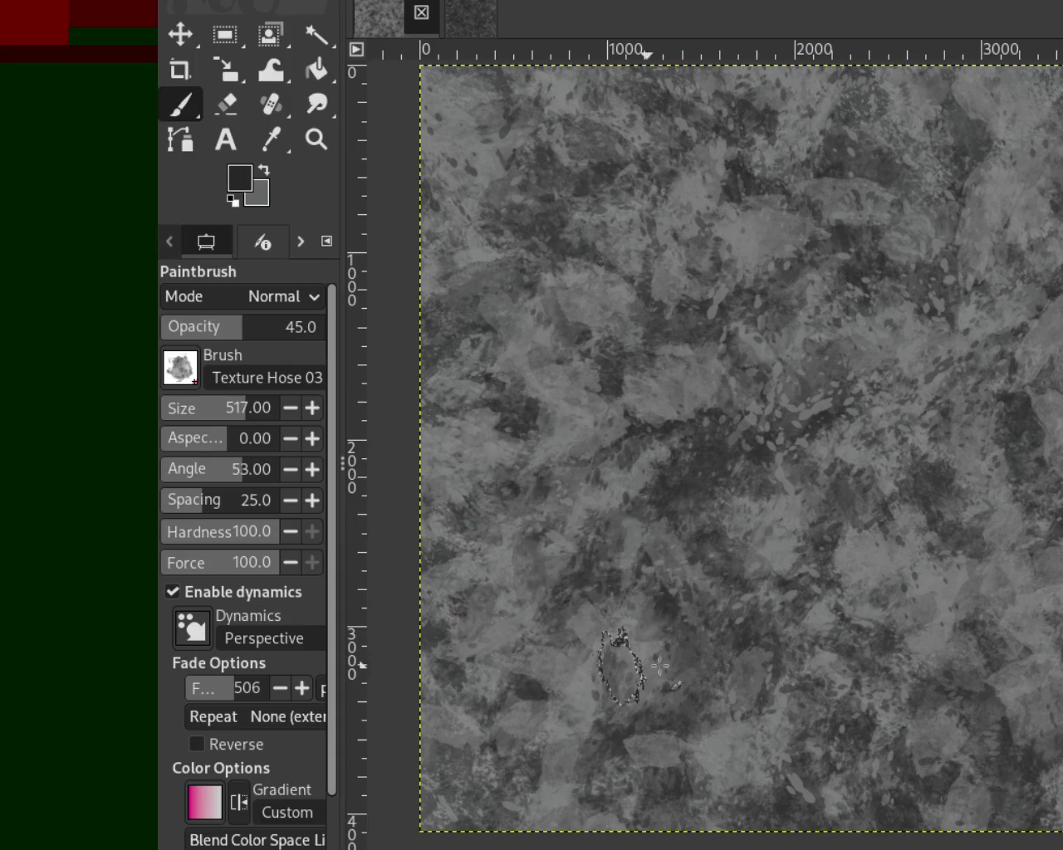
{"action": "left_click_drag", "start_coordinate": [719, 751], "coordinate": [780, 822]}
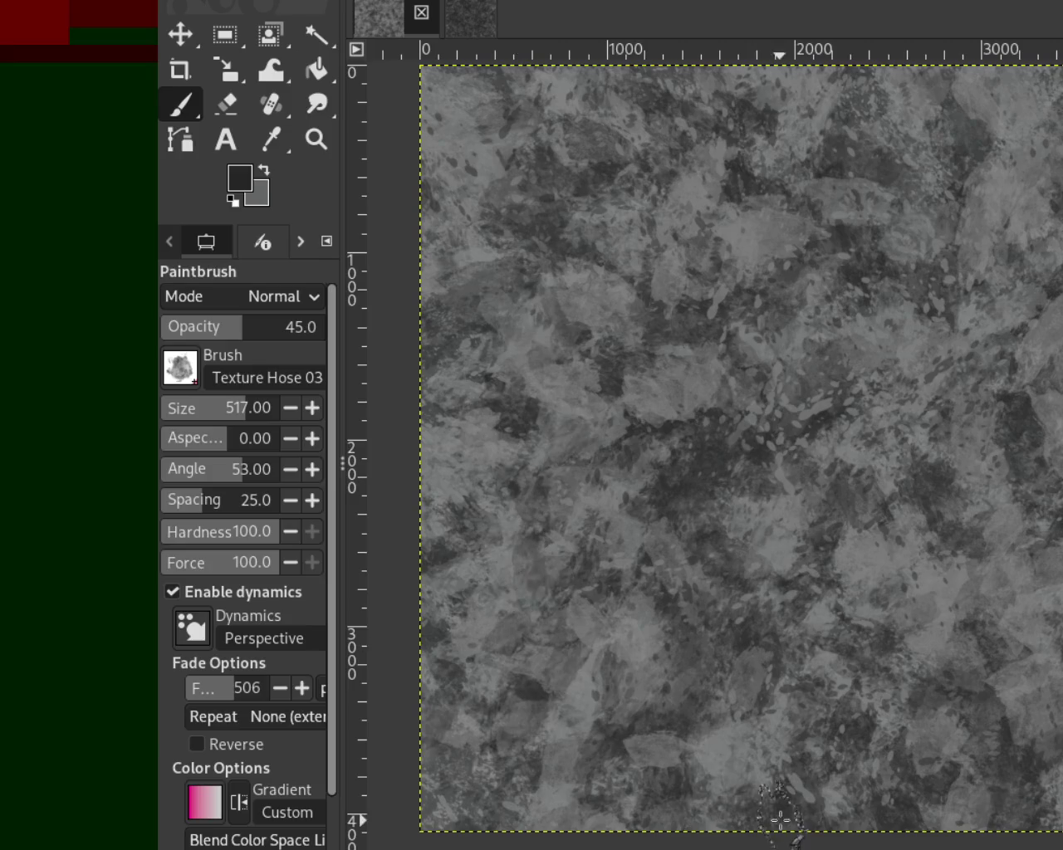
{"action": "left_click_drag", "start_coordinate": [498, 448], "coordinate": [719, 782]}
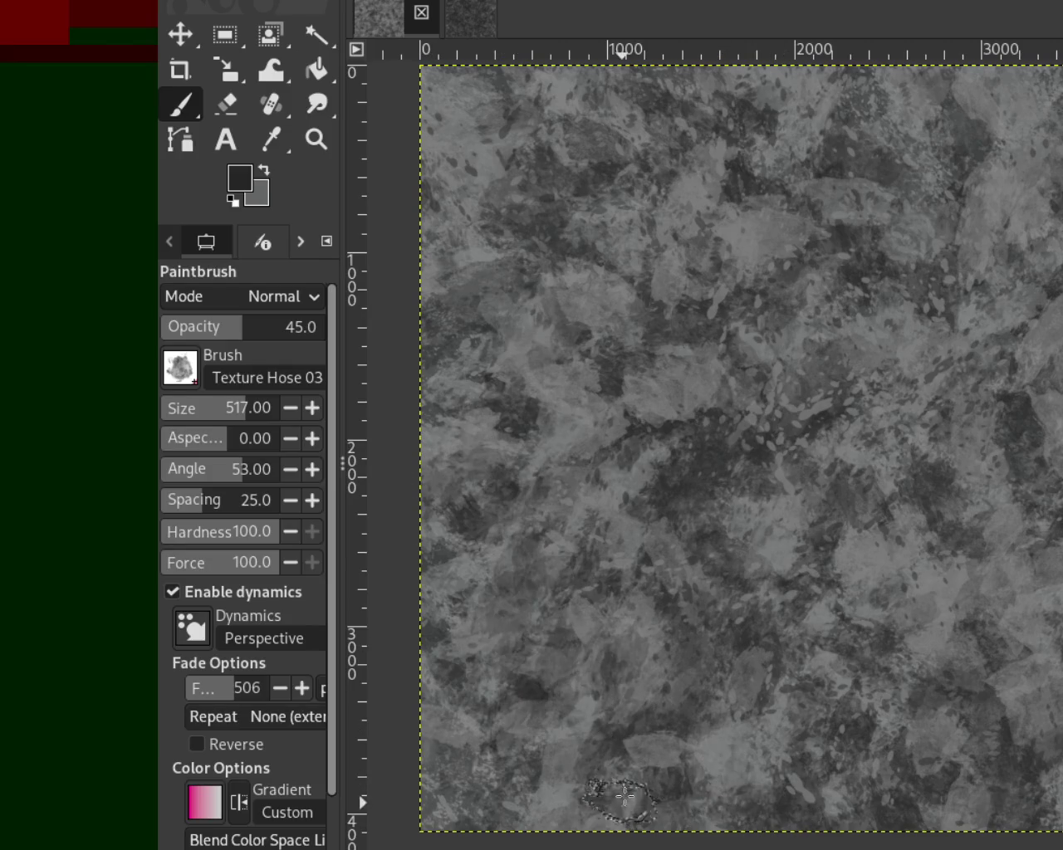
{"action": "left_click", "coordinate": [664, 432], "text": "ctrl"}
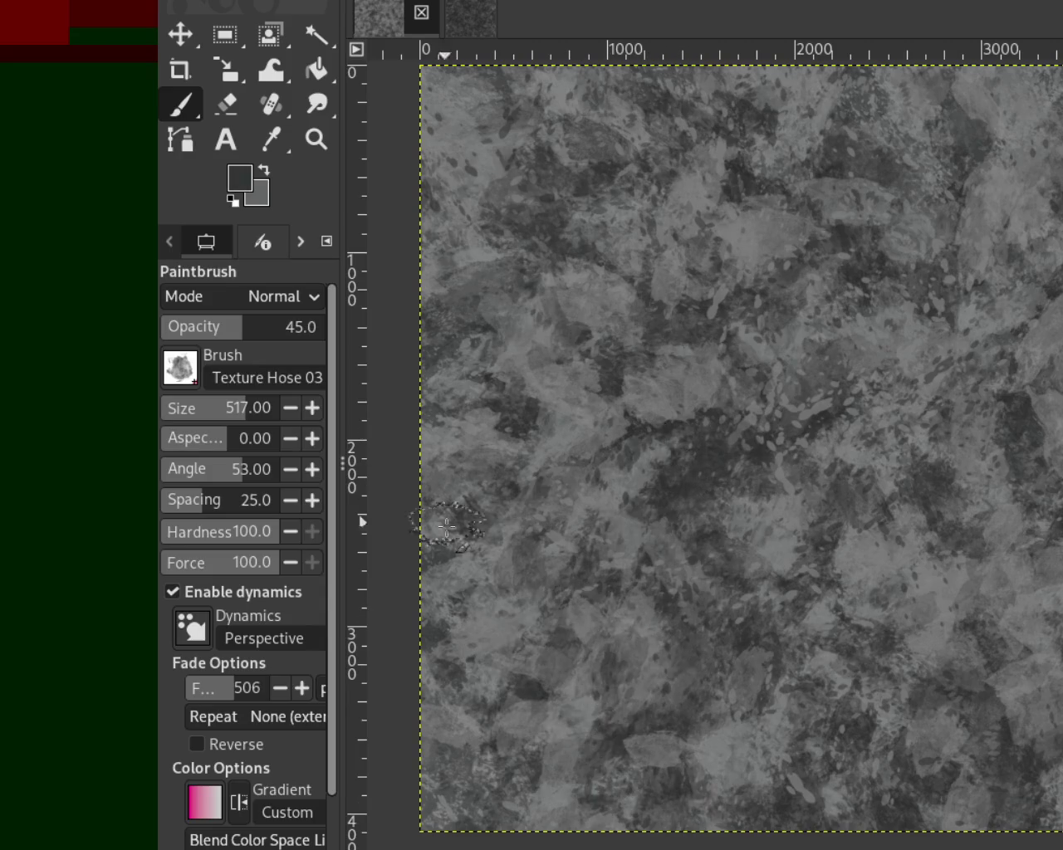
{"action": "scroll", "coordinate": [266, 335], "scroll_direction": "up", "scroll_amount": 1}
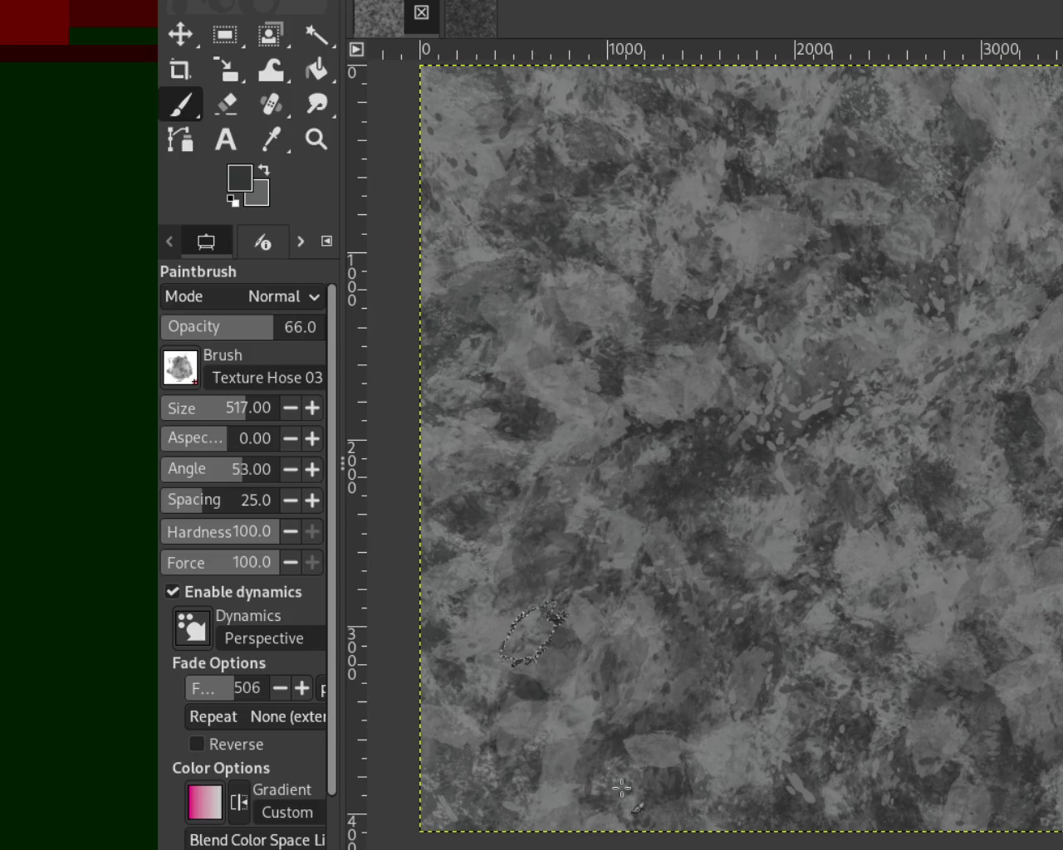
Paint dark Texture Hose dabs over the left, middle, upper right and right side.
{"action": "left_click_drag", "start_coordinate": [707, 472], "coordinate": [572, 555]}
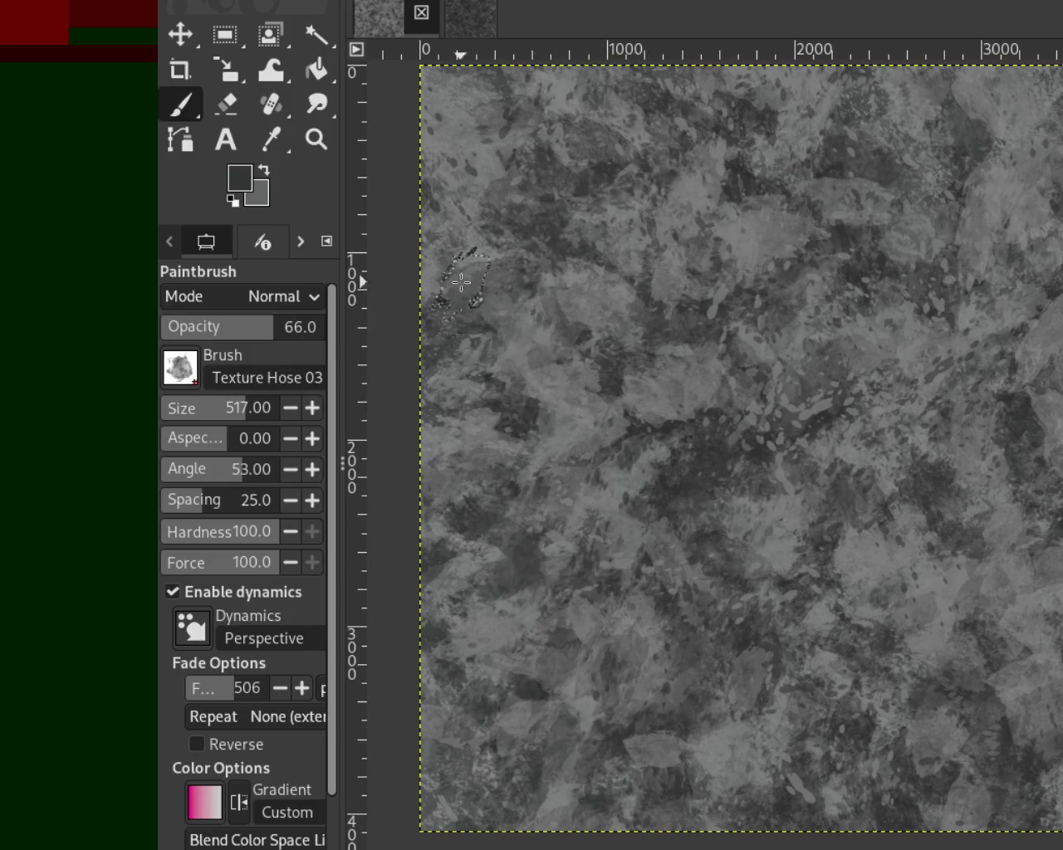
{"action": "left_click_drag", "start_coordinate": [713, 171], "coordinate": [1061, 324]}
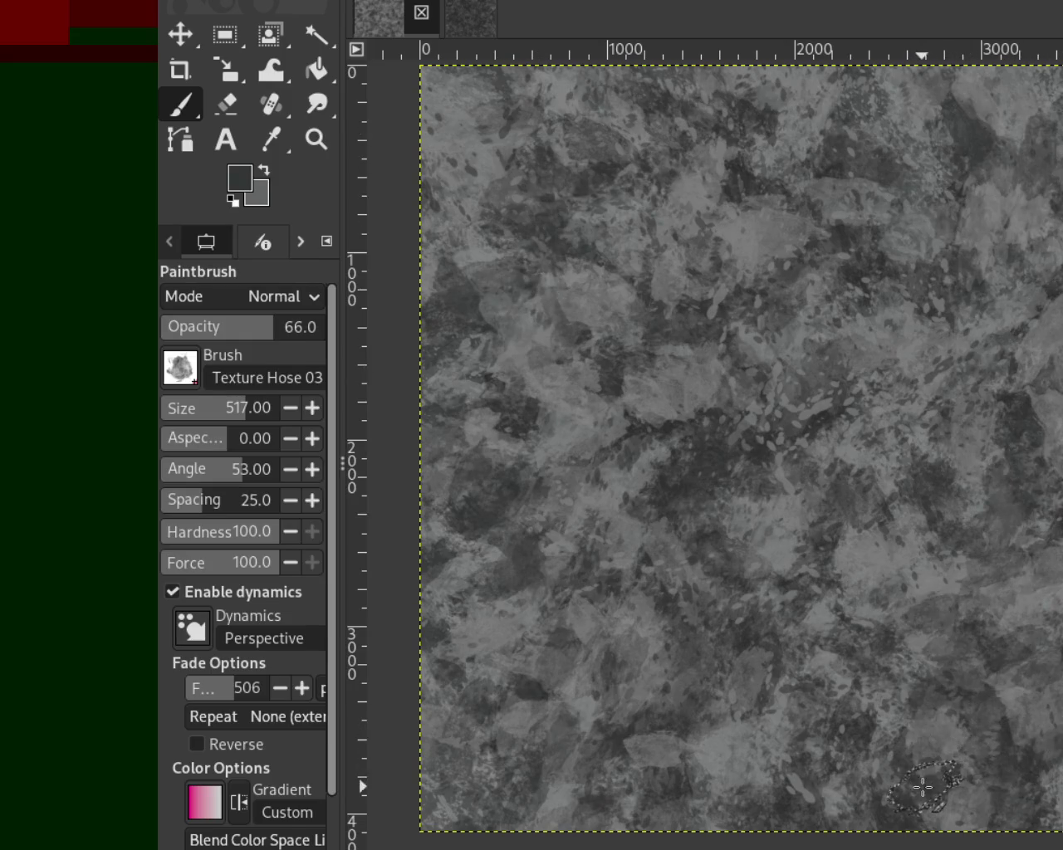
{"action": "left_click_drag", "start_coordinate": [979, 449], "coordinate": [980, 672]}
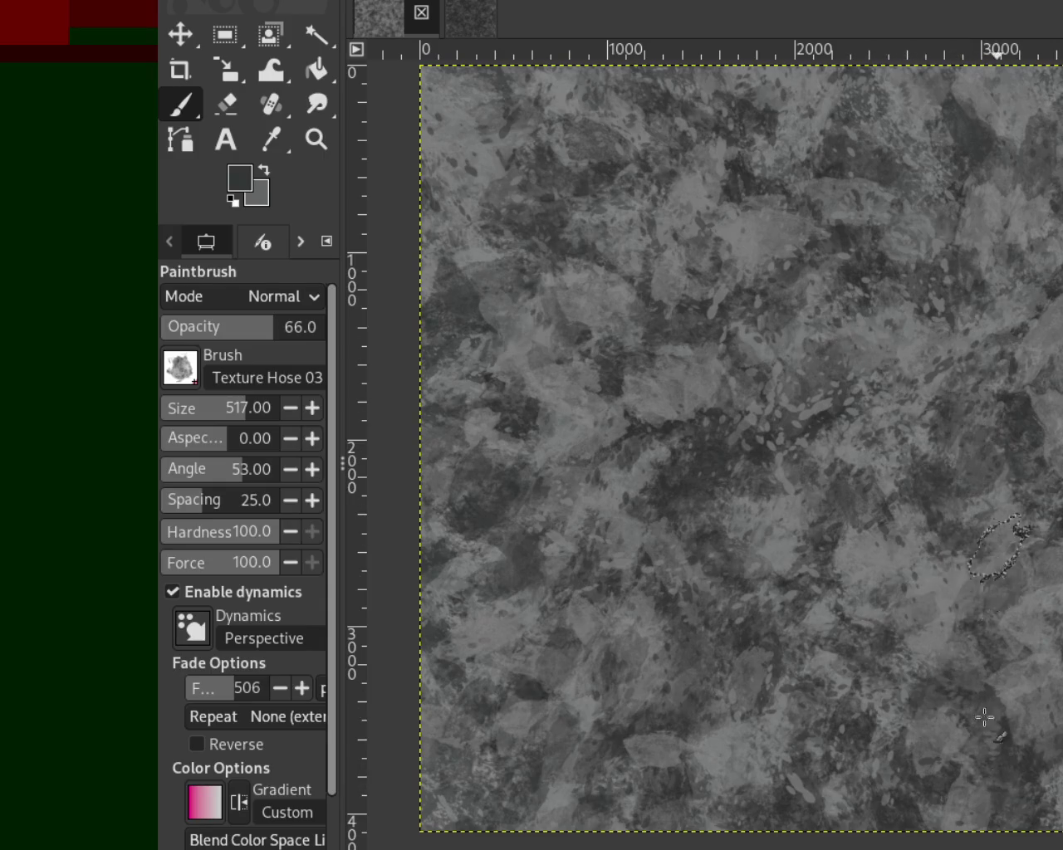
{"action": "left_click_drag", "start_coordinate": [636, 460], "coordinate": [629, 297]}
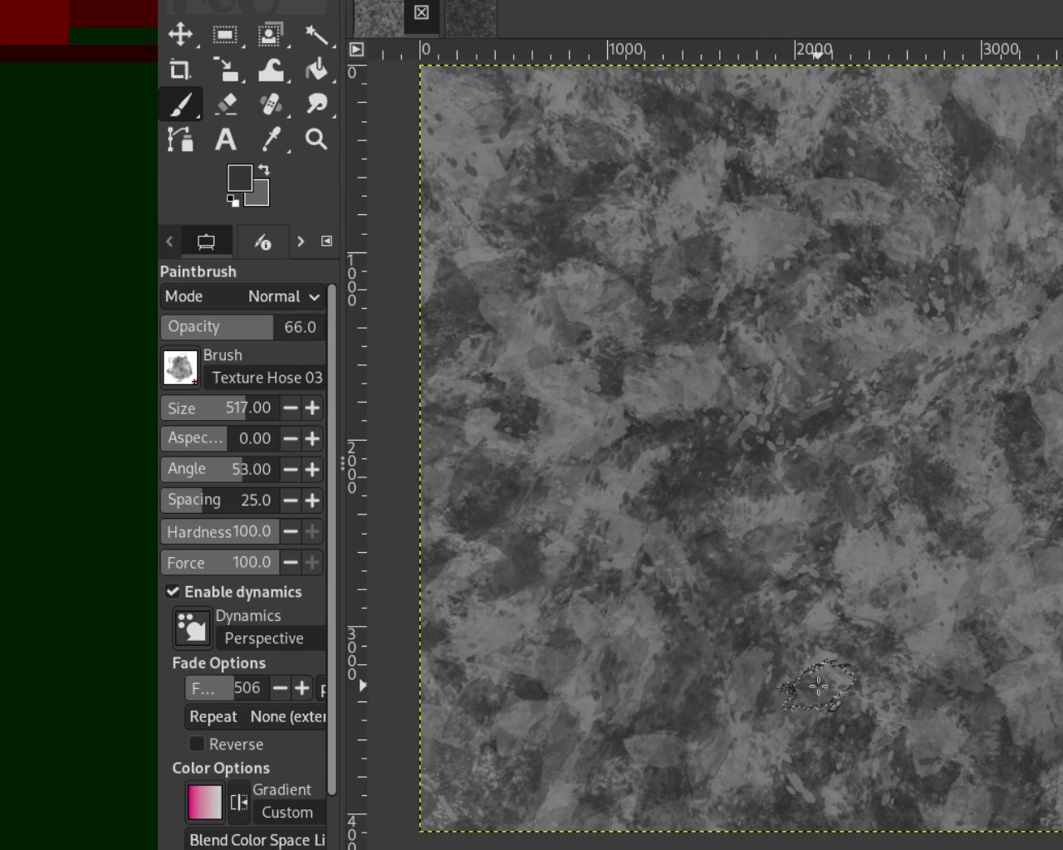
{"action": "left_click_drag", "start_coordinate": [818, 685], "coordinate": [688, 654]}
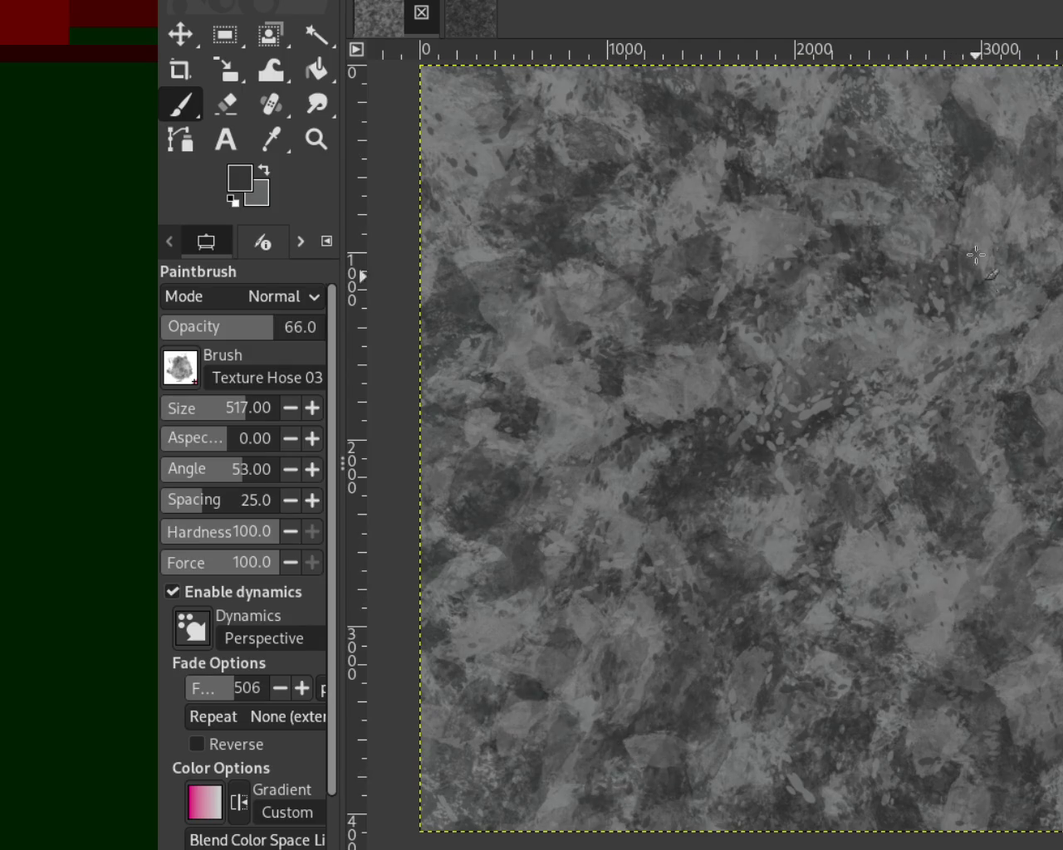
{"action": "left_click_drag", "start_coordinate": [941, 372], "coordinate": [845, 576]}
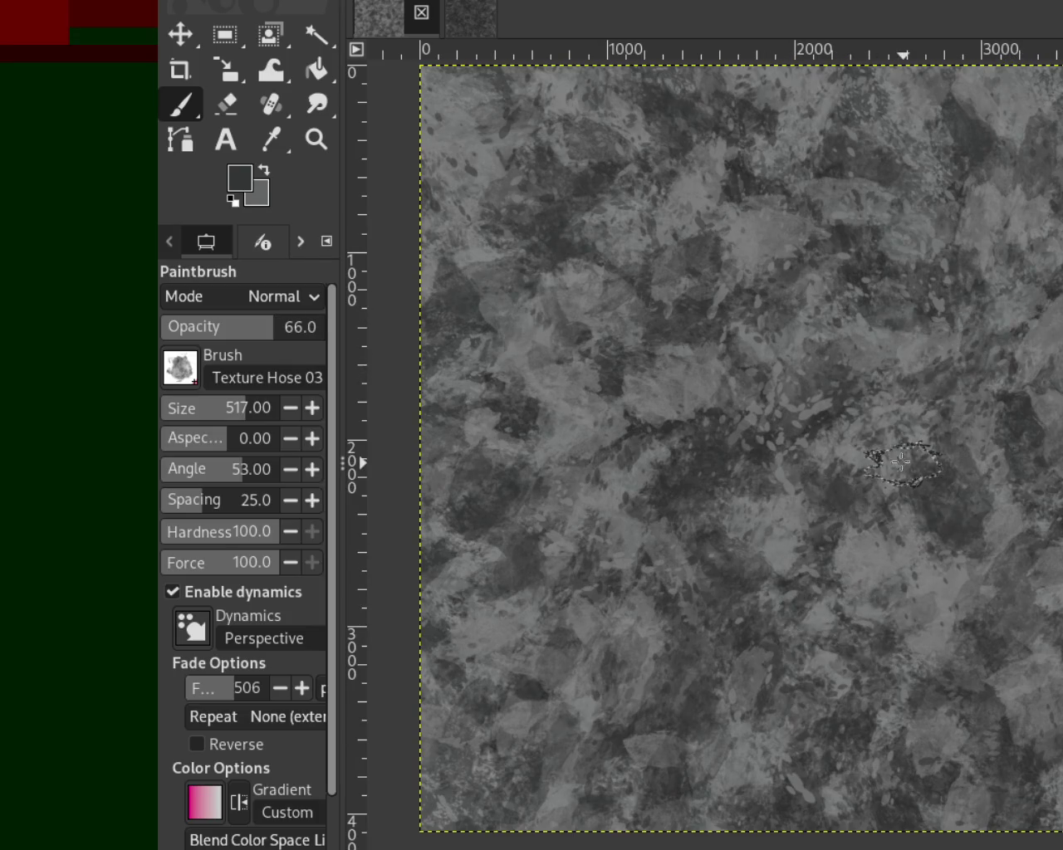
{"action": "left_click_drag", "start_coordinate": [360, 291], "coordinate": [365, 274]}
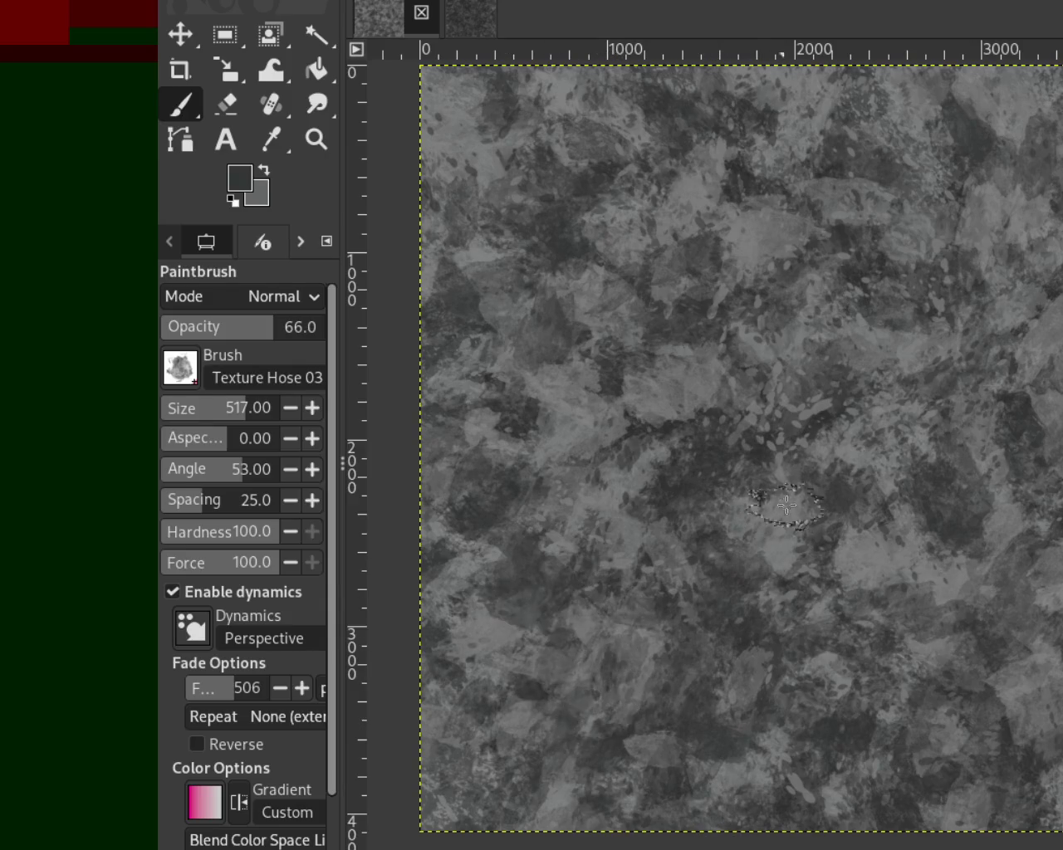
Stamp one more dark dab at the lower left, undo it, and switch to Bristles 01.
{"action": "left_click", "coordinate": [539, 741]}
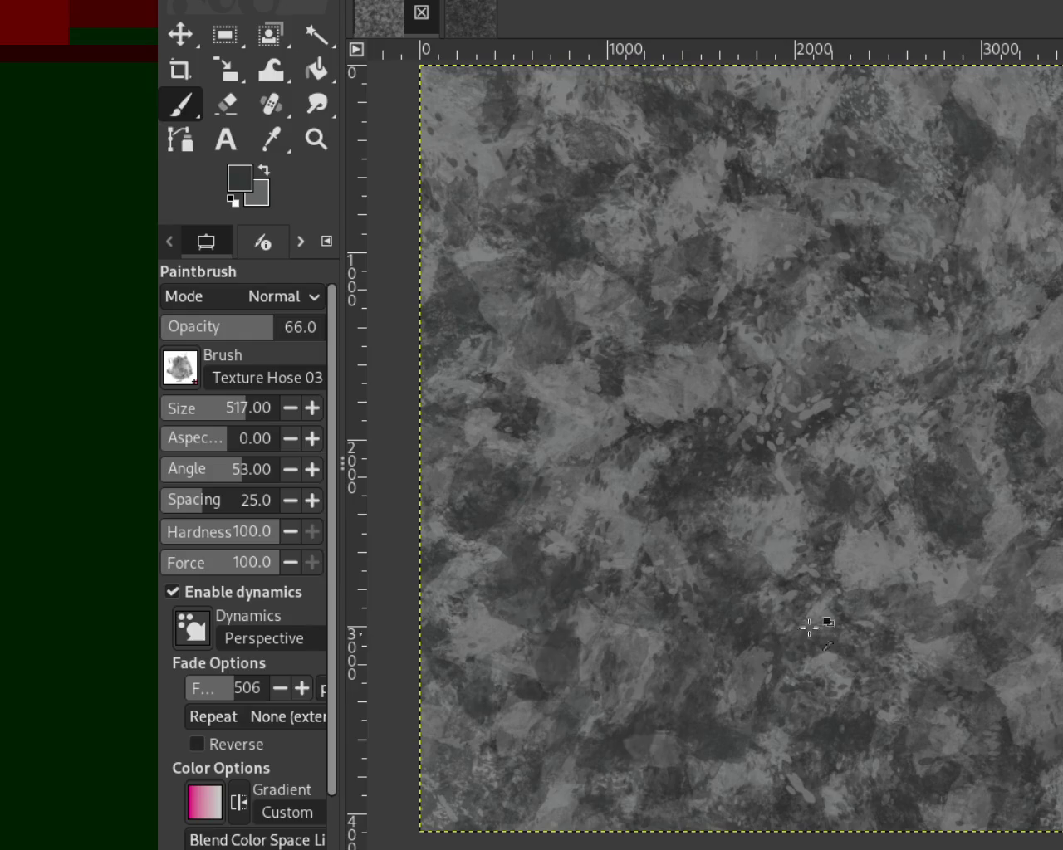
{"action": "key", "text": "ctrl+z"}
{"action": "key", "text": "period"}
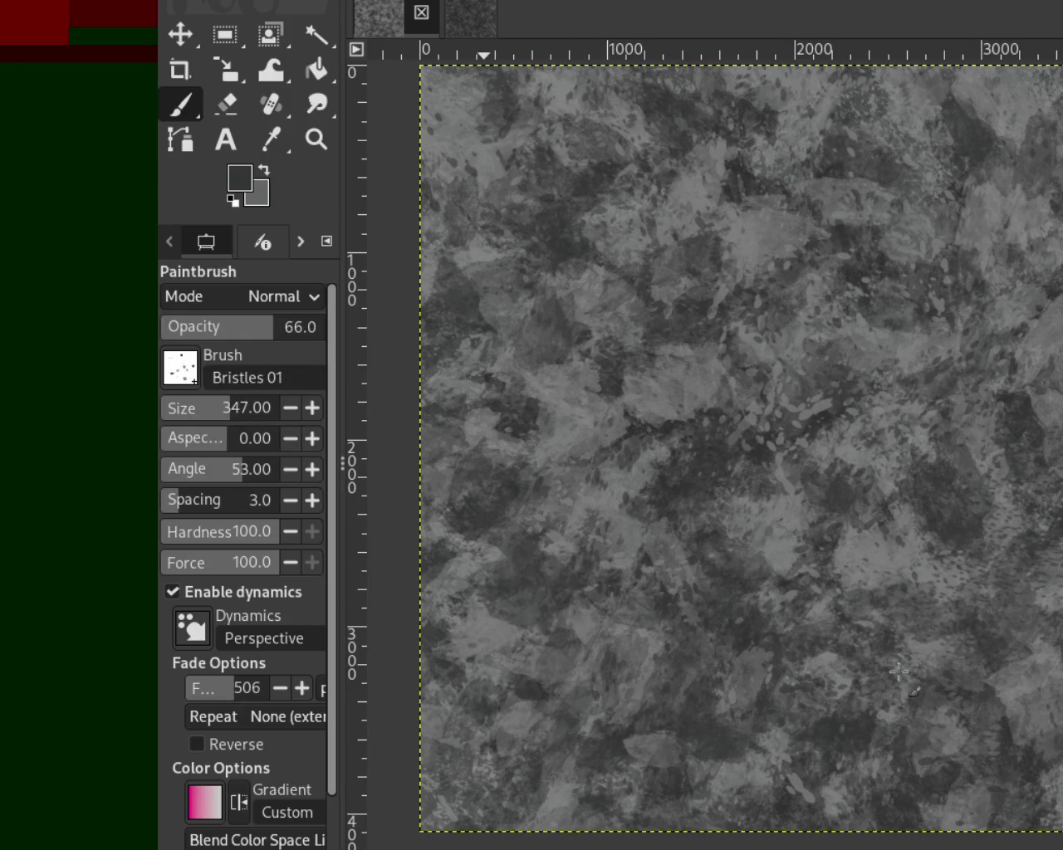
Paint mid-grey Bristles 01 speckles across the lower canvas, then return to Texture Hose 03.
{"action": "left_click", "coordinate": [949, 577], "text": "ctrl"}
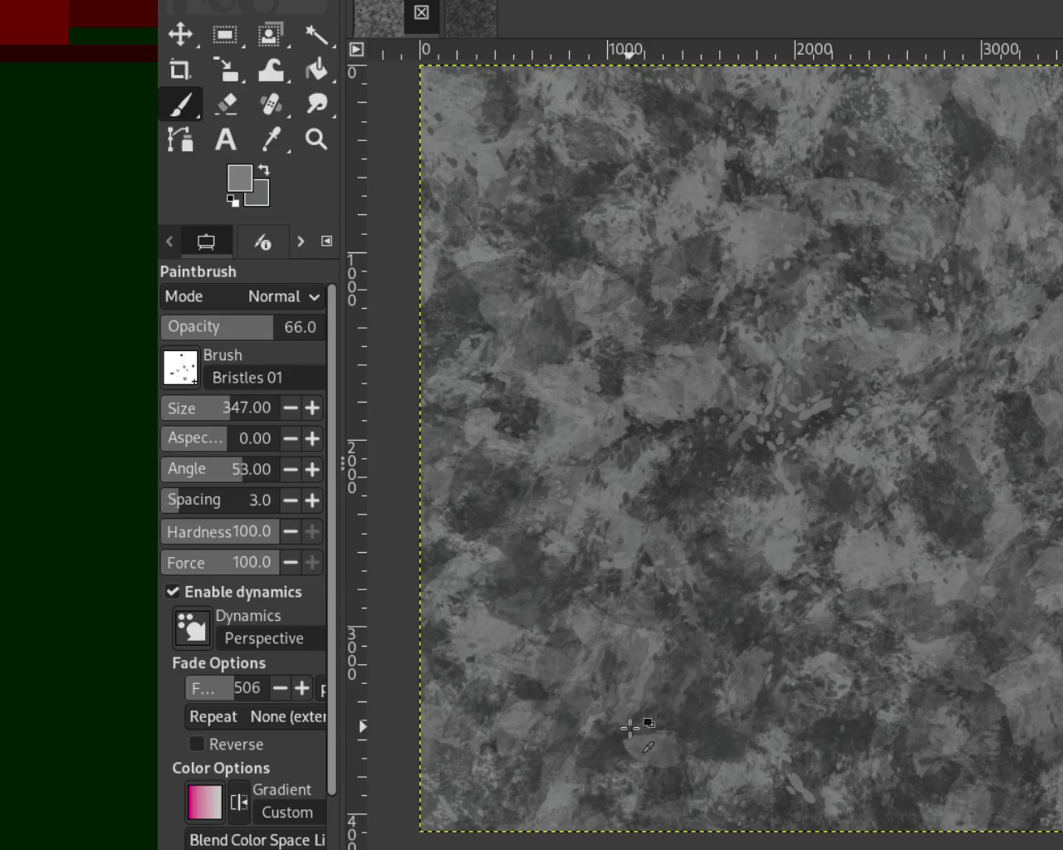
{"action": "mouse_move", "coordinate": [534, 625]}
{"action": "left_mouse_down"}
{"action": "mouse_move", "coordinate": [689, 783]}
{"action": "mouse_move", "coordinate": [605, 747]}
{"action": "mouse_move", "coordinate": [641, 817]}
{"action": "left_mouse_up"}
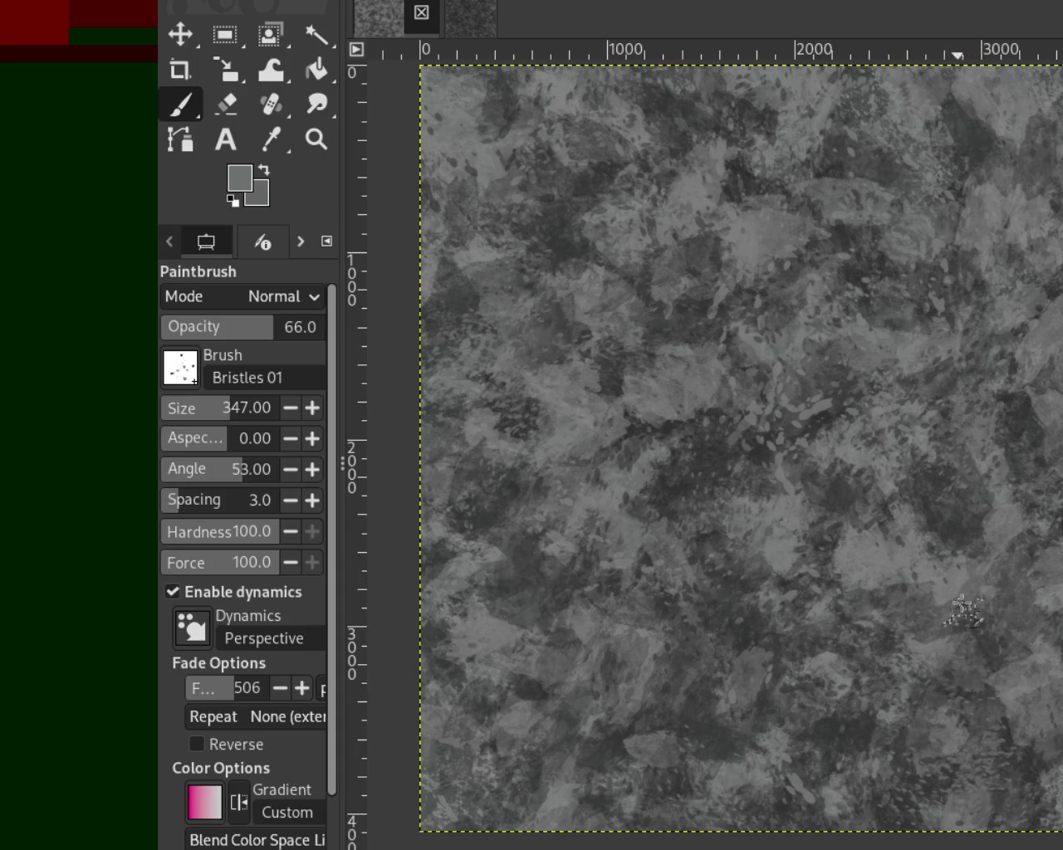
{"action": "key", "text": "period"}
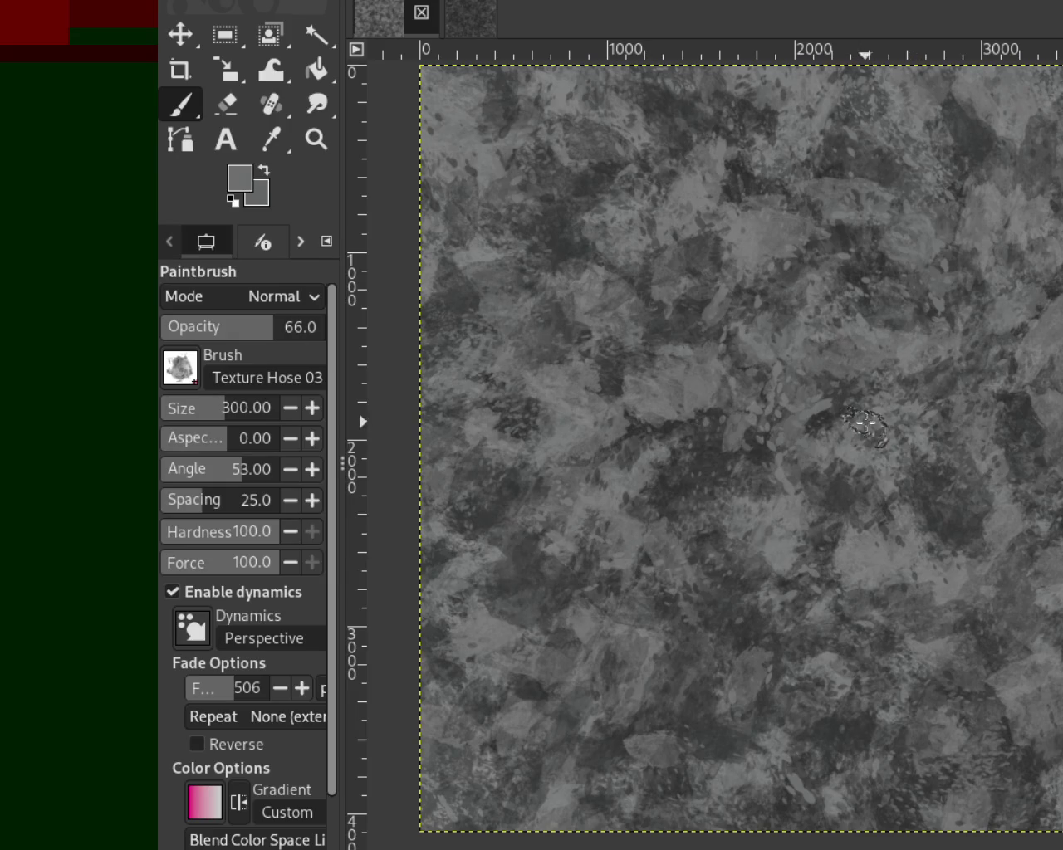
Pick a dark grey and paint blotches across the lower-left and upper canvas.
{"action": "left_click", "coordinate": [664, 432], "text": "ctrl"}
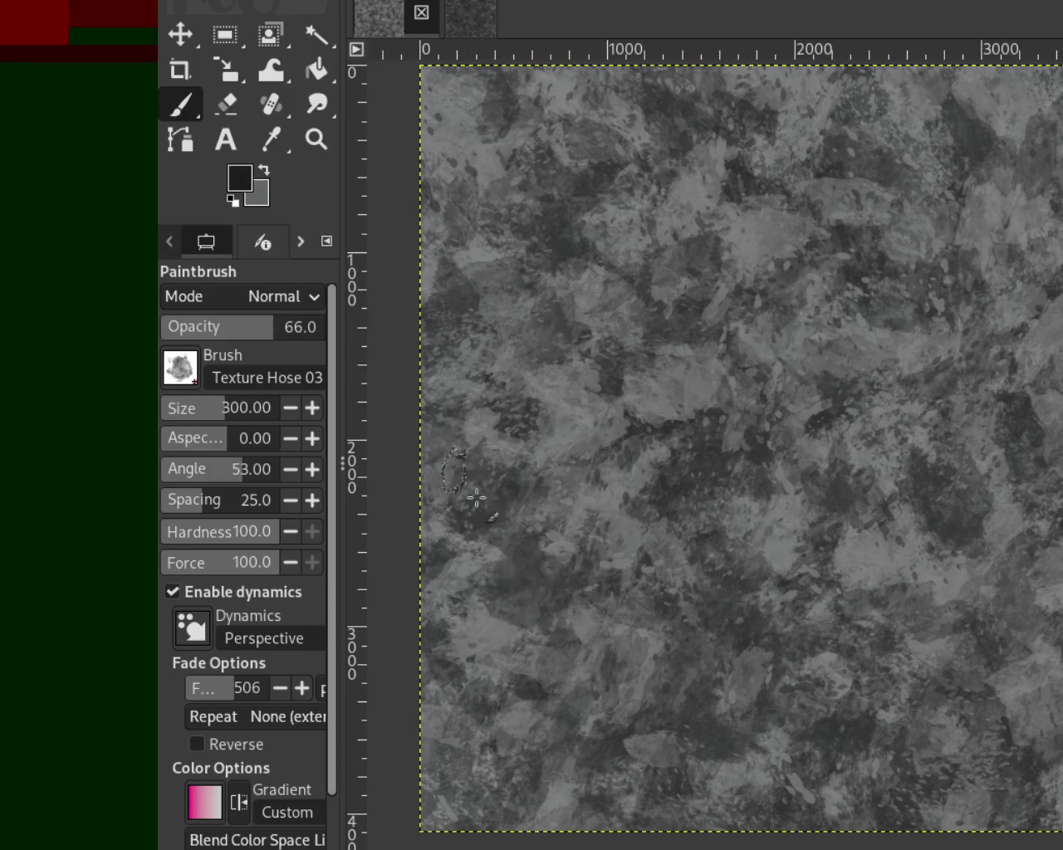
{"action": "left_click_drag", "start_coordinate": [486, 546], "coordinate": [700, 637]}
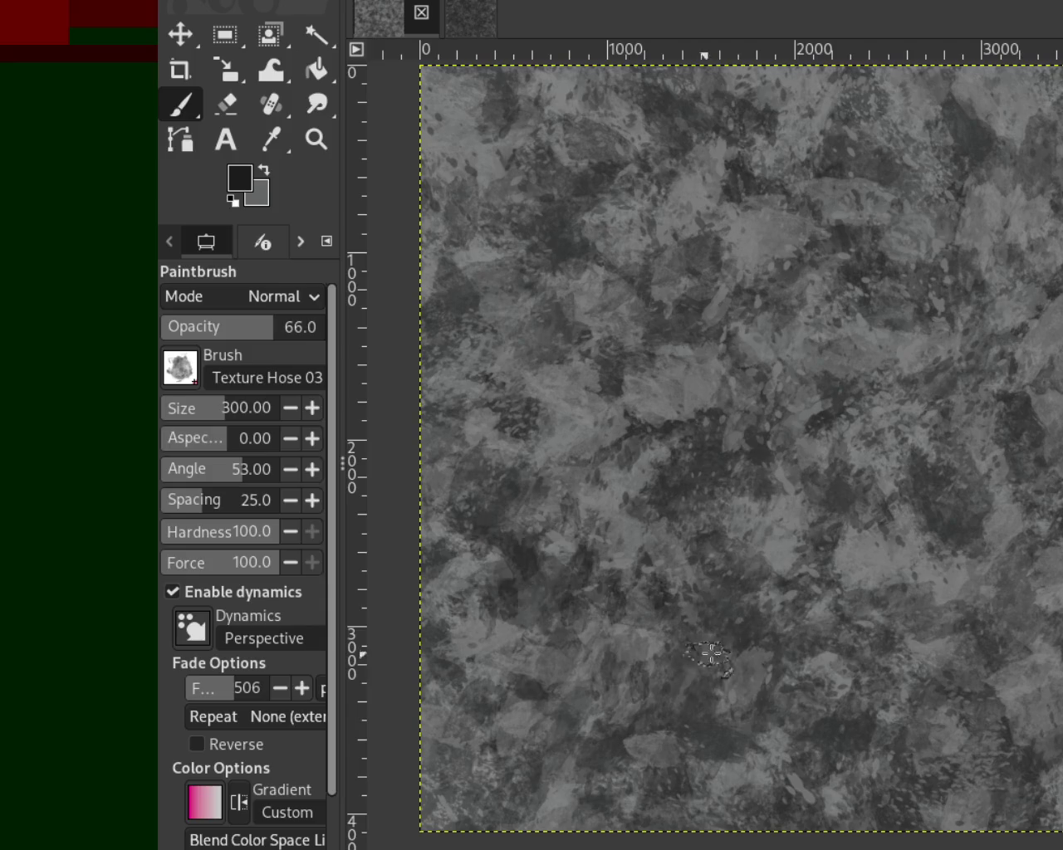
{"action": "left_click", "coordinate": [518, 586]}
{"action": "left_click", "coordinate": [558, 578]}
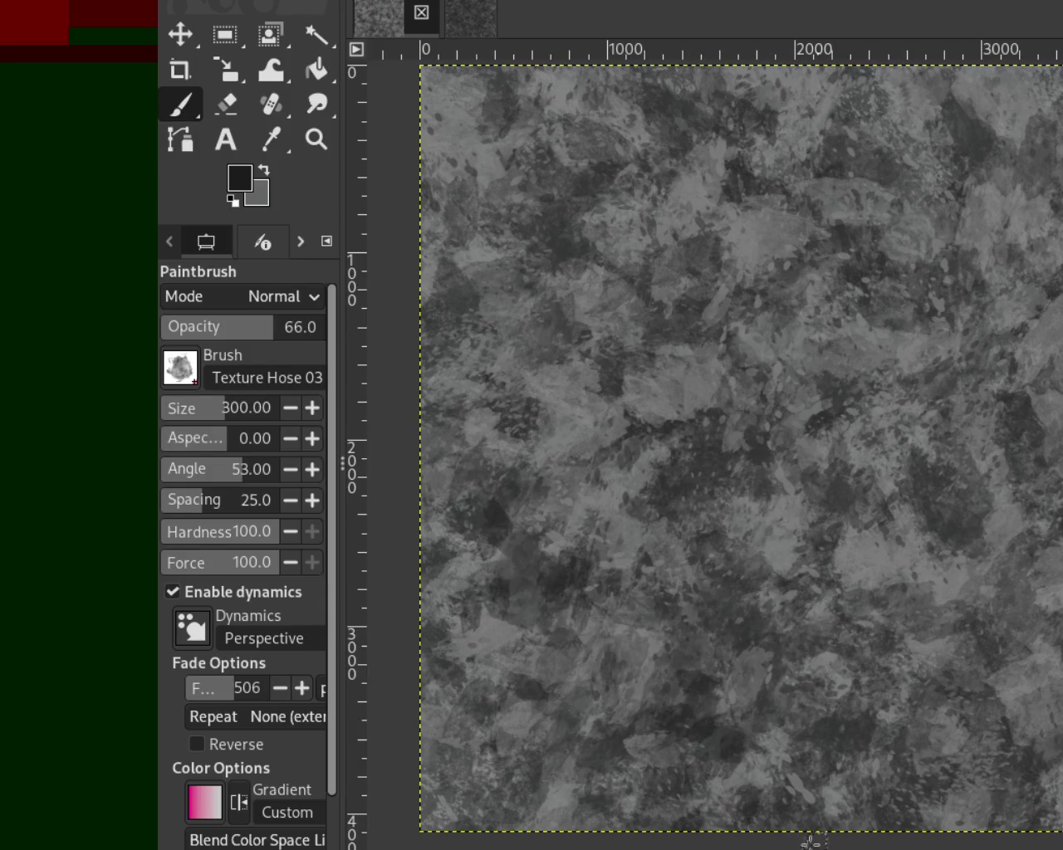
{"action": "left_click_drag", "start_coordinate": [664, 635], "coordinate": [719, 743]}
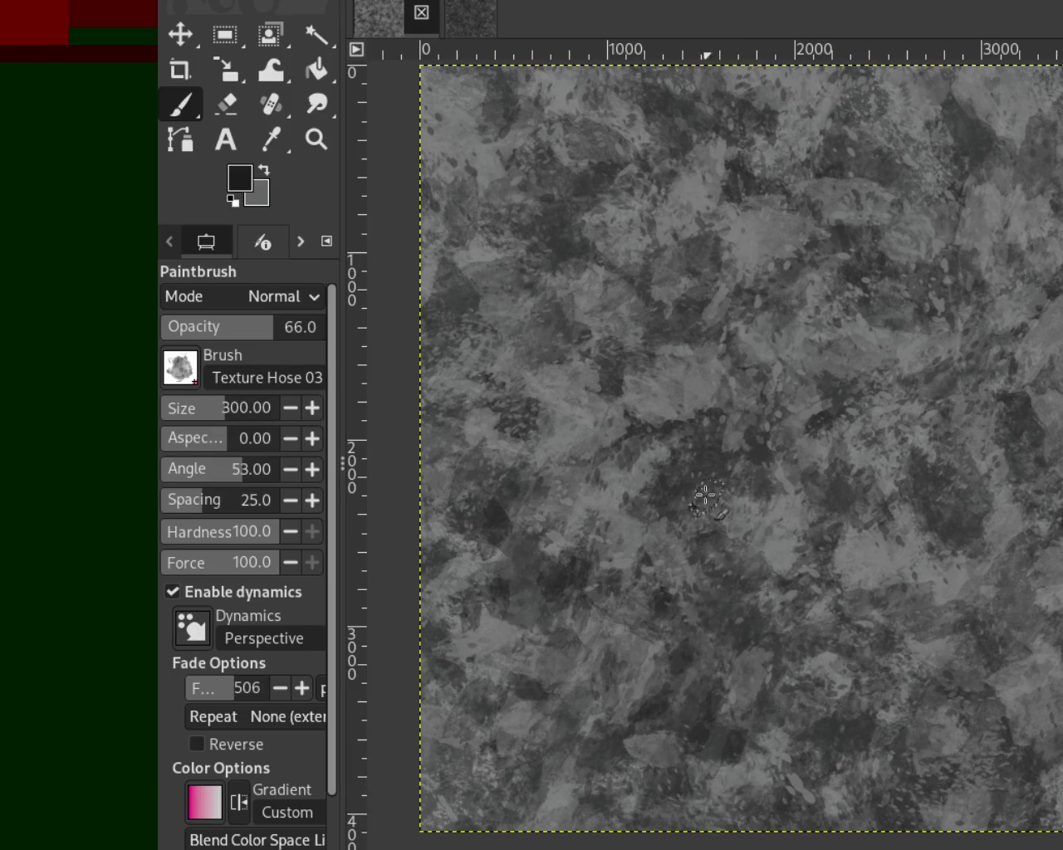
{"action": "left_click", "coordinate": [622, 157]}
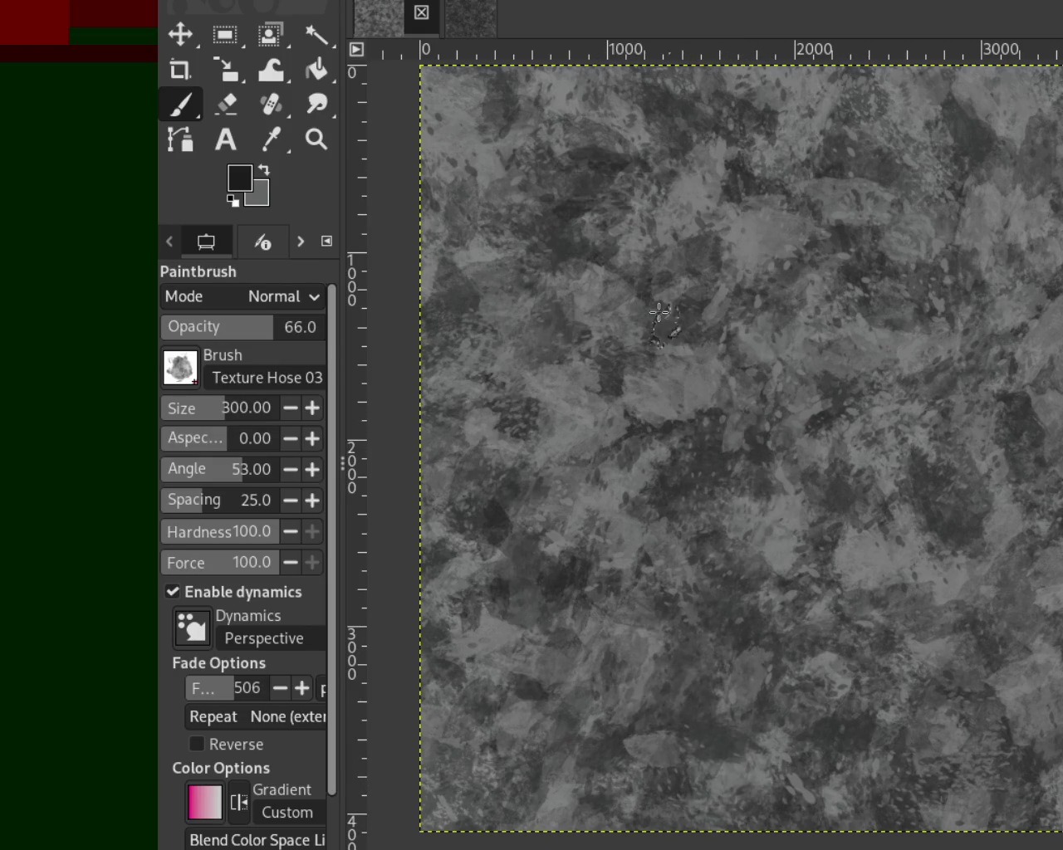
{"action": "left_click_drag", "start_coordinate": [594, 212], "coordinate": [913, 282]}
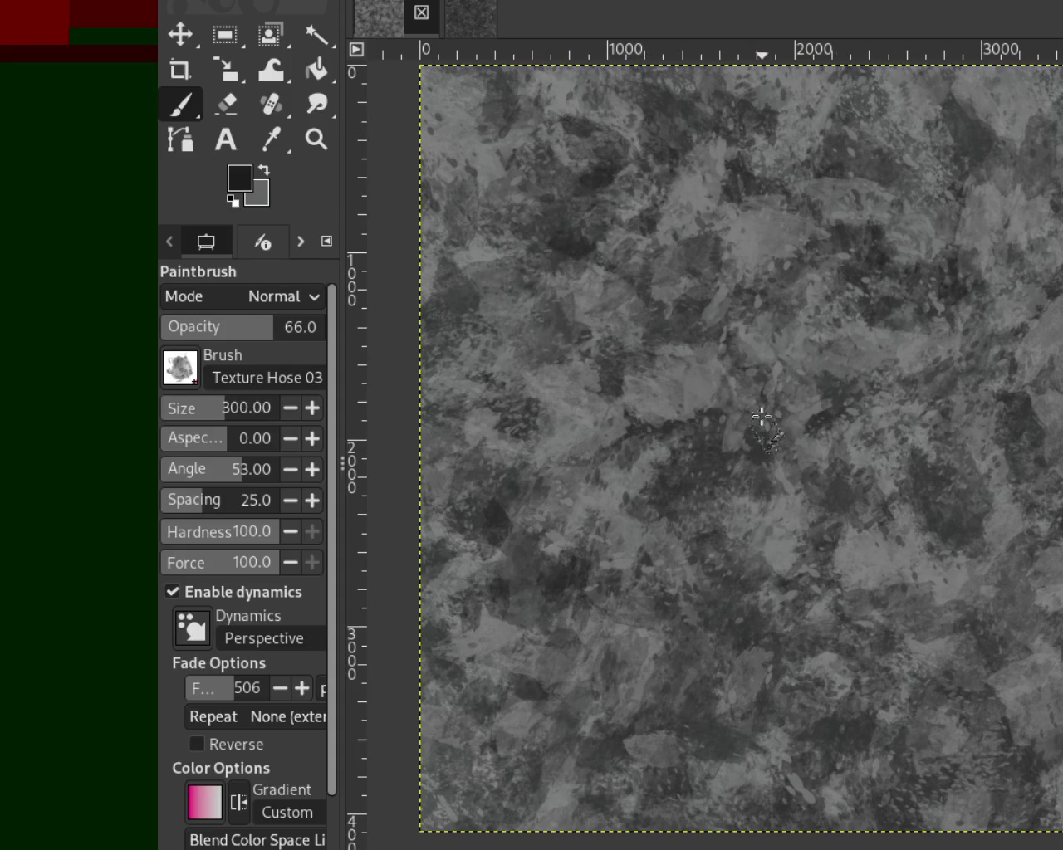
Add more dark blotches along the lower canvas, including lower-left and lower-right dabs.
{"action": "mouse_move", "coordinate": [720, 650]}
{"action": "left_mouse_down"}
{"action": "mouse_move", "coordinate": [656, 714]}
{"action": "mouse_move", "coordinate": [649, 748]}
{"action": "mouse_move", "coordinate": [689, 697]}
{"action": "left_mouse_up"}
{"action": "left_click_drag", "start_coordinate": [711, 787], "coordinate": [586, 789]}
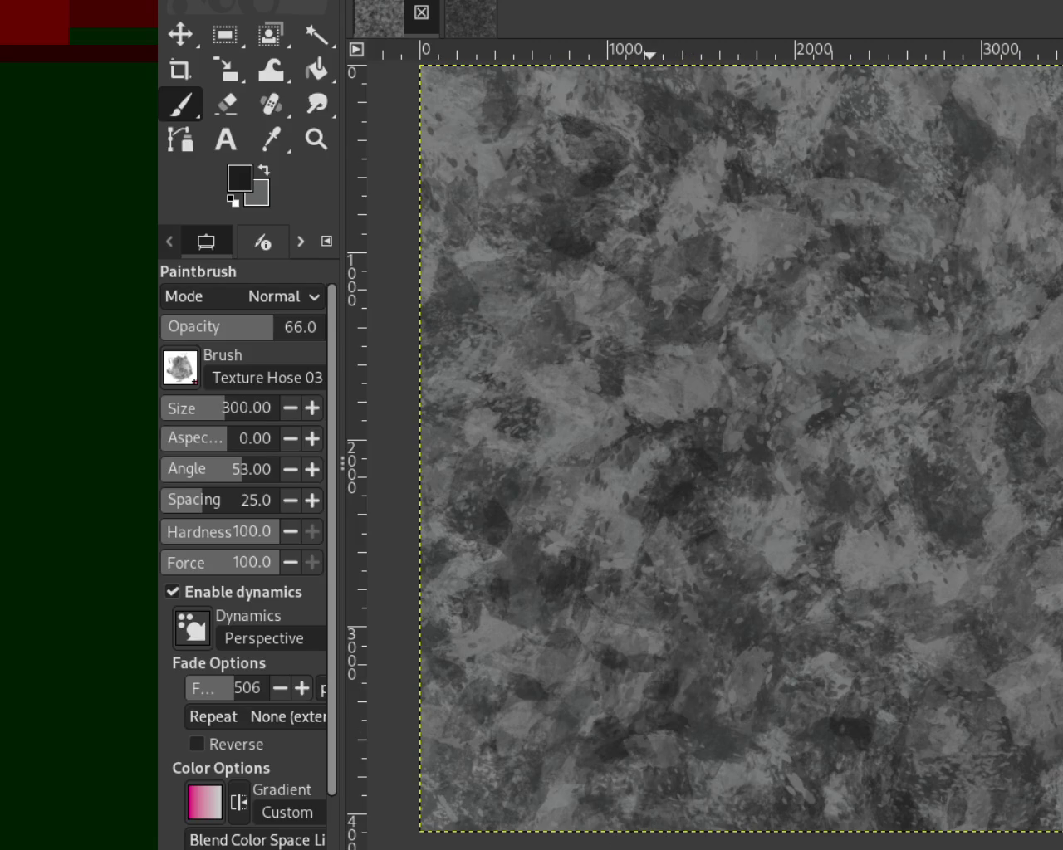
{"action": "mouse_move", "coordinate": [921, 839]}
{"action": "left_mouse_down"}
{"action": "mouse_move", "coordinate": [764, 688]}
{"action": "mouse_move", "coordinate": [798, 834]}
{"action": "left_mouse_up"}
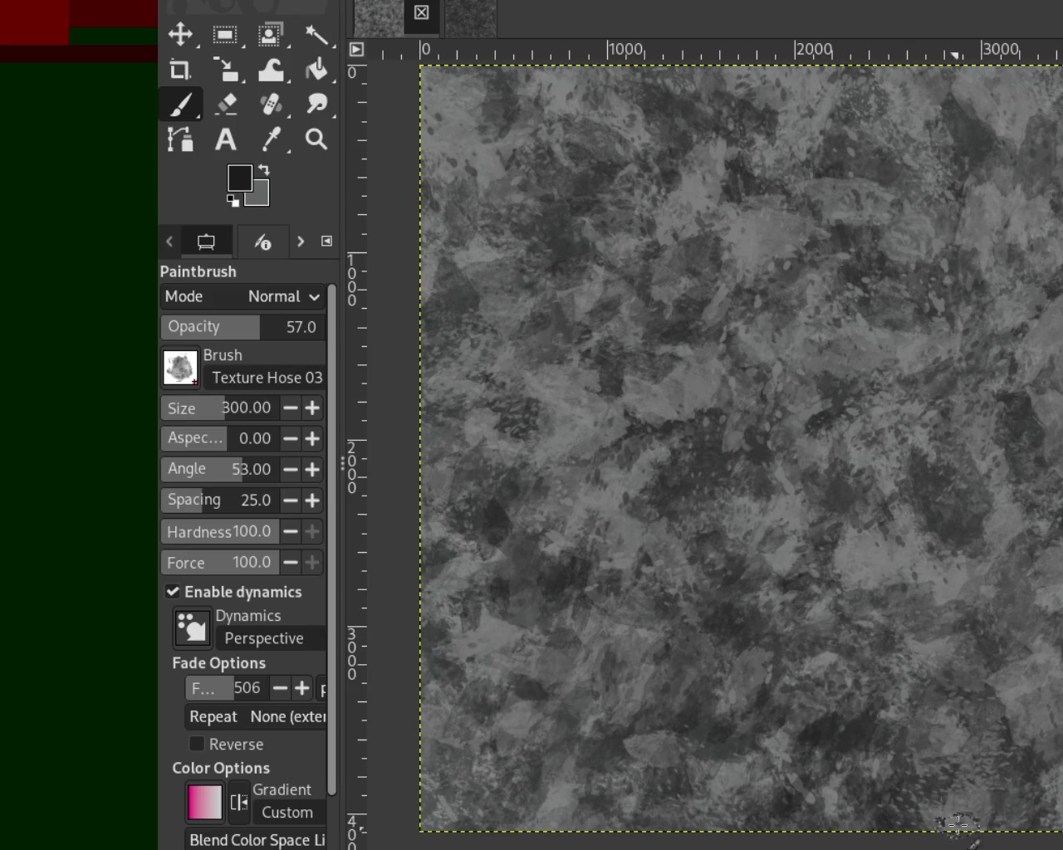
{"action": "left_click", "coordinate": [991, 753]}
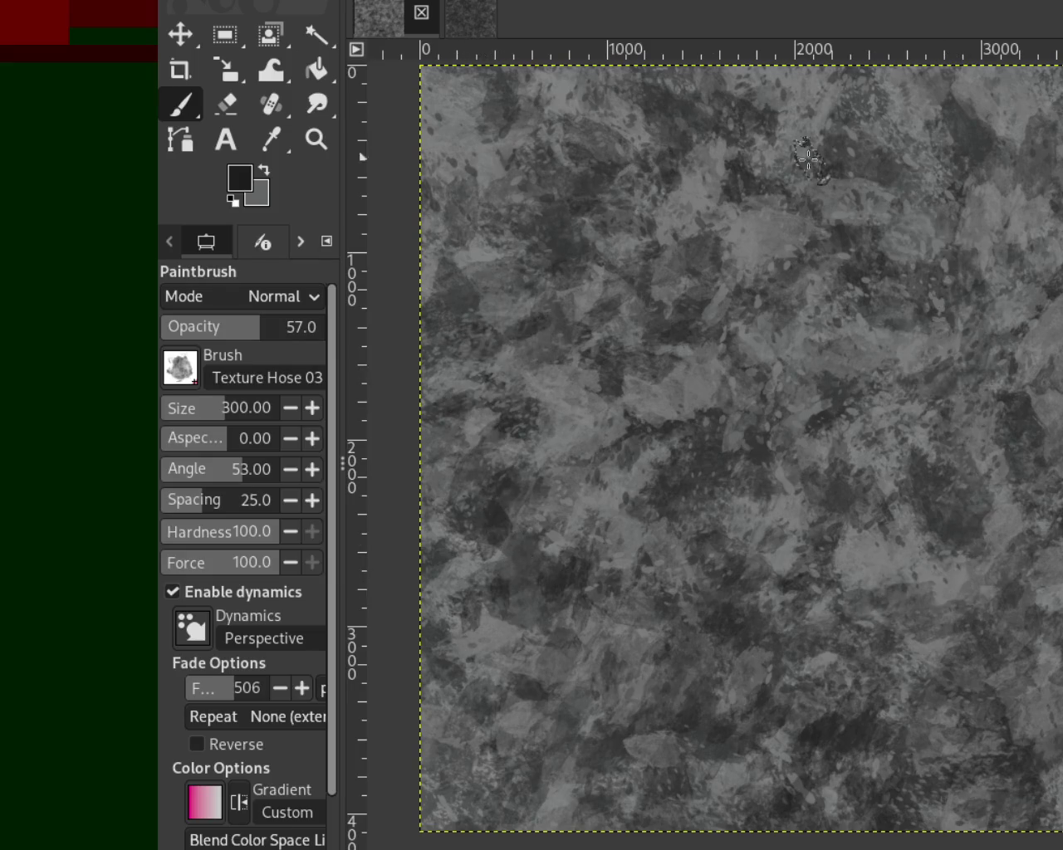
{"action": "left_click", "coordinate": [496, 807]}
Undo the latest dabs, redo one, then enlarge the brush to 565 and pick a mid grey.
{"action": "key", "text": "ctrl+z"}
{"action": "key", "text": "ctrl+z"}
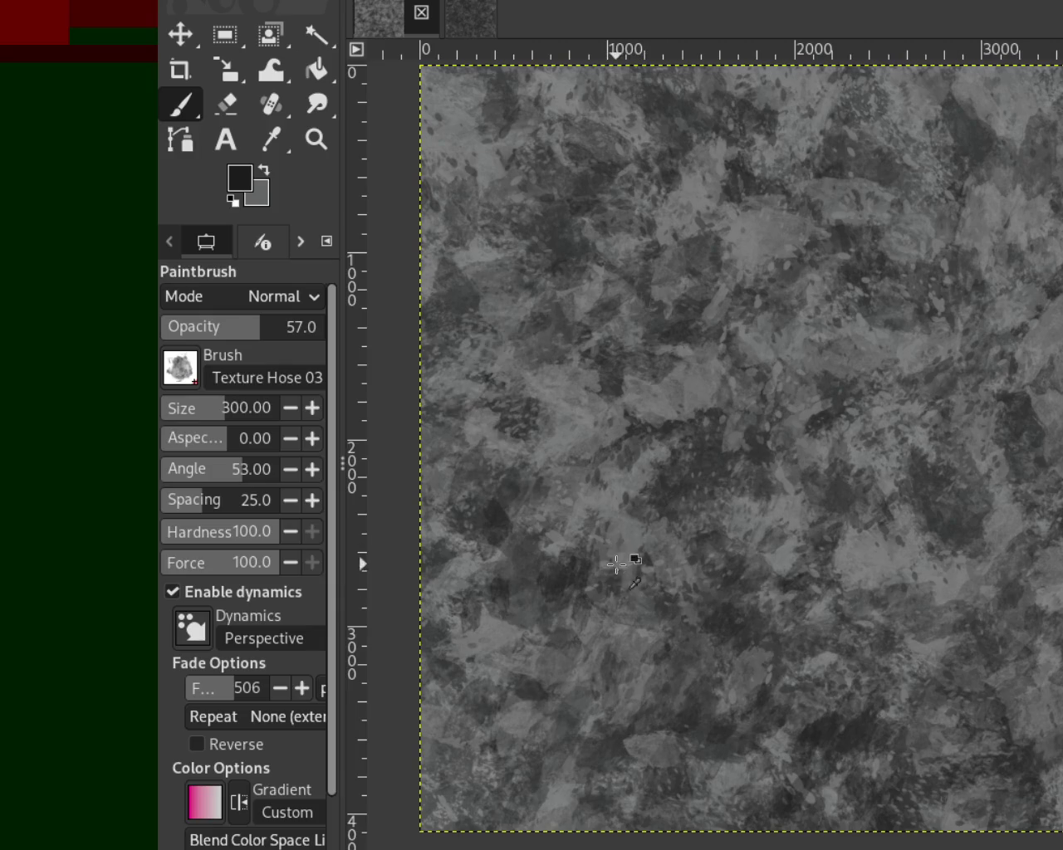
{"action": "key", "text": "ctrl+z"}
{"action": "key", "text": "ctrl+z"}
{"action": "key", "text": "ctrl+z"}
{"action": "key", "text": "ctrl+z"}
{"action": "key", "text": "ctrl+z"}
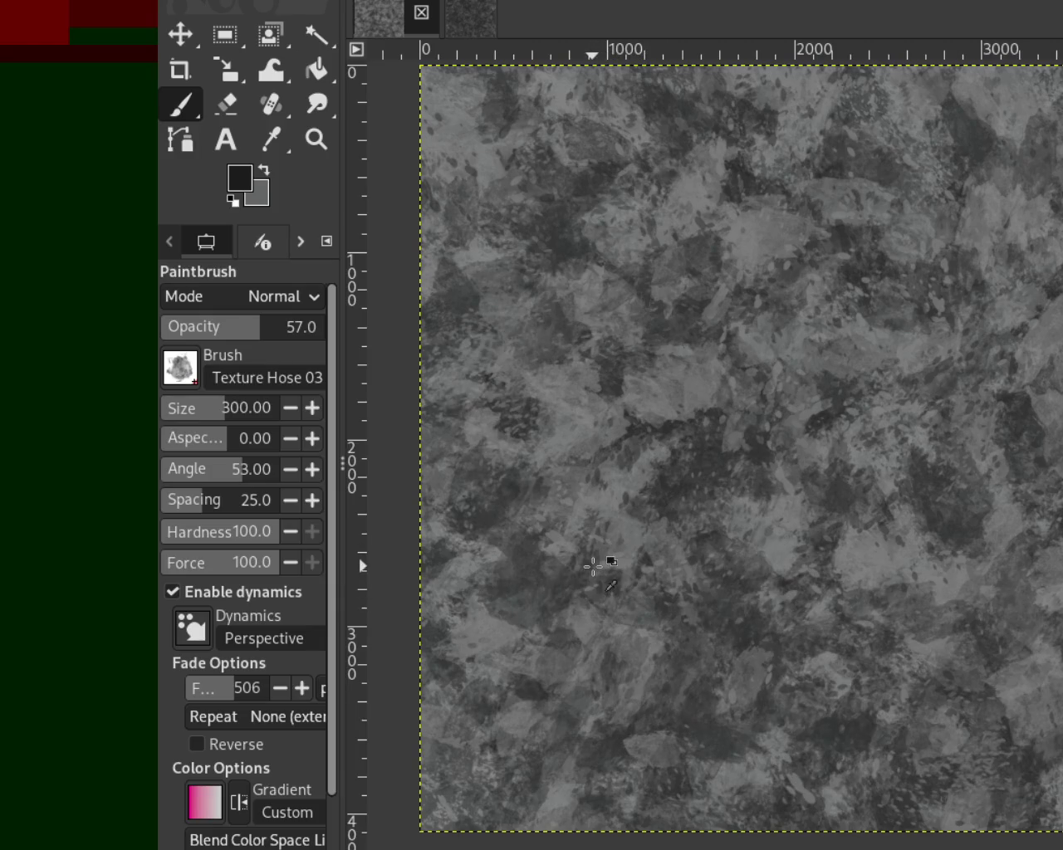
{"action": "key", "text": "ctrl+z"}
{"action": "key", "text": "ctrl+z"}
{"action": "key", "text": "ctrl+z"}
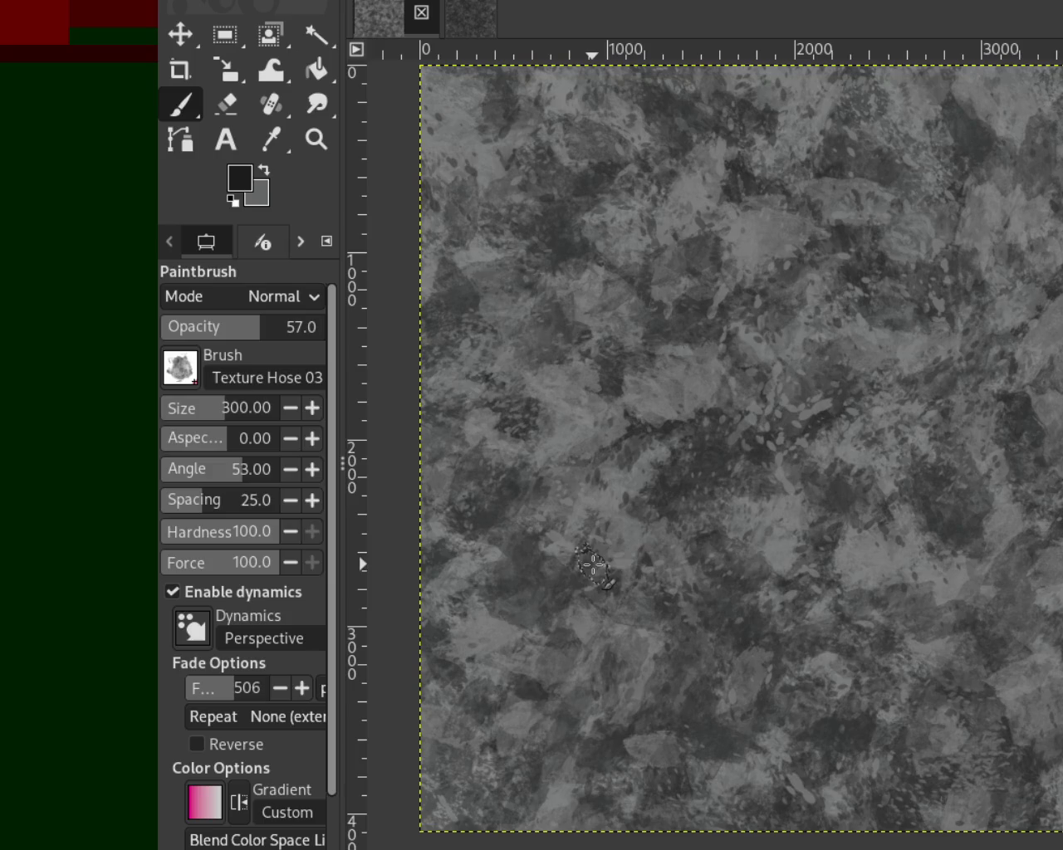
{"action": "key", "text": "ctrl+z"}
{"action": "key", "text": "ctrl+z"}
{"action": "key", "text": "ctrl+z"}
{"action": "key", "text": "ctrl+y"}
{"action": "key", "text": "ctrl+y"}
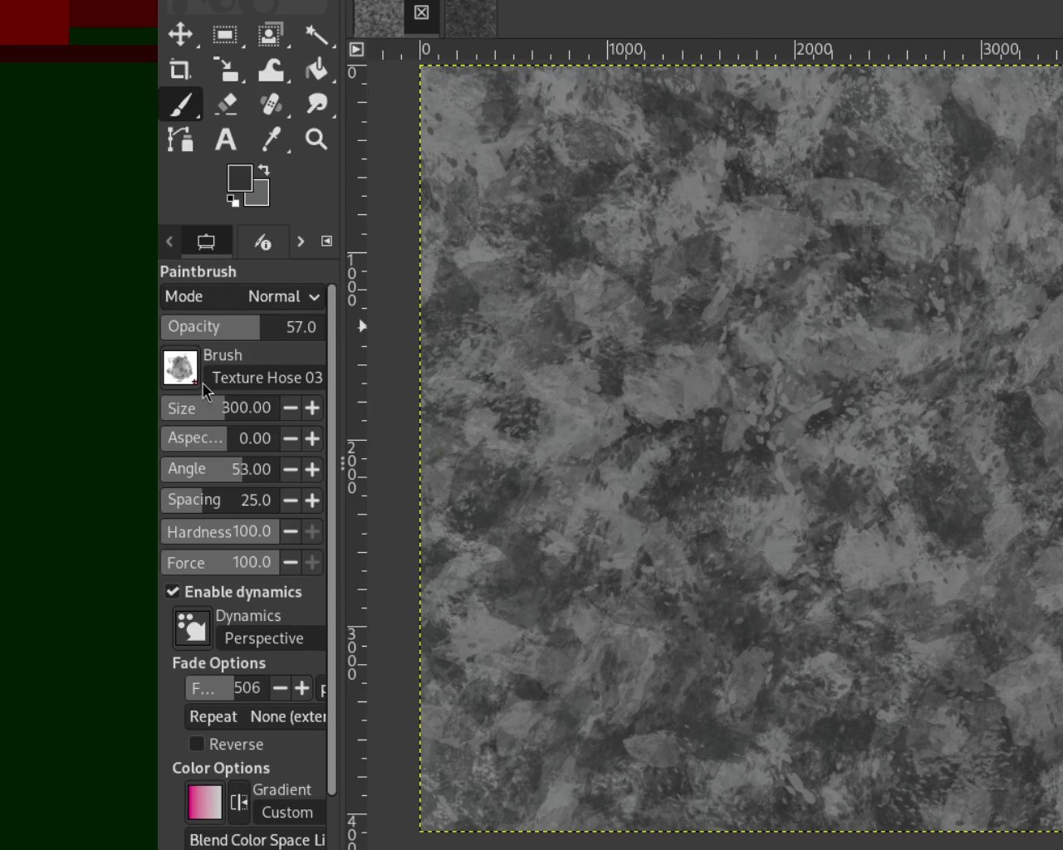
{"action": "left_click_drag", "start_coordinate": [236, 423], "coordinate": [249, 424]}
{"action": "left_click", "coordinate": [839, 390], "text": "ctrl"}
Take back a faint lower dab, then sample a lighter grey from the stone.
{"action": "left_click", "coordinate": [676, 697]}
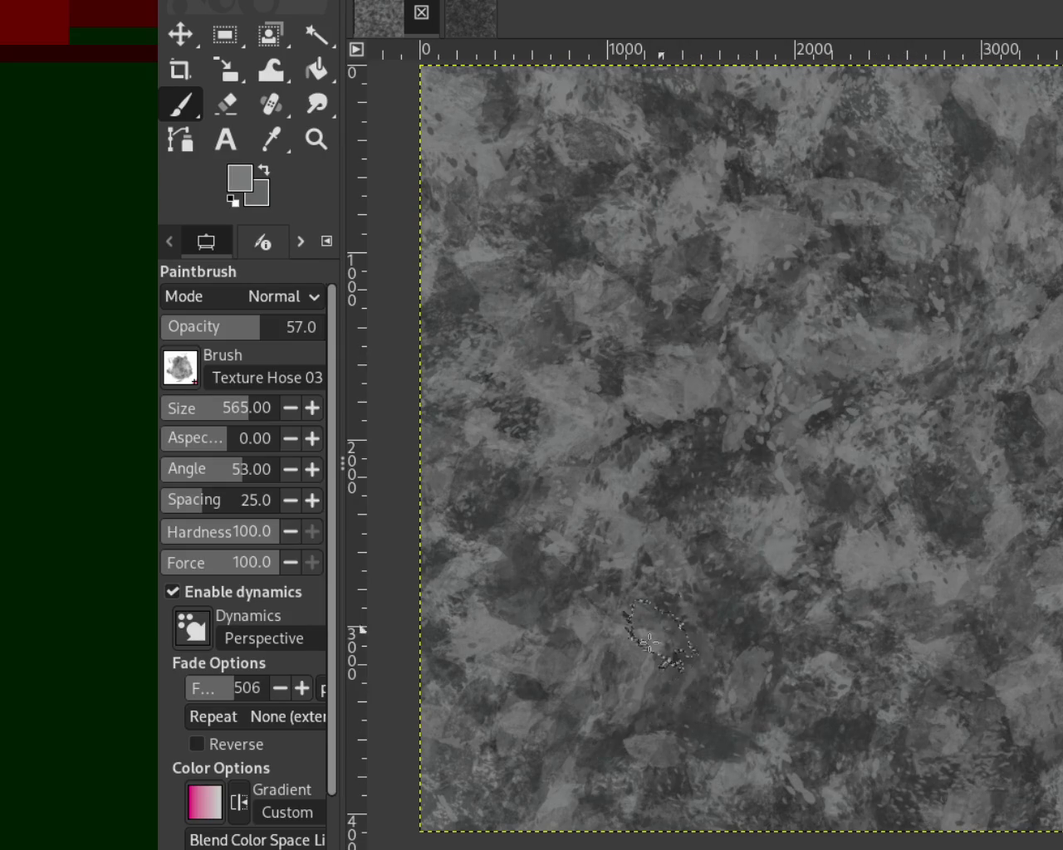
{"action": "key", "text": "ctrl+z"}
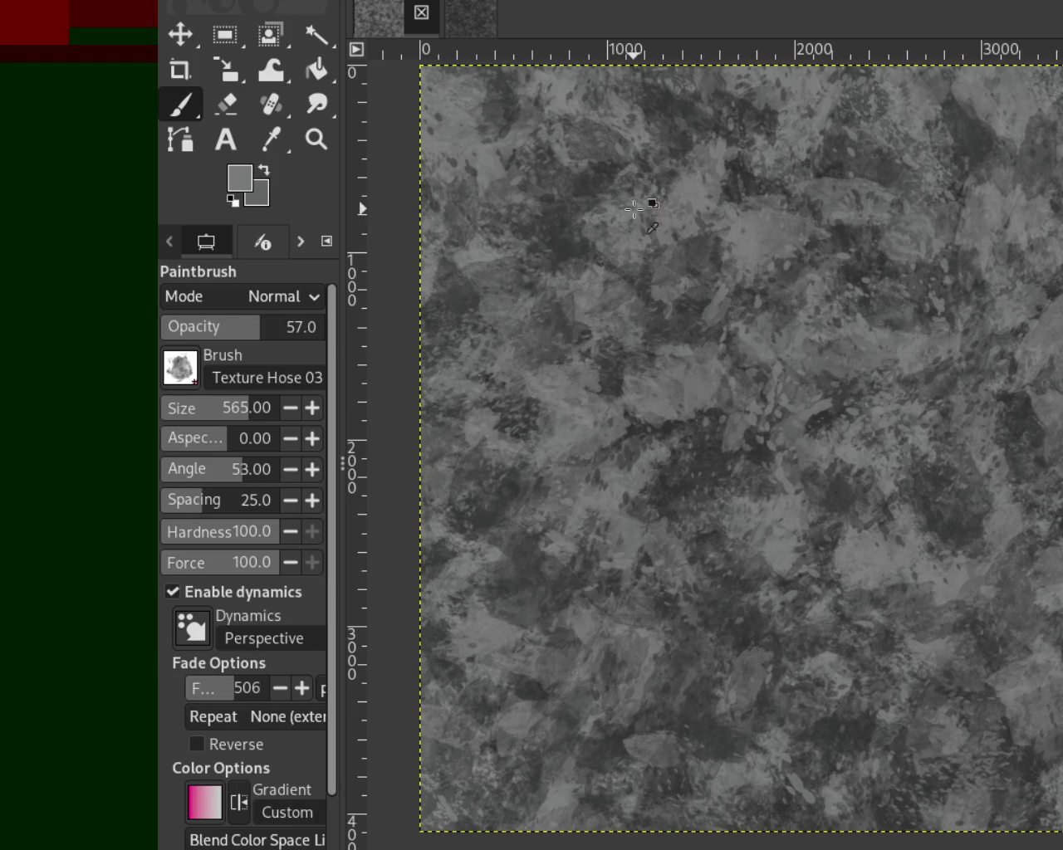
{"action": "left_click", "coordinate": [731, 172], "text": "ctrl"}
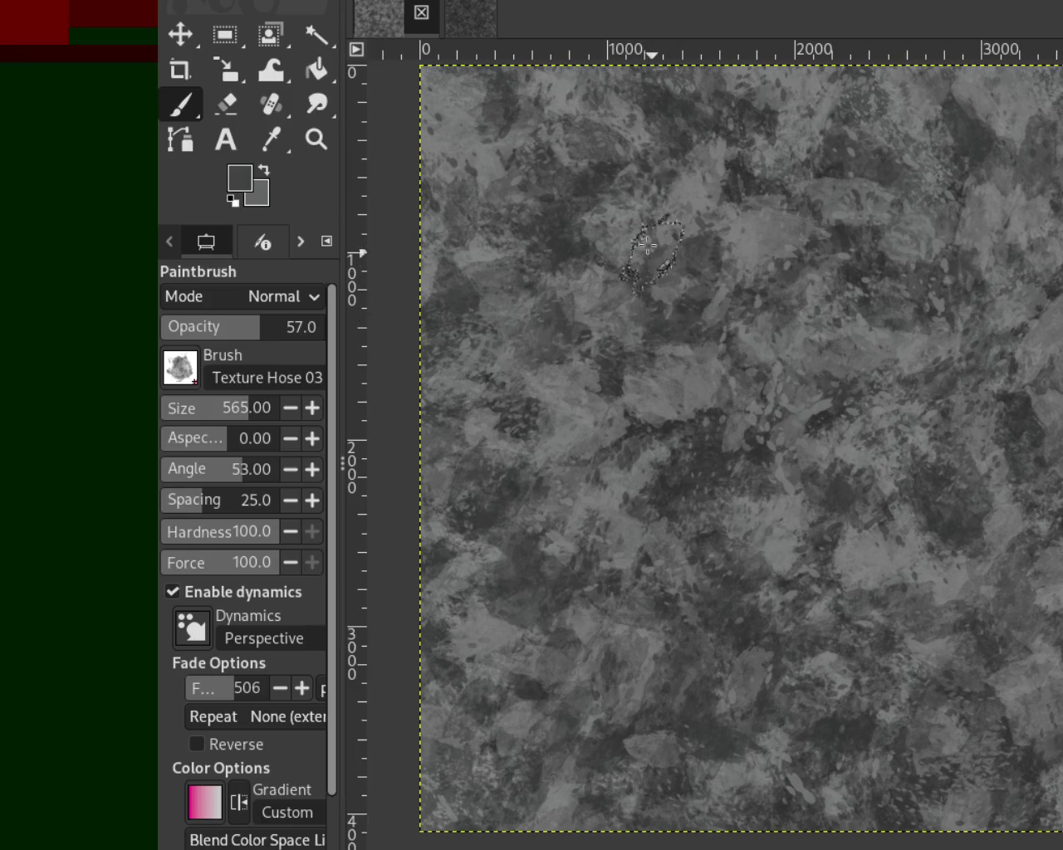
{"action": "left_click", "coordinate": [693, 182], "text": "ctrl"}
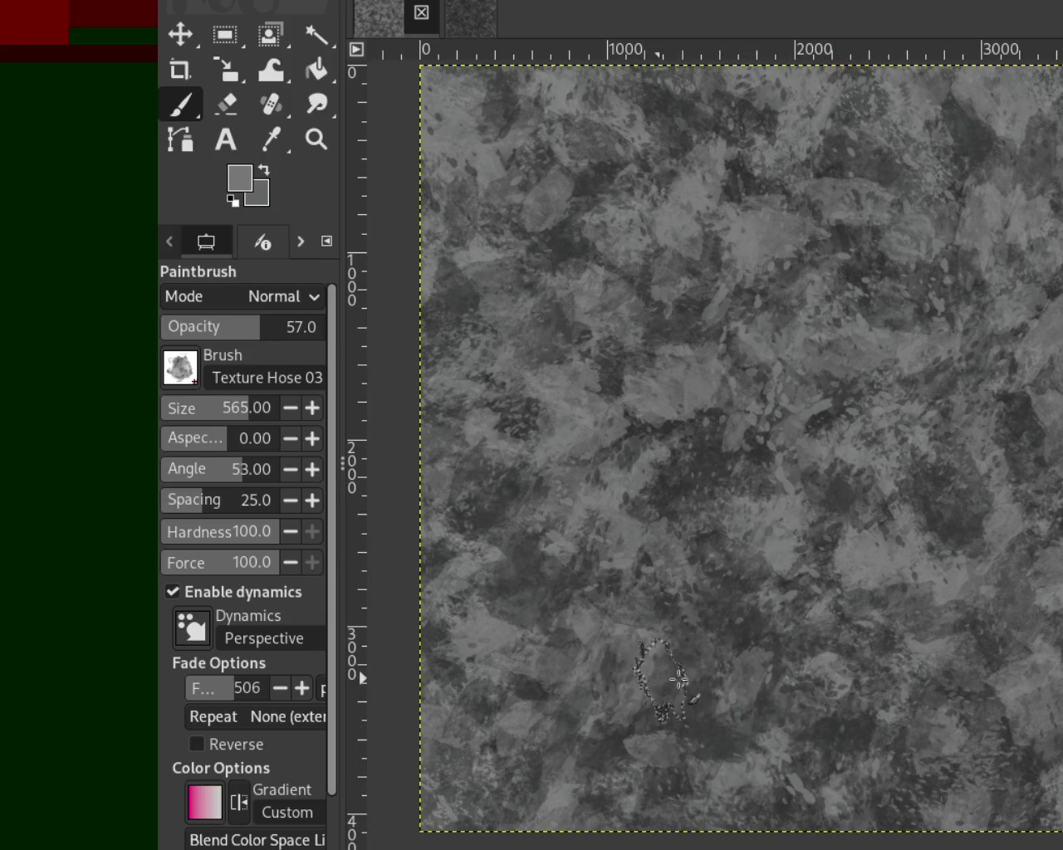
Paint textured dabs in the lower canvas, mid-right and left of centre, undoing the last one.
{"action": "left_click_drag", "start_coordinate": [697, 685], "coordinate": [759, 719]}
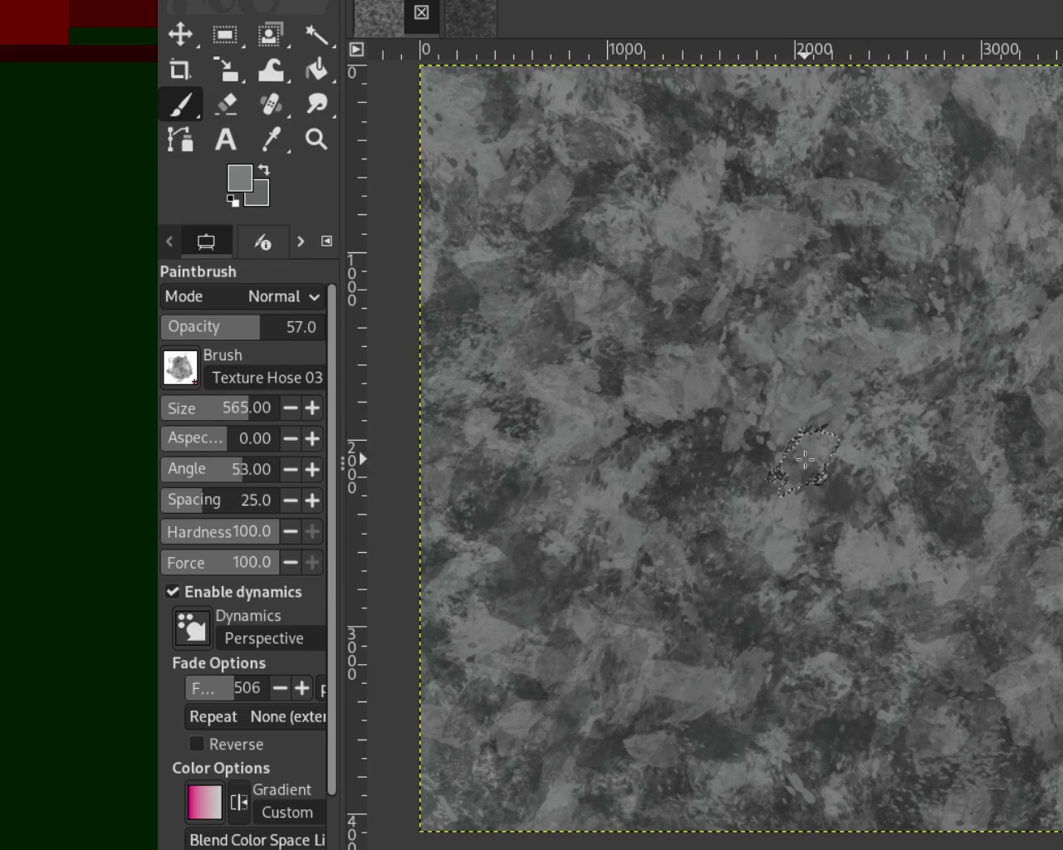
{"action": "left_click", "coordinate": [812, 427]}
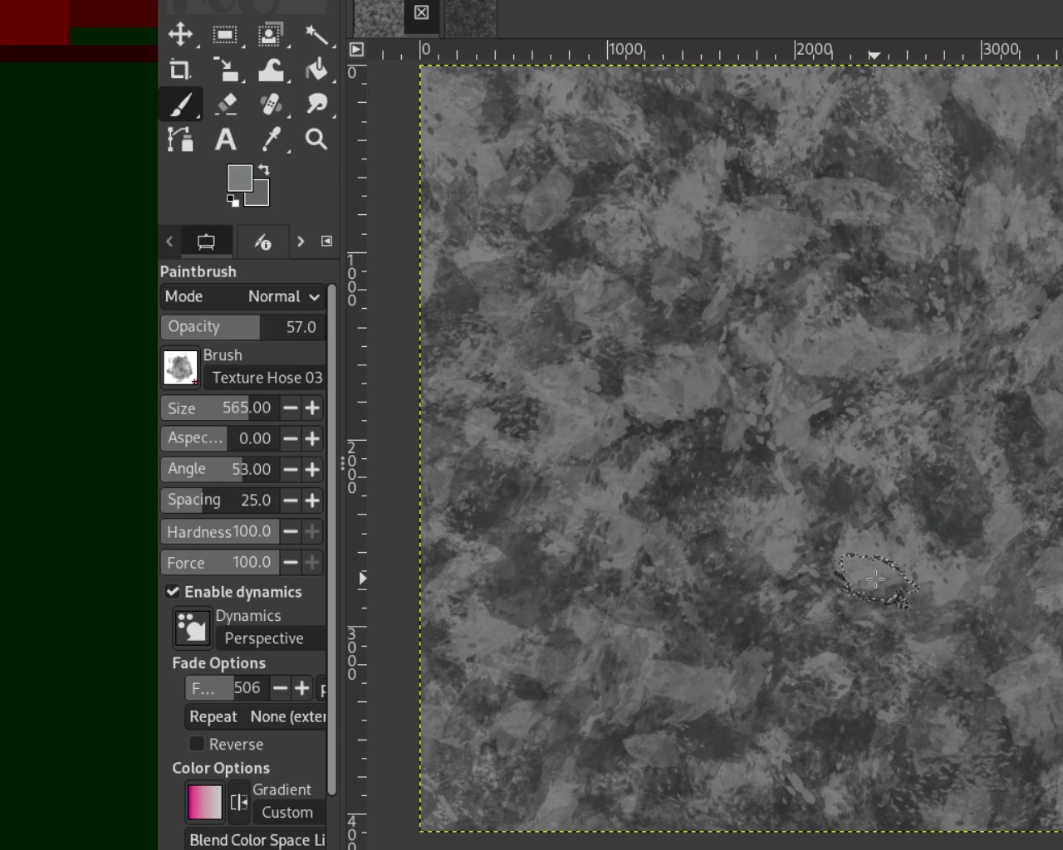
{"action": "left_click_drag", "start_coordinate": [614, 673], "coordinate": [693, 815]}
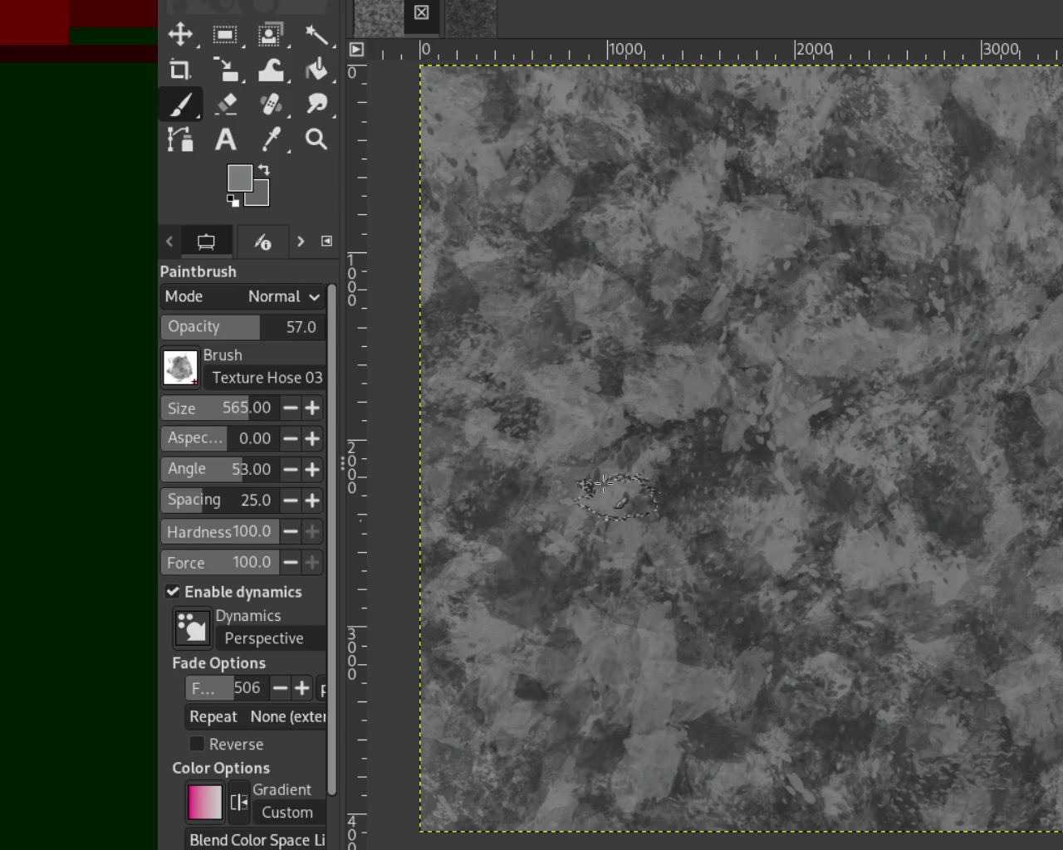
{"action": "mouse_move", "coordinate": [557, 534]}
{"action": "left_mouse_down"}
{"action": "mouse_move", "coordinate": [602, 690]}
{"action": "mouse_move", "coordinate": [624, 596]}
{"action": "left_mouse_up"}
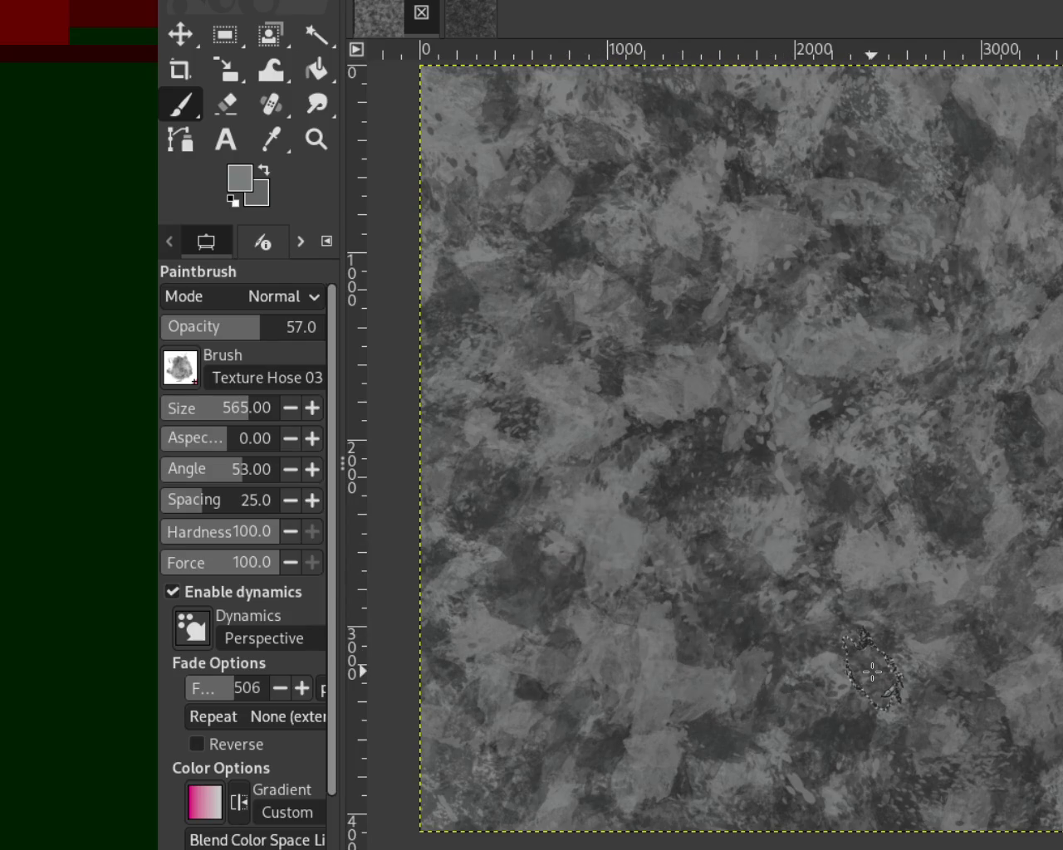
{"action": "key", "text": "ctrl+z"}
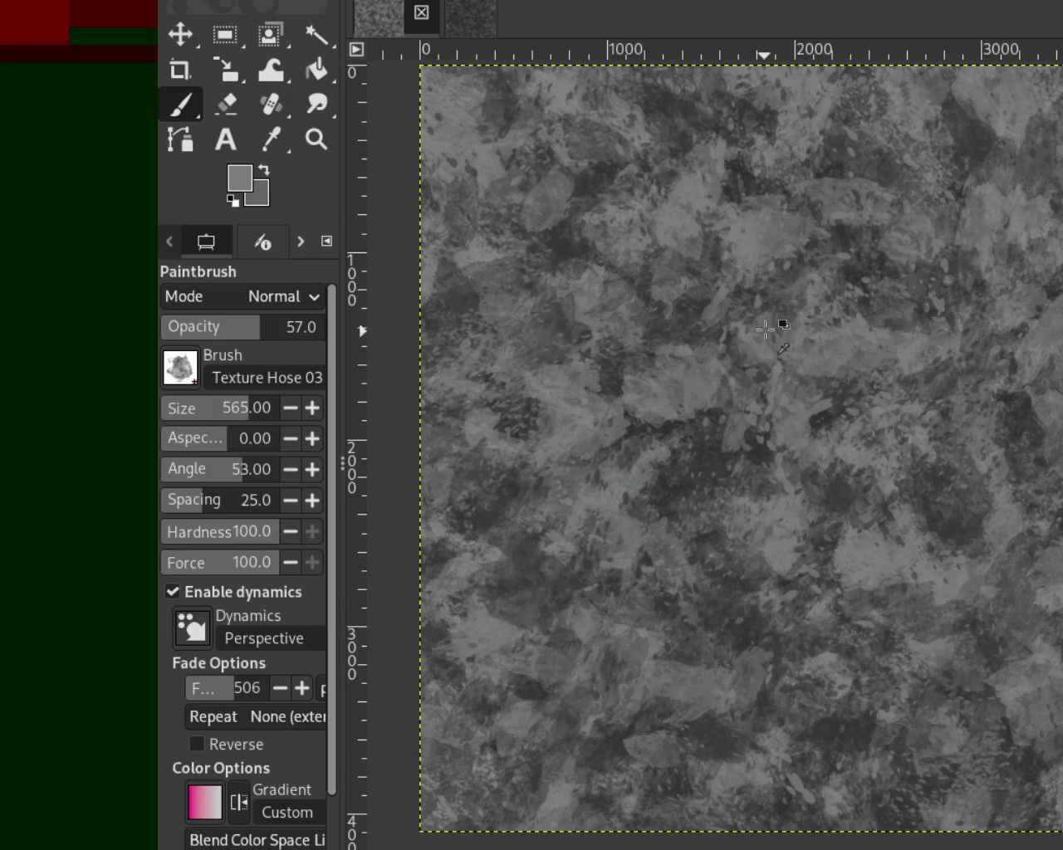
Zoom out and back in on the stone, then sample a dark grey from it.
{"action": "left_click", "coordinate": [315, 140]}
{"action": "left_click", "coordinate": [611, 446], "text": "ctrl"}
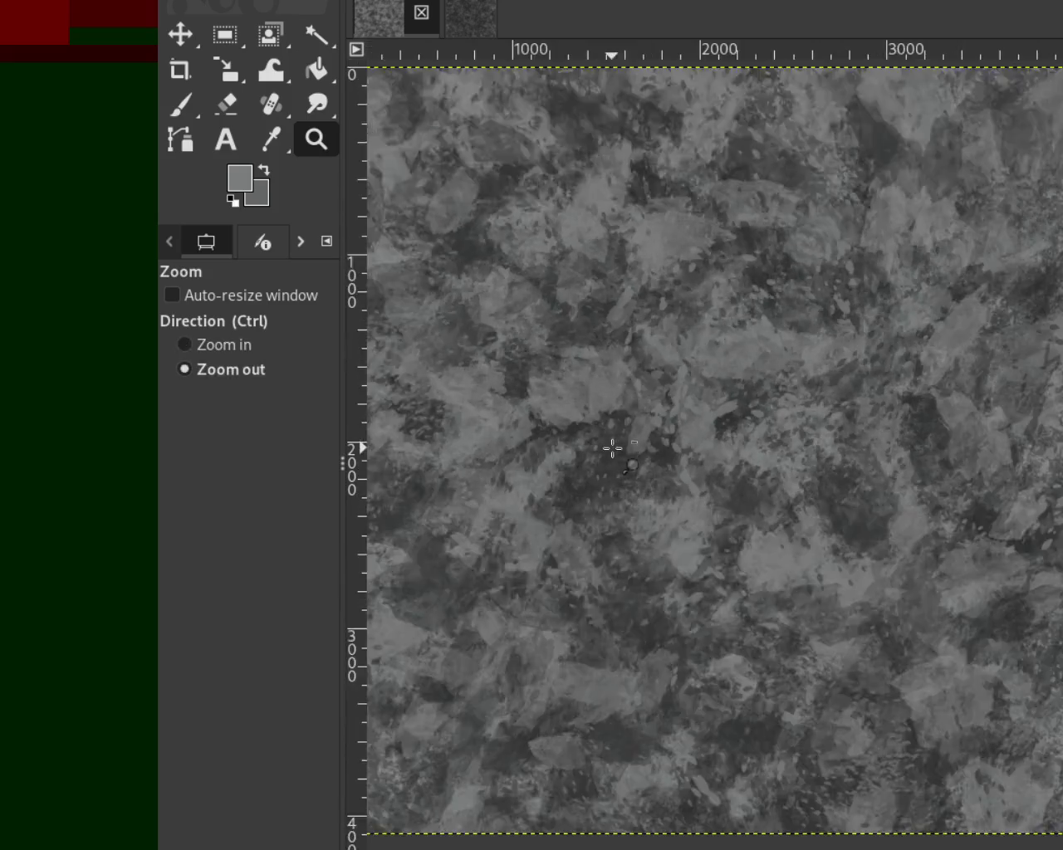
{"action": "left_click", "coordinate": [685, 270]}
{"action": "left_click", "coordinate": [181, 105]}
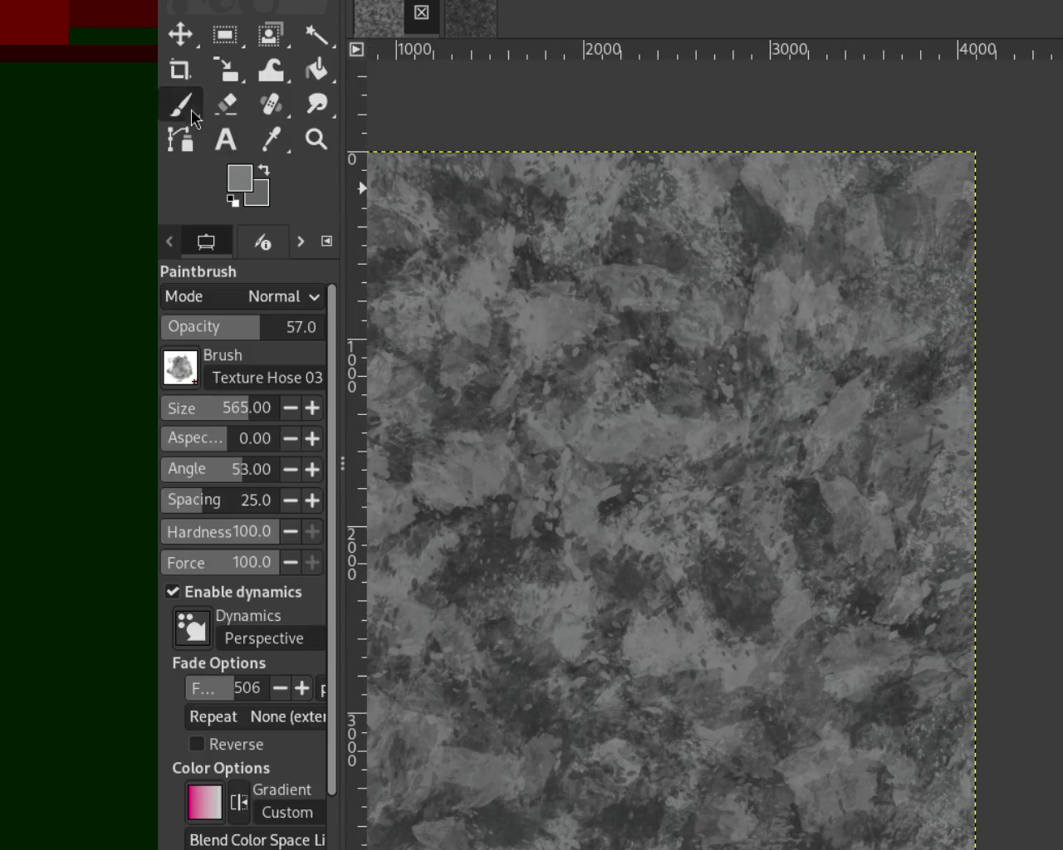
{"action": "left_click", "coordinate": [544, 249], "text": "ctrl"}
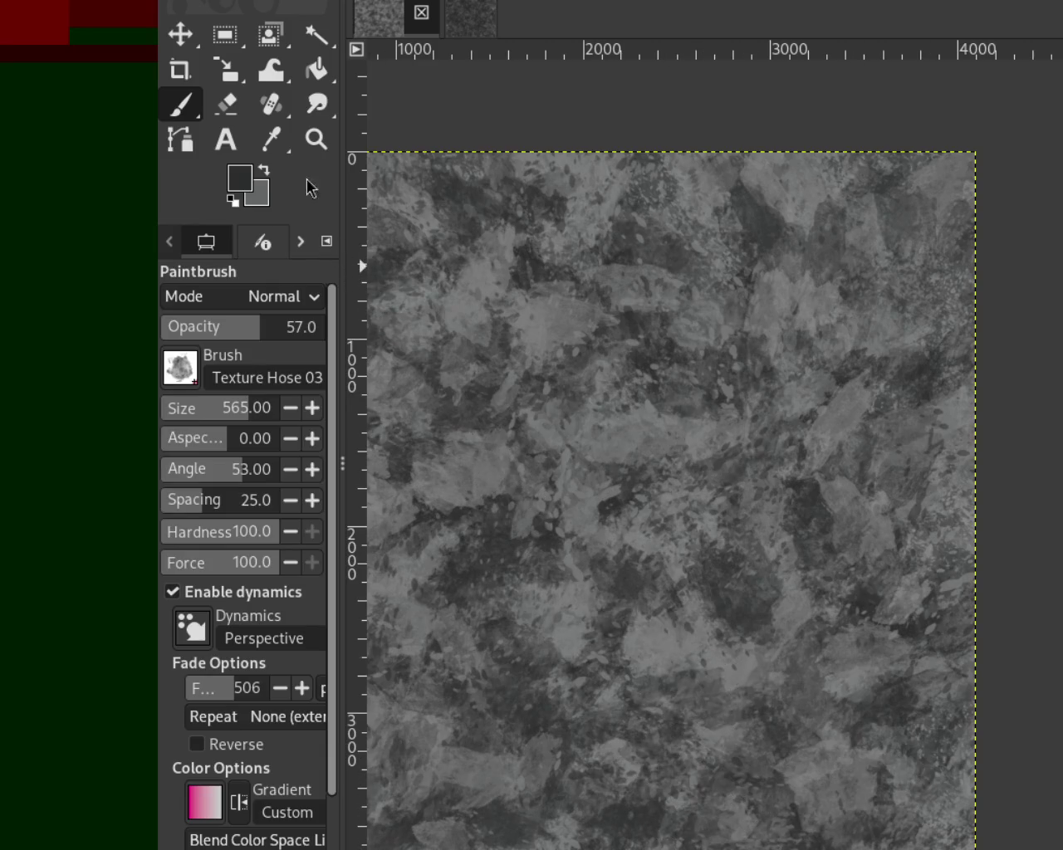
Sample a mid grey from the stone and stamp a light textured dab in the lower middle.
{"action": "left_click", "coordinate": [315, 138]}
{"action": "scroll", "coordinate": [707, 541], "scroll_direction": "up", "scroll_amount": 2}
{"action": "scroll", "coordinate": [707, 541], "scroll_direction": "down", "scroll_amount": 4}
{"action": "left_click", "coordinate": [706, 541]}
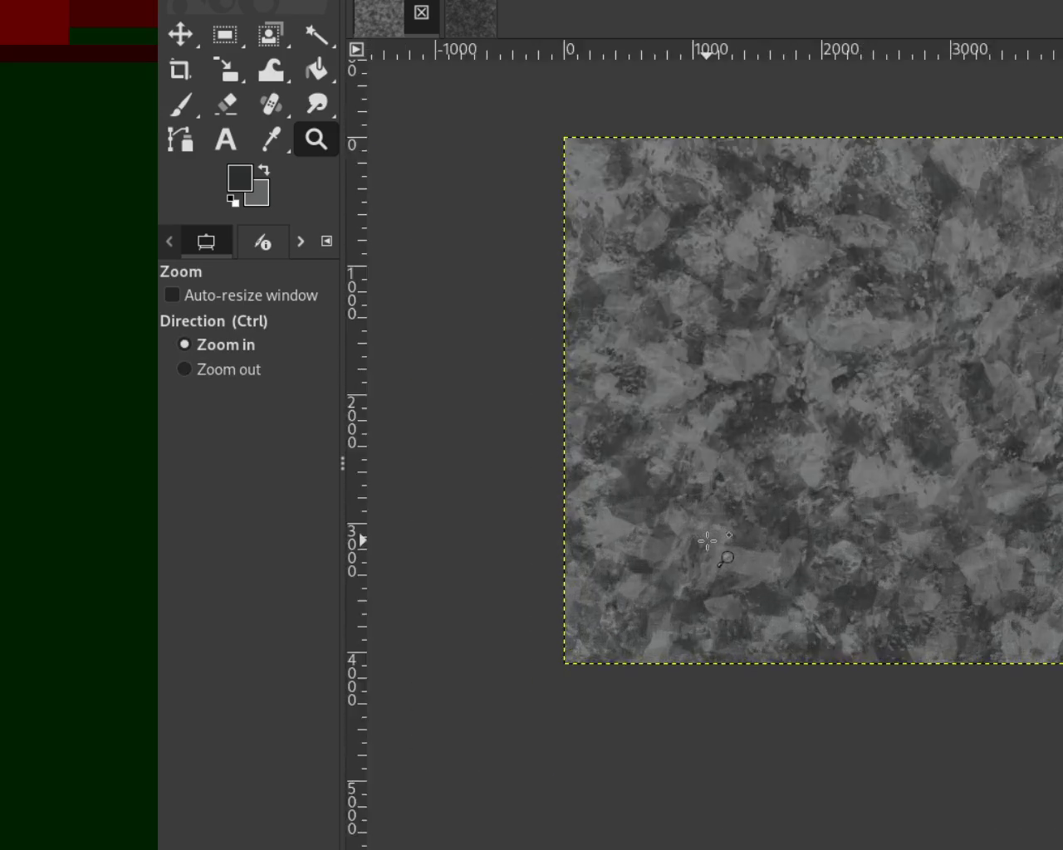
{"action": "left_click", "coordinate": [694, 488]}
{"action": "key", "text": "ctrl"}
{"action": "left_click", "coordinate": [180, 103]}
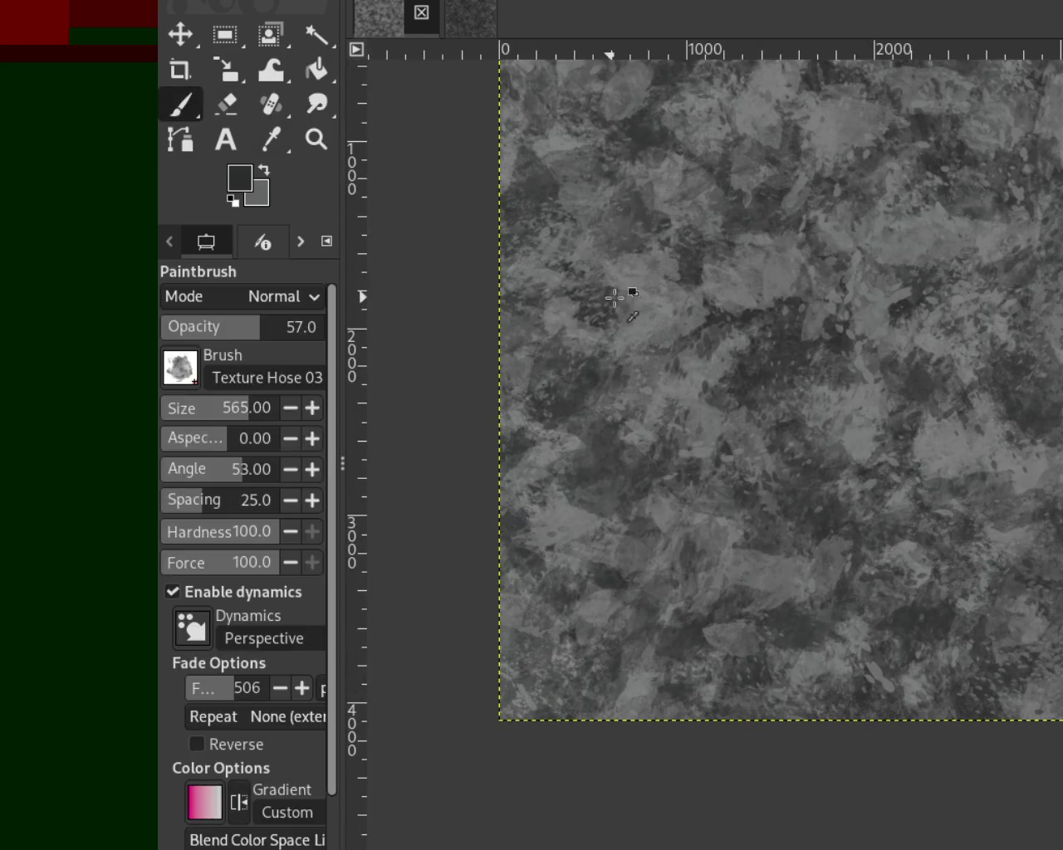
{"action": "left_click", "coordinate": [640, 282], "text": "ctrl"}
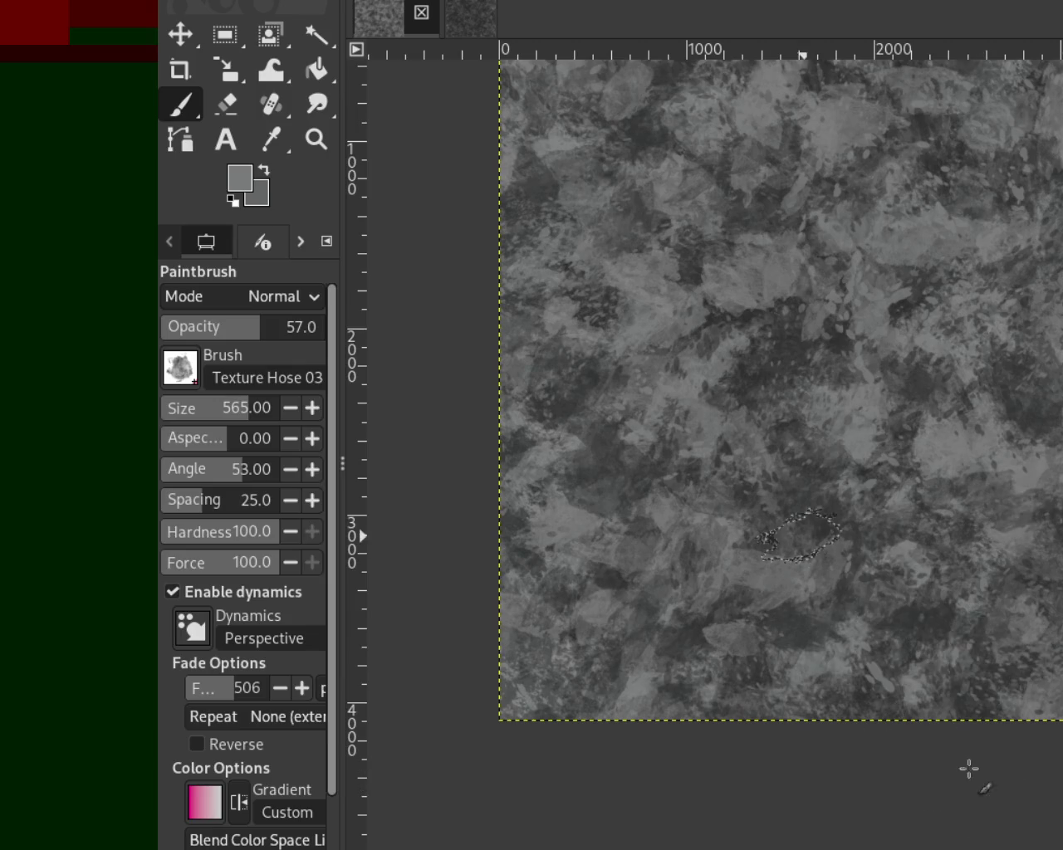
{"action": "left_click", "coordinate": [839, 604]}
Zoom in and out over the texture to review the whole image, then resume painting.
{"action": "left_click", "coordinate": [316, 140]}
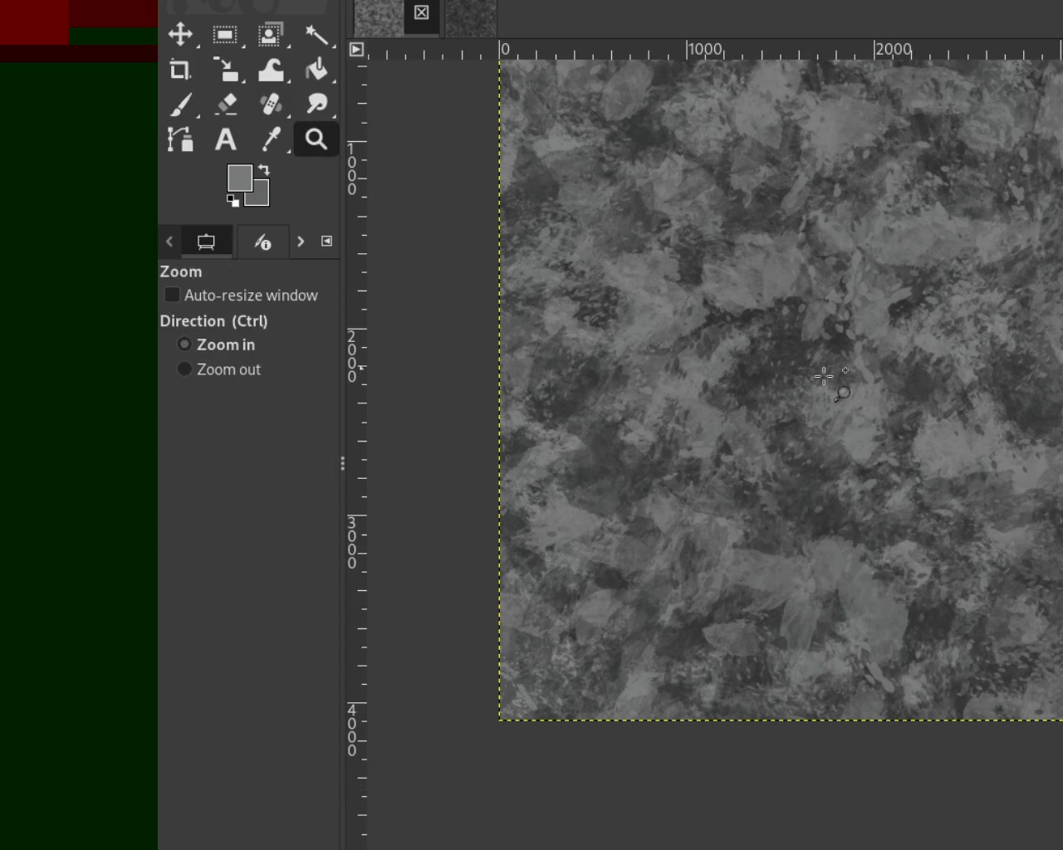
{"action": "left_click", "coordinate": [808, 419]}
{"action": "left_click", "coordinate": [813, 403], "text": "ctrl"}
{"action": "left_click", "coordinate": [813, 403], "text": "ctrl"}
{"action": "left_click", "coordinate": [872, 282]}
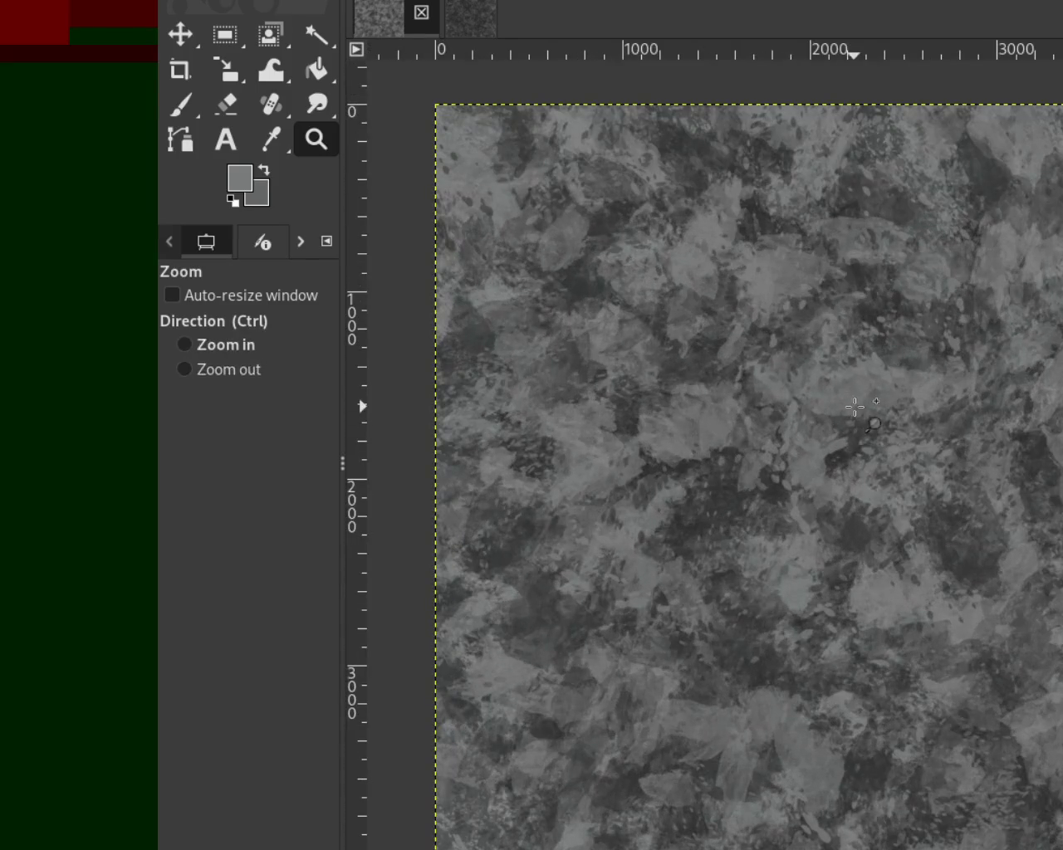
{"action": "left_click", "coordinate": [818, 364]}
{"action": "left_click", "coordinate": [818, 364], "text": "ctrl"}
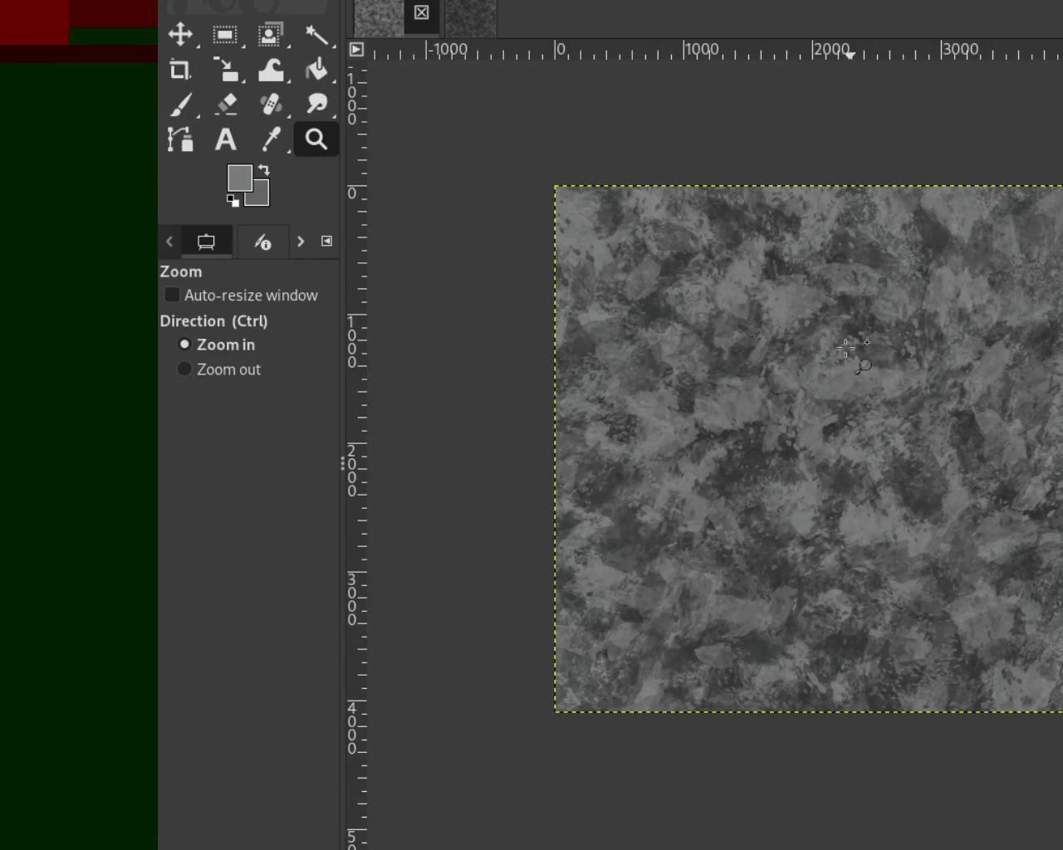
{"action": "left_click", "coordinate": [834, 317]}
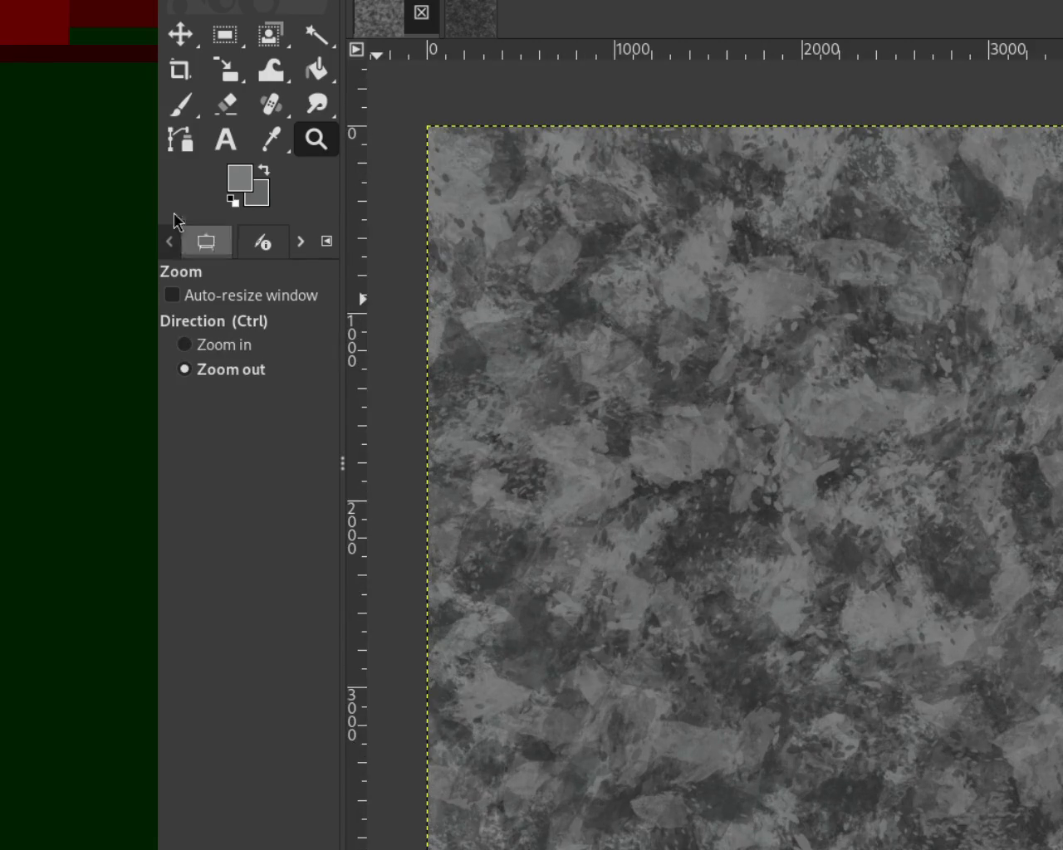
{"action": "left_click", "coordinate": [181, 105]}
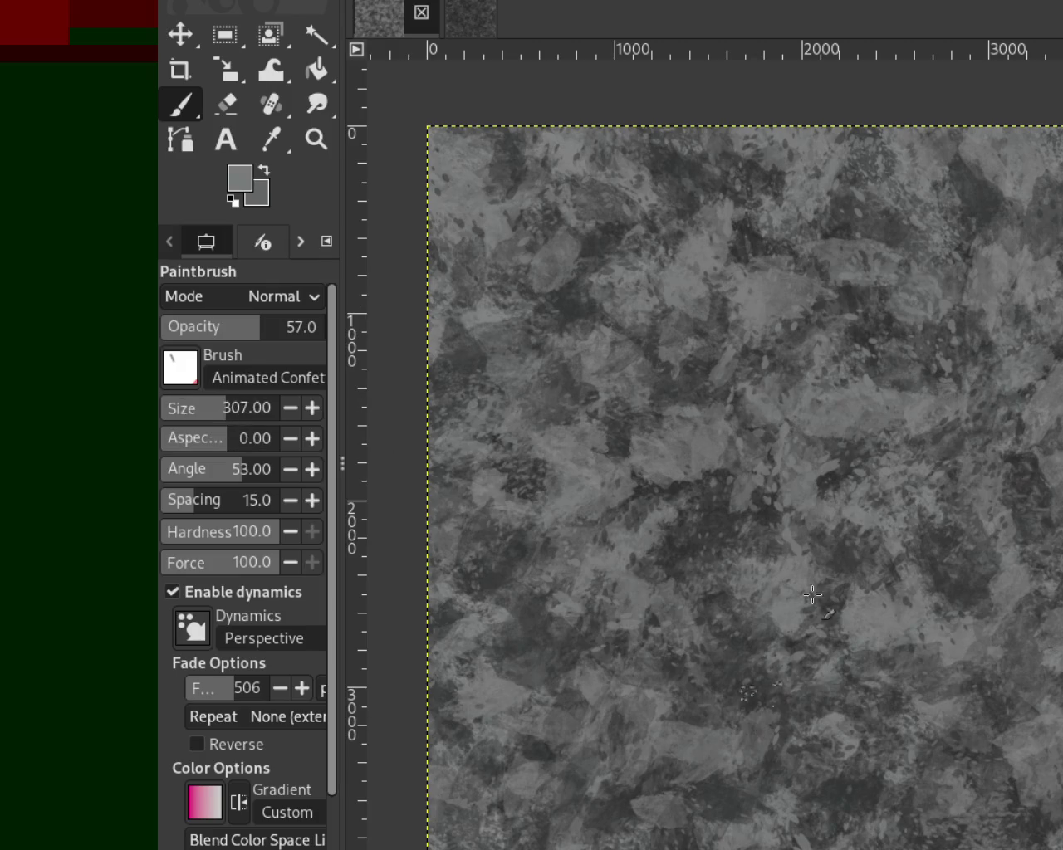
Give the Animated Confetti brush a near-black colour, opacity 48 and size 69.
{"action": "left_click", "coordinate": [714, 501], "text": "ctrl"}
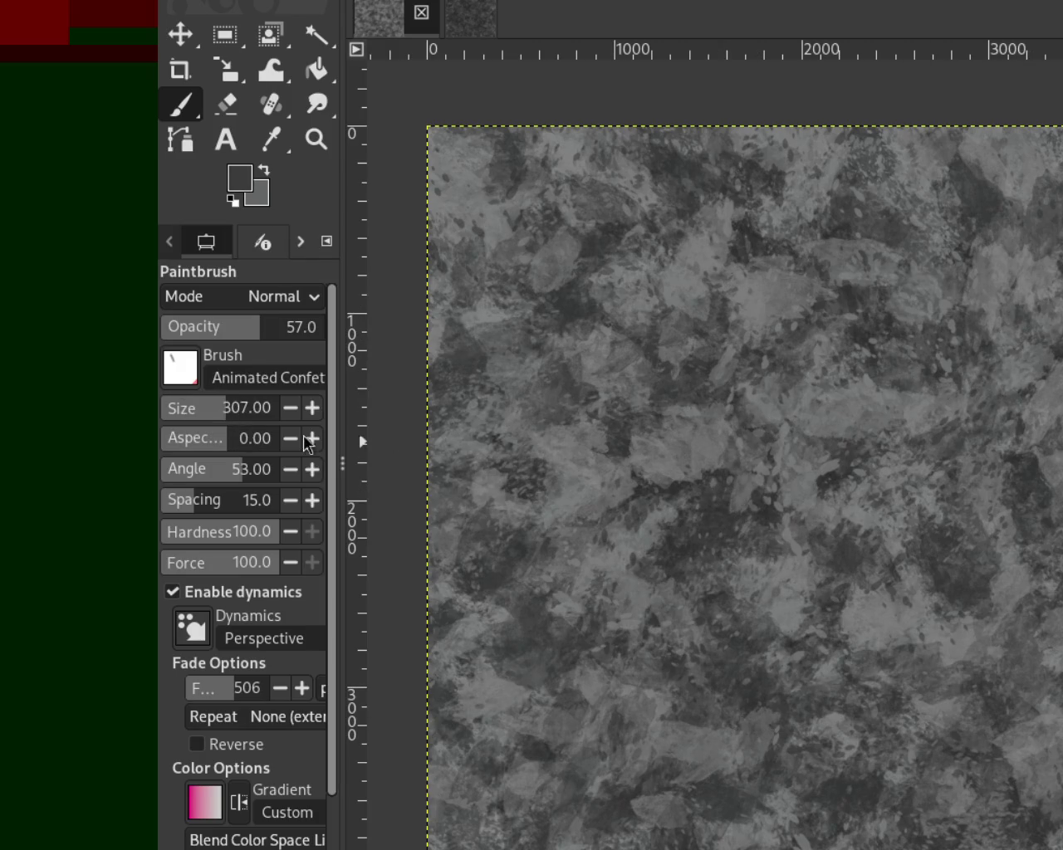
{"action": "left_click_drag", "start_coordinate": [202, 408], "coordinate": [249, 407]}
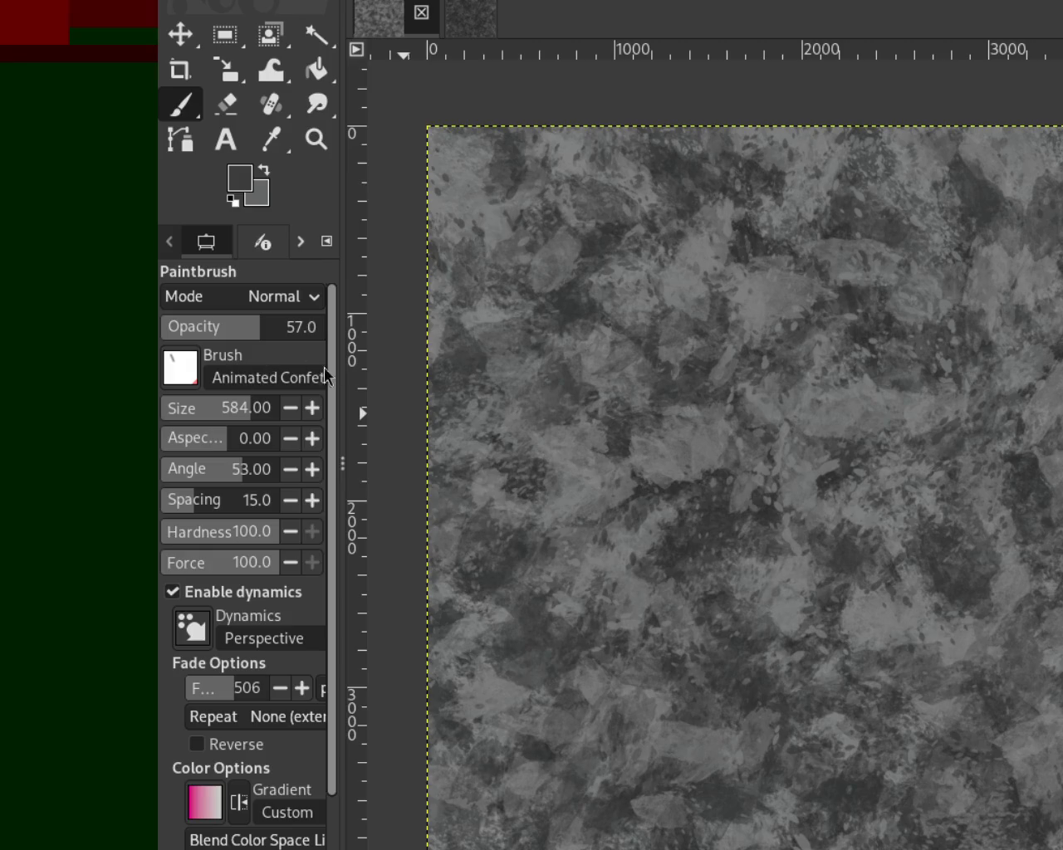
{"action": "mouse_move", "coordinate": [241, 340]}
{"action": "left_mouse_down"}
{"action": "mouse_move", "coordinate": [221, 392]}
{"action": "mouse_move", "coordinate": [164, 407]}
{"action": "mouse_move", "coordinate": [187, 415]}
{"action": "left_mouse_up"}
{"action": "left_click_drag", "start_coordinate": [270, 339], "coordinate": [291, 336]}
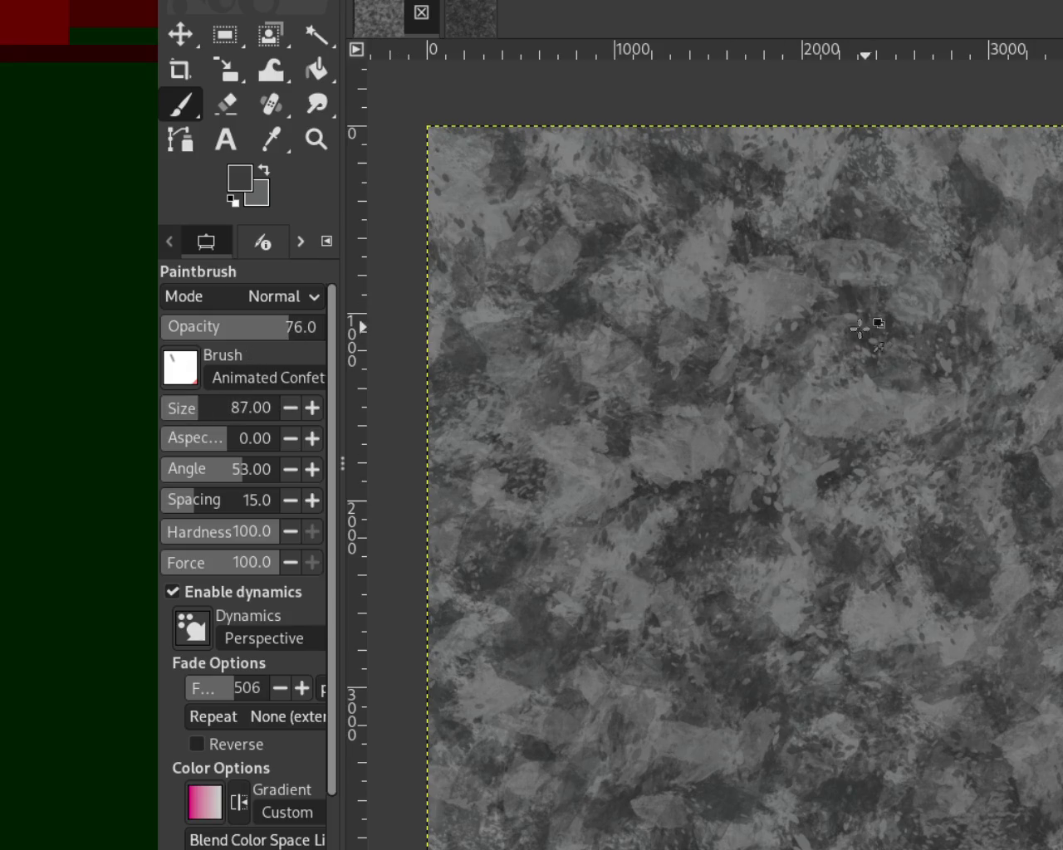
{"action": "left_click_drag", "start_coordinate": [166, 415], "coordinate": [316, 410]}
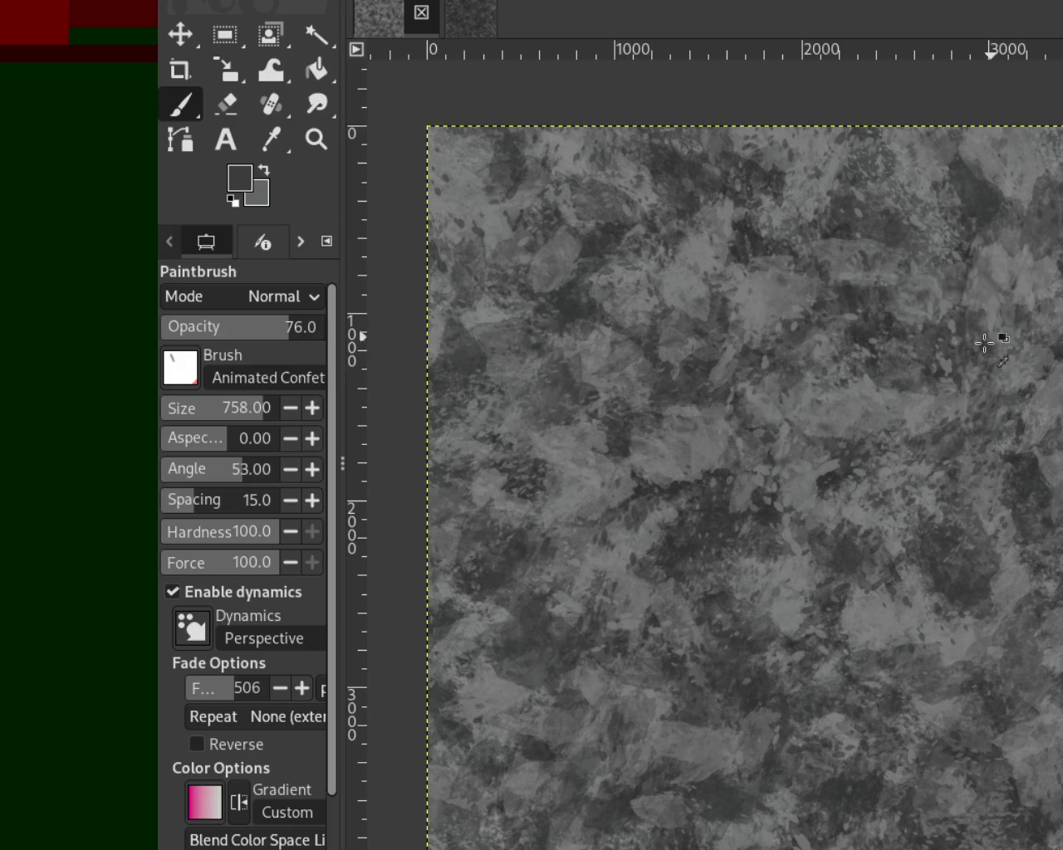
{"action": "left_click", "coordinate": [202, 326]}
{"action": "left_click_drag", "start_coordinate": [202, 327], "coordinate": [241, 332]}
{"action": "left_click", "coordinate": [229, 333]}
{"action": "left_click", "coordinate": [237, 408]}
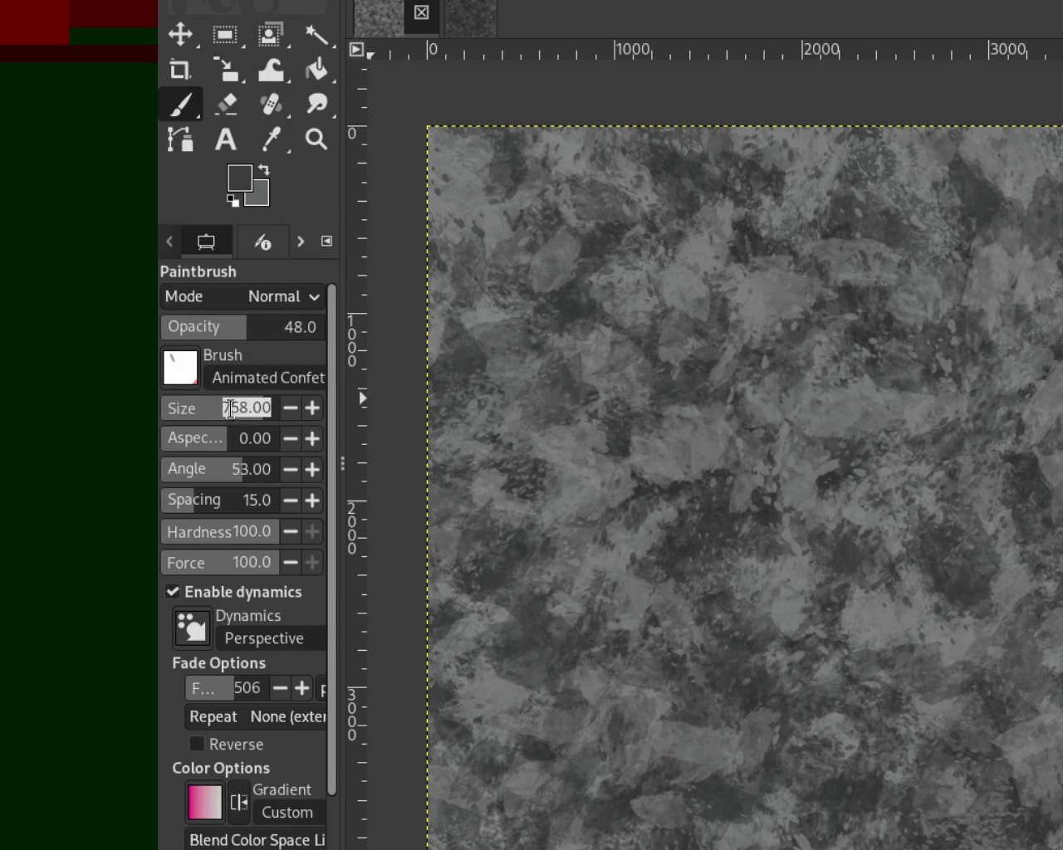
{"action": "type", "text": "69"}
{"action": "key", "text": "Return"}
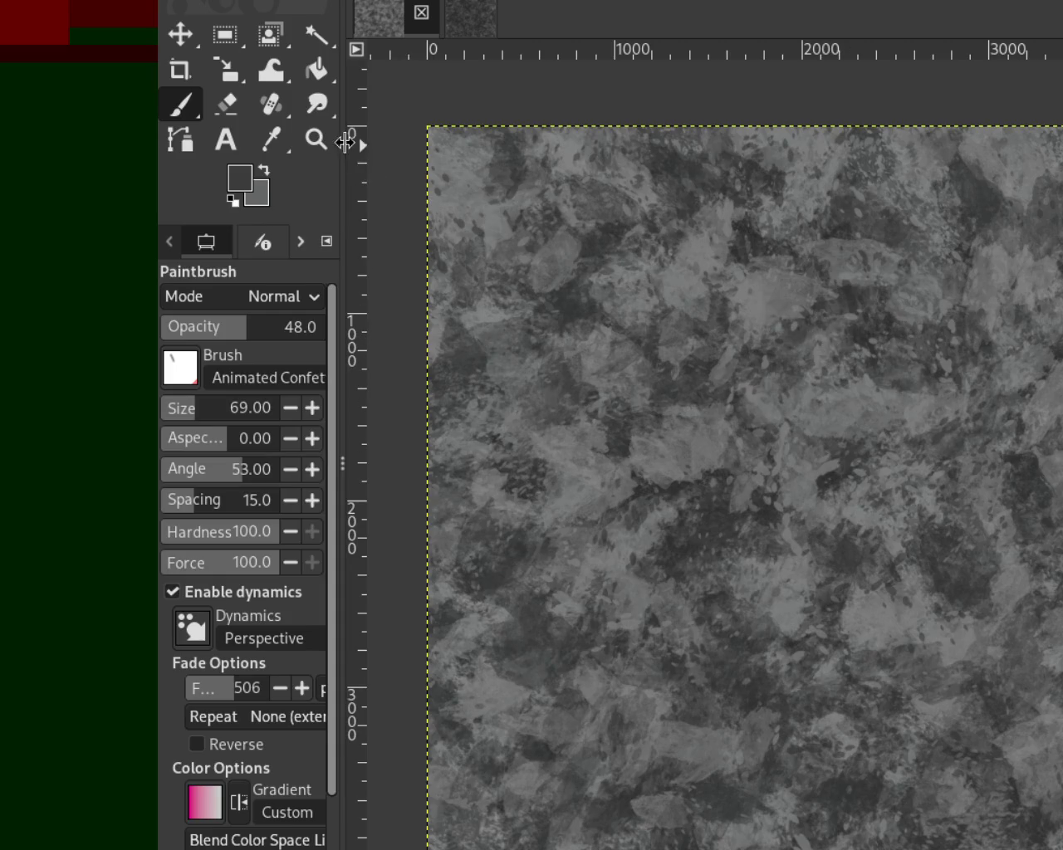
Zoom far out and back in on the grey stone texture.
{"action": "left_click", "coordinate": [317, 139]}
{"action": "left_click", "coordinate": [932, 403]}
{"action": "left_click", "coordinate": [945, 482], "text": "ctrl"}
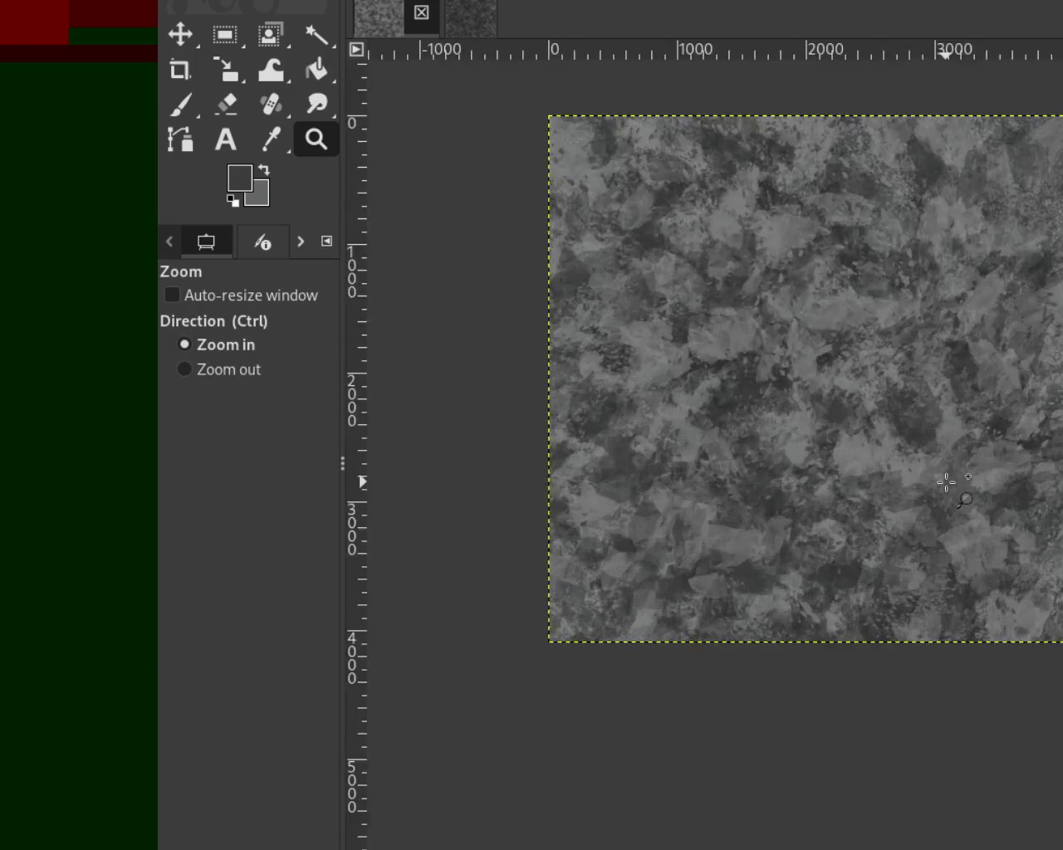
{"action": "left_click", "coordinate": [946, 482]}
{"action": "left_click", "coordinate": [930, 507], "text": "ctrl"}
{"action": "left_click", "coordinate": [925, 484]}
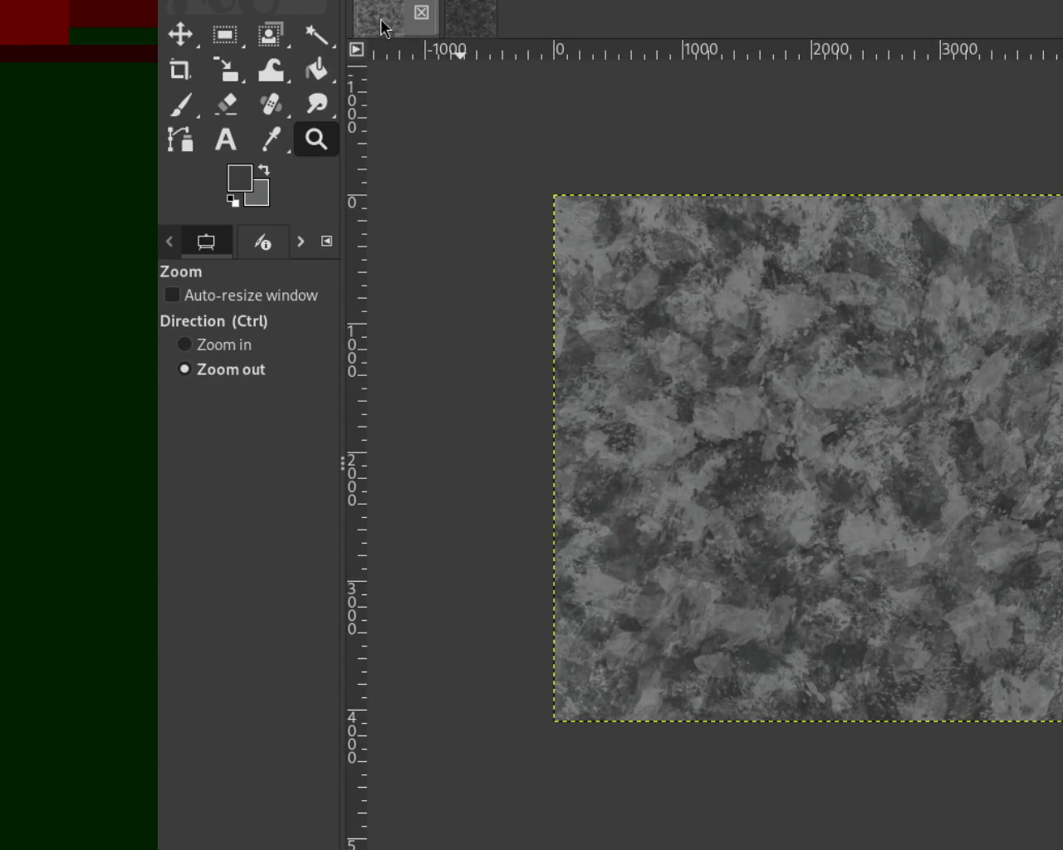
Switch to the darker second texture image and zoom in and out until it is fully visible.
{"action": "left_click", "coordinate": [468, 28]}
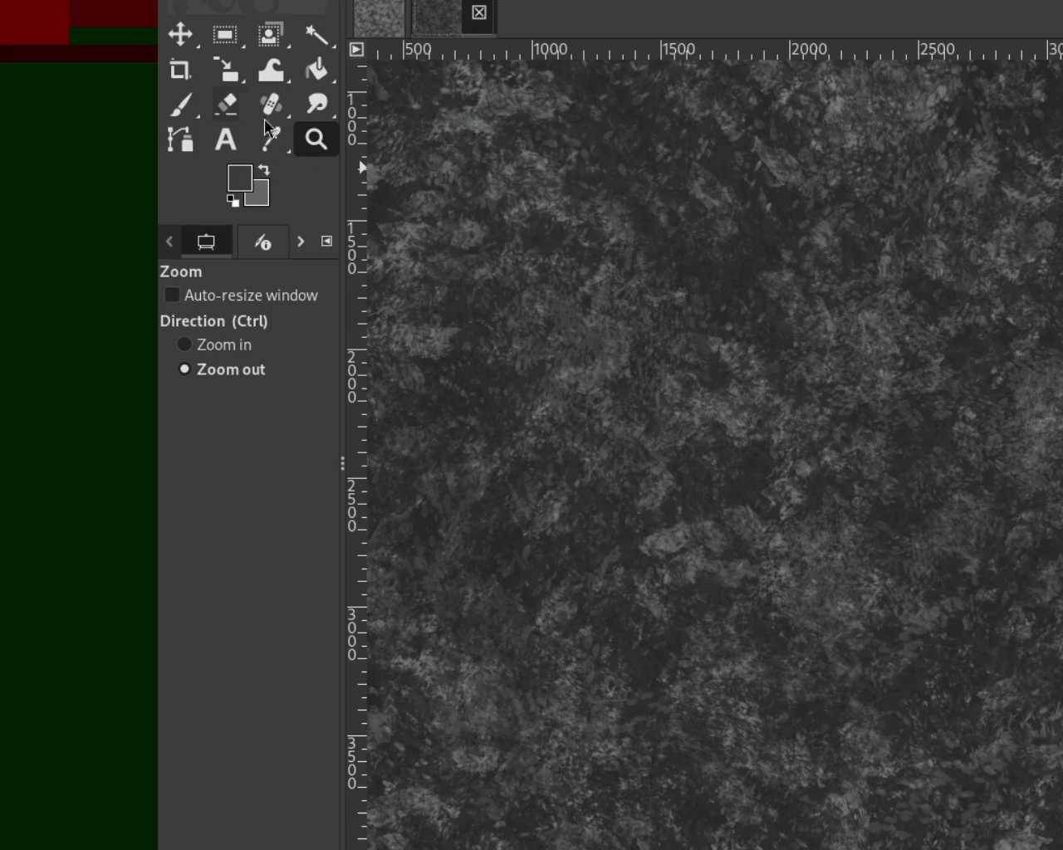
{"action": "left_click", "coordinate": [873, 348]}
{"action": "left_click", "coordinate": [872, 349], "text": "ctrl"}
{"action": "left_click", "coordinate": [800, 218]}
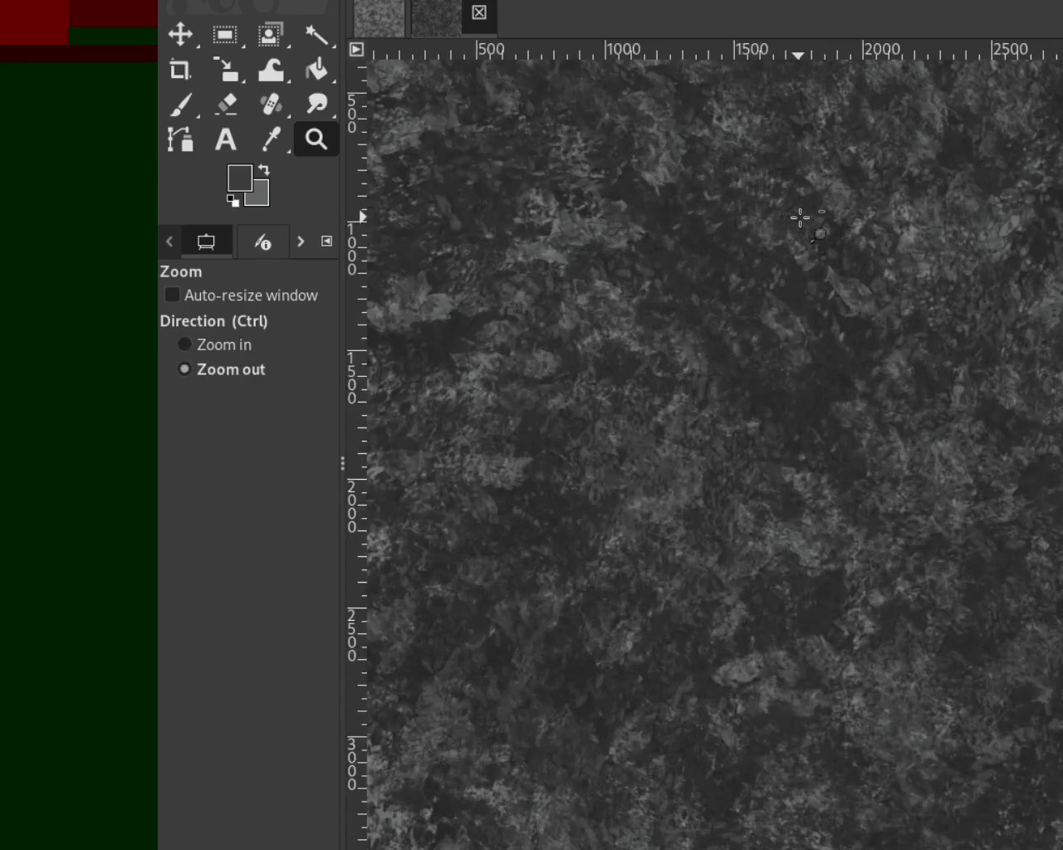
{"action": "left_click", "coordinate": [932, 435], "text": "ctrl"}
{"action": "left_click", "coordinate": [933, 435], "text": "ctrl"}
{"action": "left_click", "coordinate": [882, 457]}
{"action": "left_click", "coordinate": [876, 460]}
{"action": "left_click", "coordinate": [877, 461]}
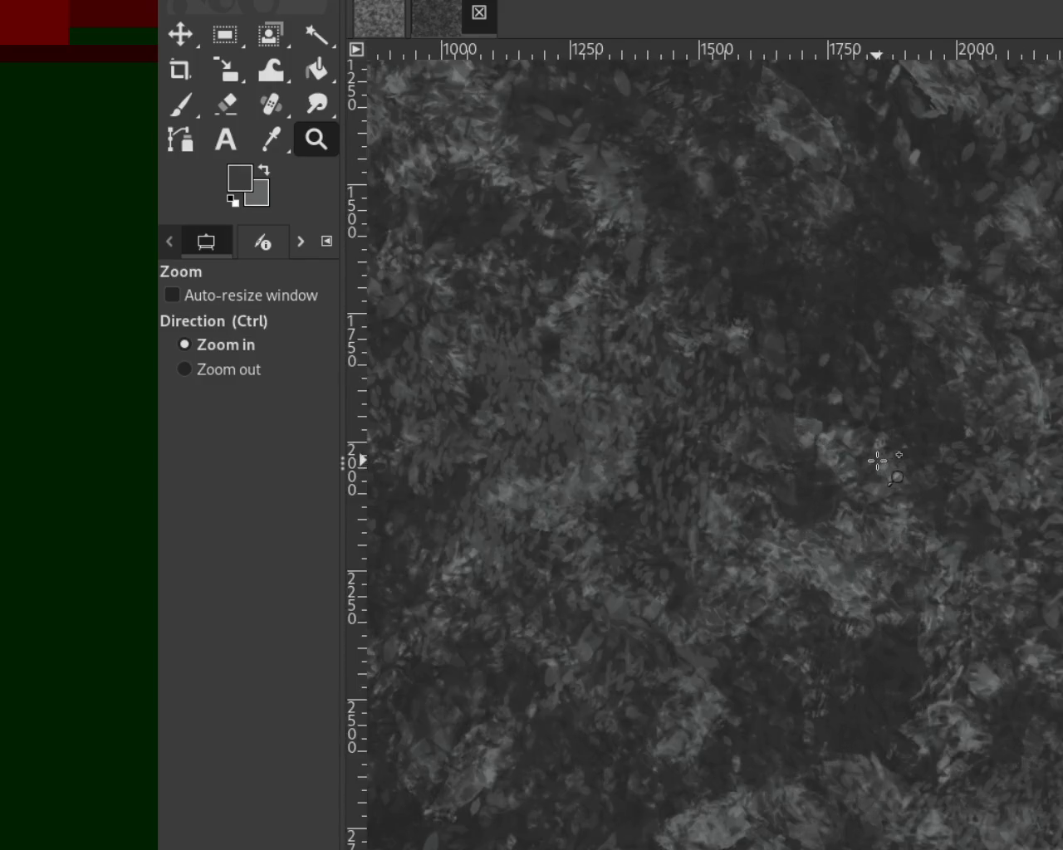
{"action": "left_click", "coordinate": [876, 461], "text": "ctrl"}
{"action": "left_click", "coordinate": [877, 461], "text": "ctrl"}
{"action": "left_click", "coordinate": [877, 461], "text": "ctrl"}
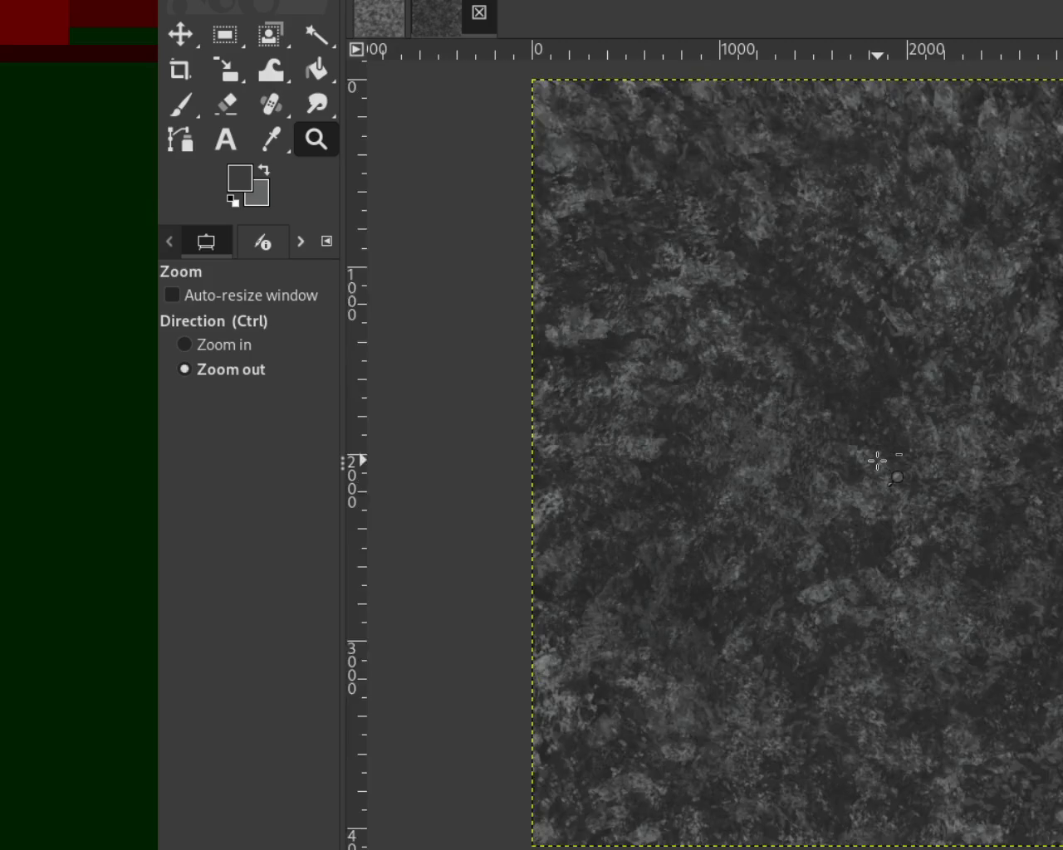
{"action": "left_click", "coordinate": [877, 461], "text": "ctrl"}
{"action": "left_click", "coordinate": [1030, 405]}
{"action": "left_click", "coordinate": [839, 400], "text": "ctrl"}
{"action": "key", "text": "ctrl"}
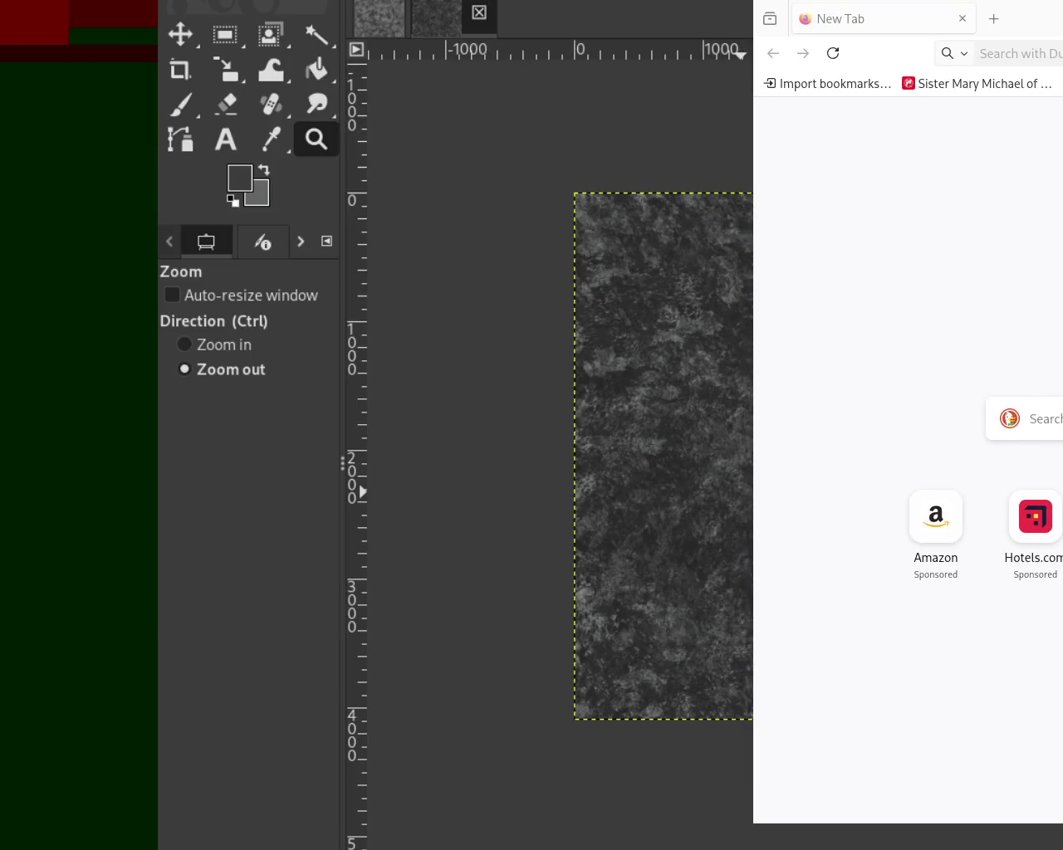
{"action": "type", "text": "svd.se"}
{"action": "key", "text": "Return"}
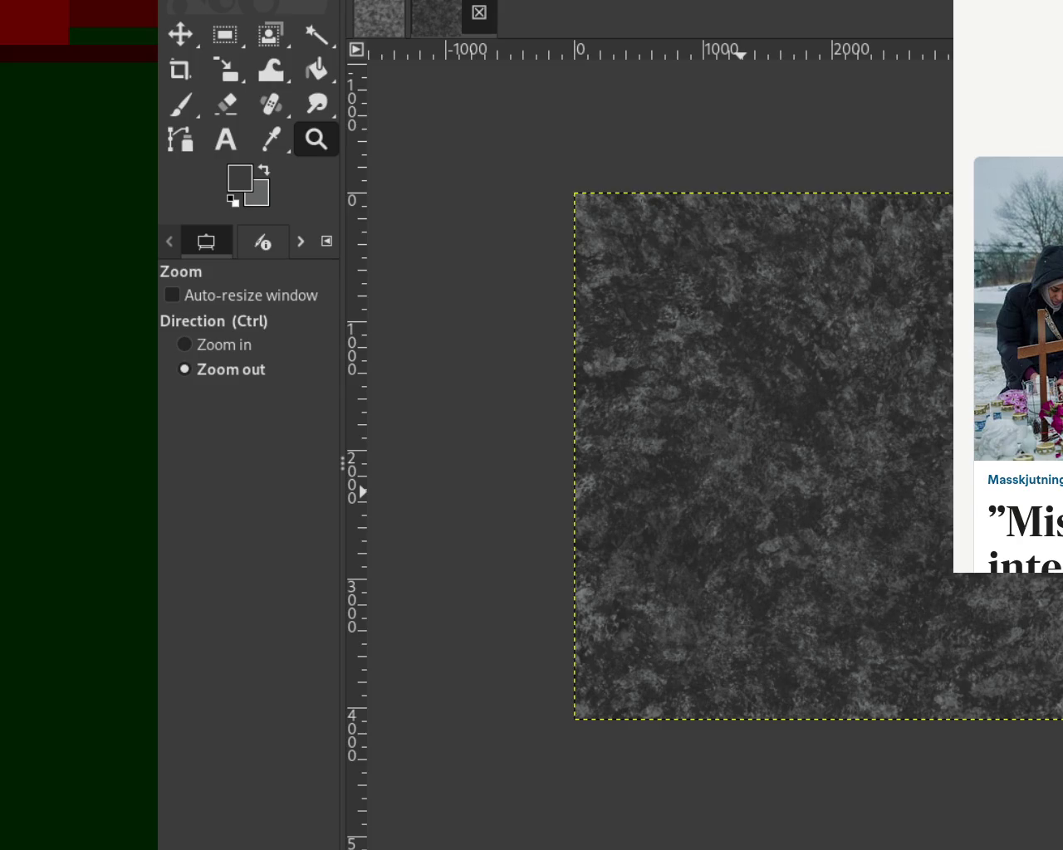
{"action": "scroll", "coordinate": [1018, 286], "scroll_direction": "down", "scroll_amount": 1}
{"action": "scroll", "coordinate": [1018, 286], "scroll_direction": "down", "scroll_amount": 4}
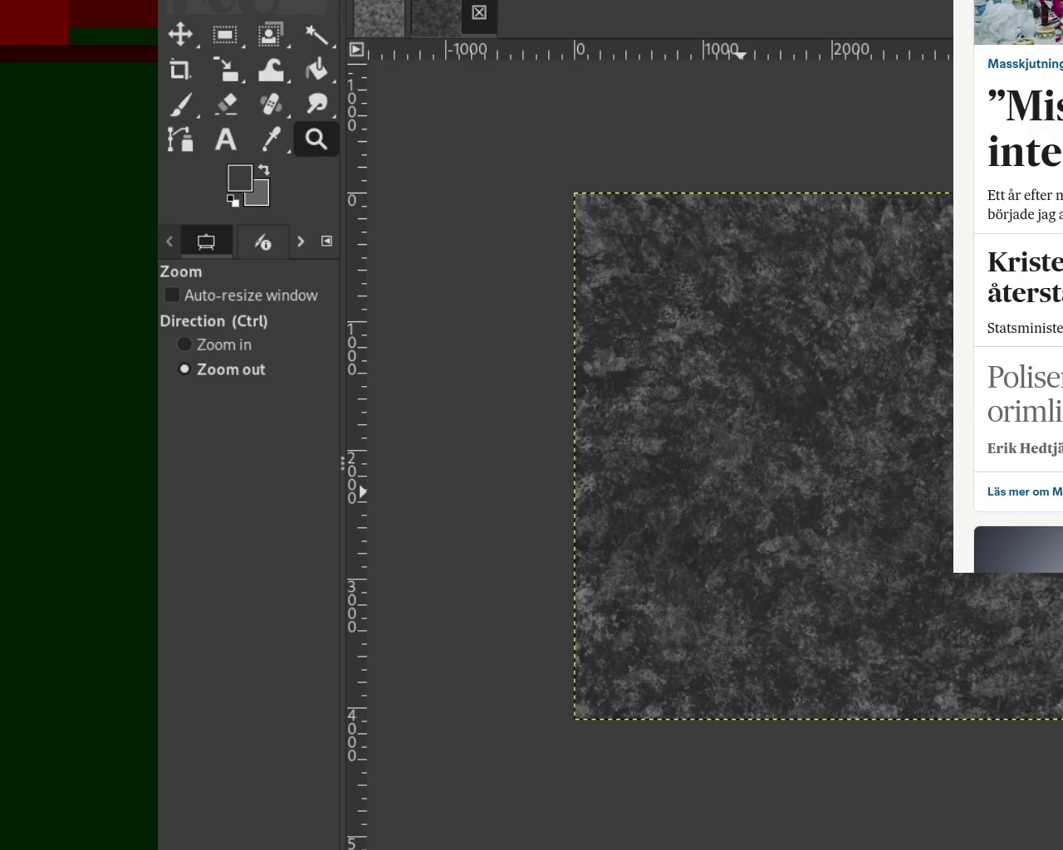
{"action": "scroll", "coordinate": [1018, 286], "scroll_direction": "down", "scroll_amount": 1}
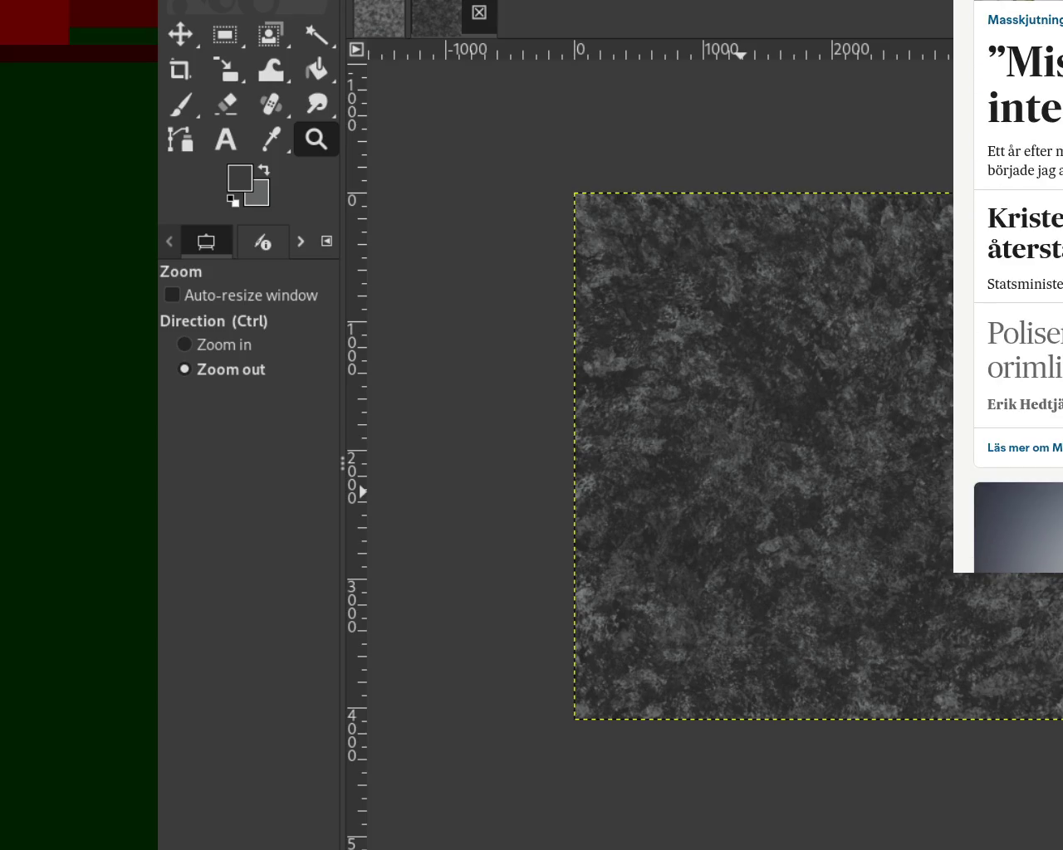
{"action": "scroll", "coordinate": [1018, 286], "scroll_direction": "down", "scroll_amount": 5}
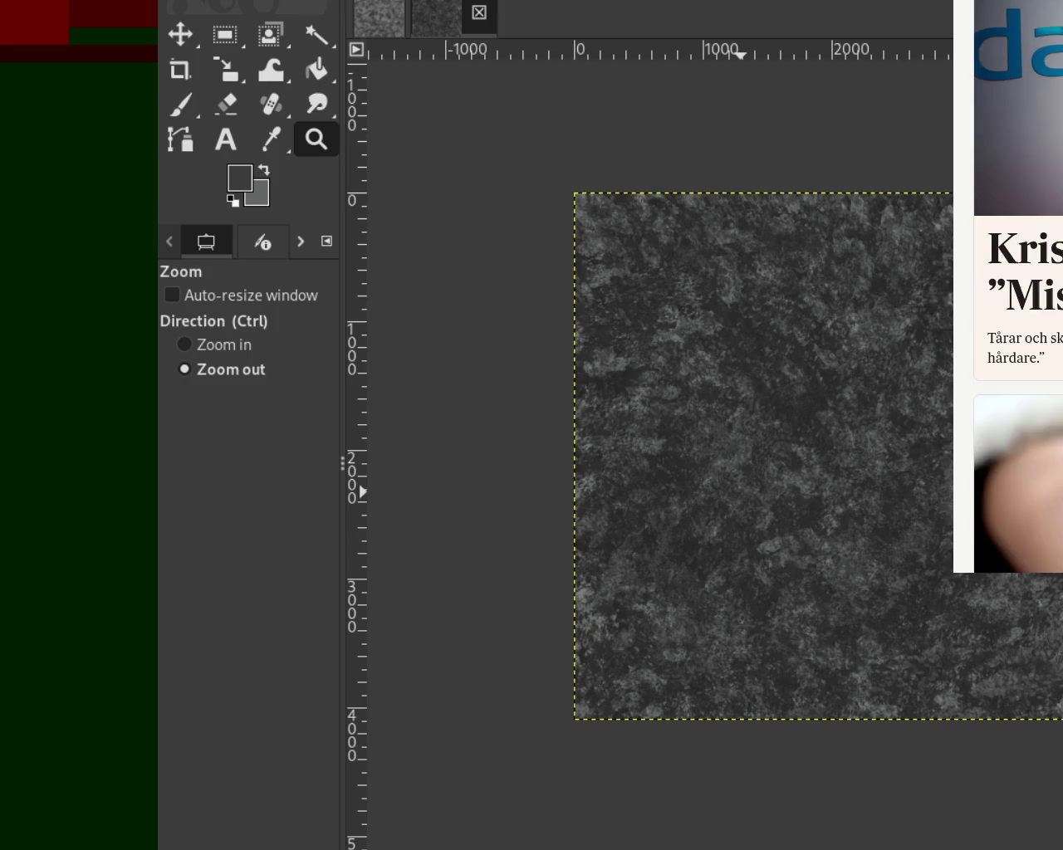
{"action": "scroll", "coordinate": [1018, 286], "scroll_direction": "down", "scroll_amount": 5}
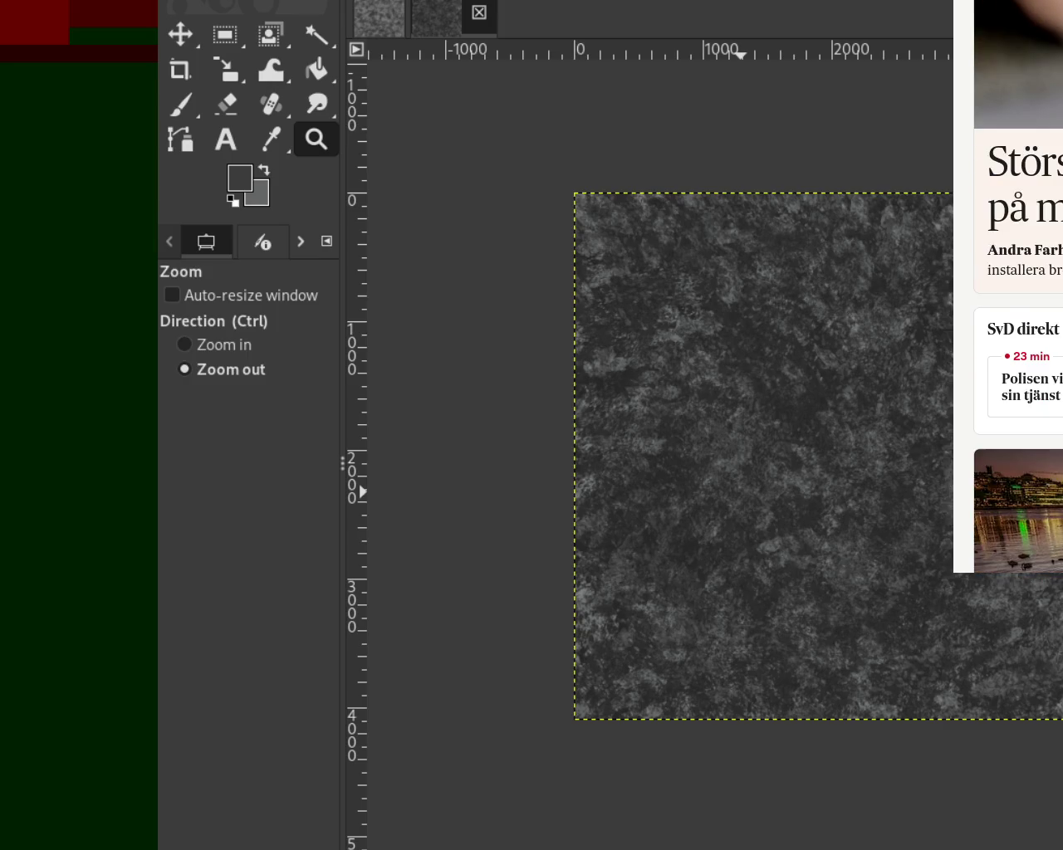
{"action": "scroll", "coordinate": [1017, 286], "scroll_direction": "down", "scroll_amount": 5}
{"action": "scroll", "coordinate": [1017, 287], "scroll_direction": "down", "scroll_amount": 5}
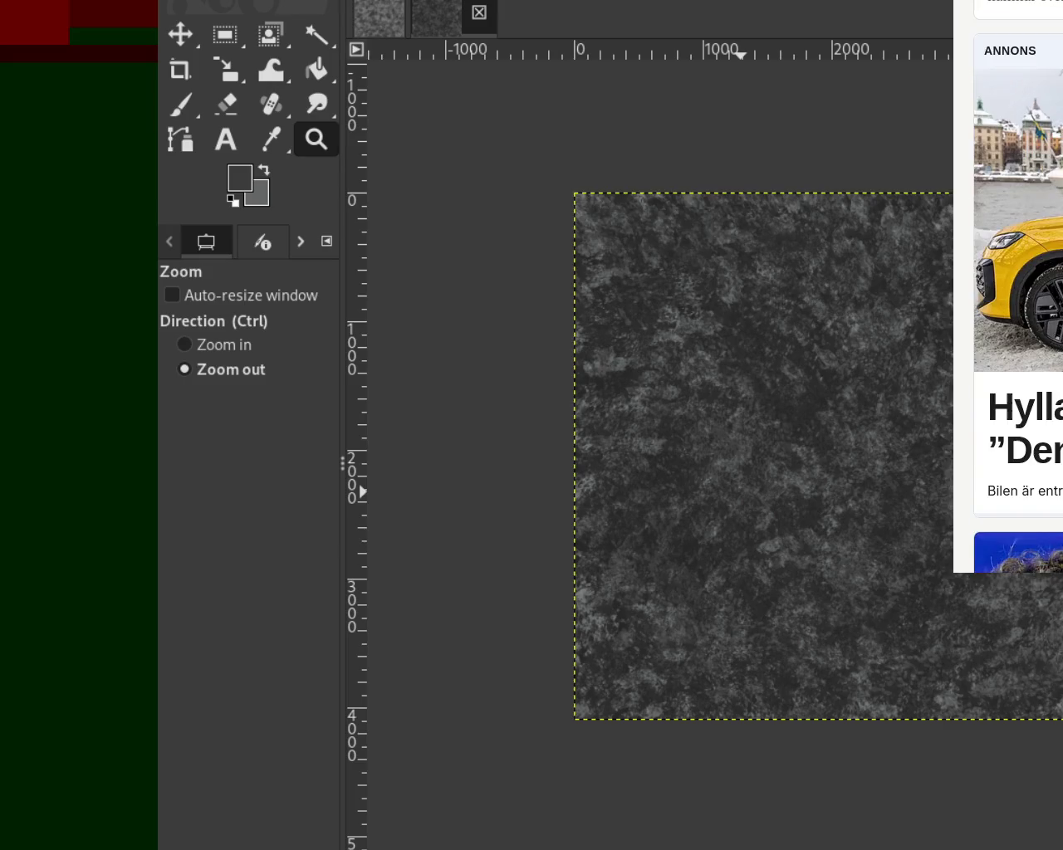
{"action": "scroll", "coordinate": [1018, 286], "scroll_direction": "down", "scroll_amount": 5}
{"action": "scroll", "coordinate": [1017, 286], "scroll_direction": "down", "scroll_amount": 5}
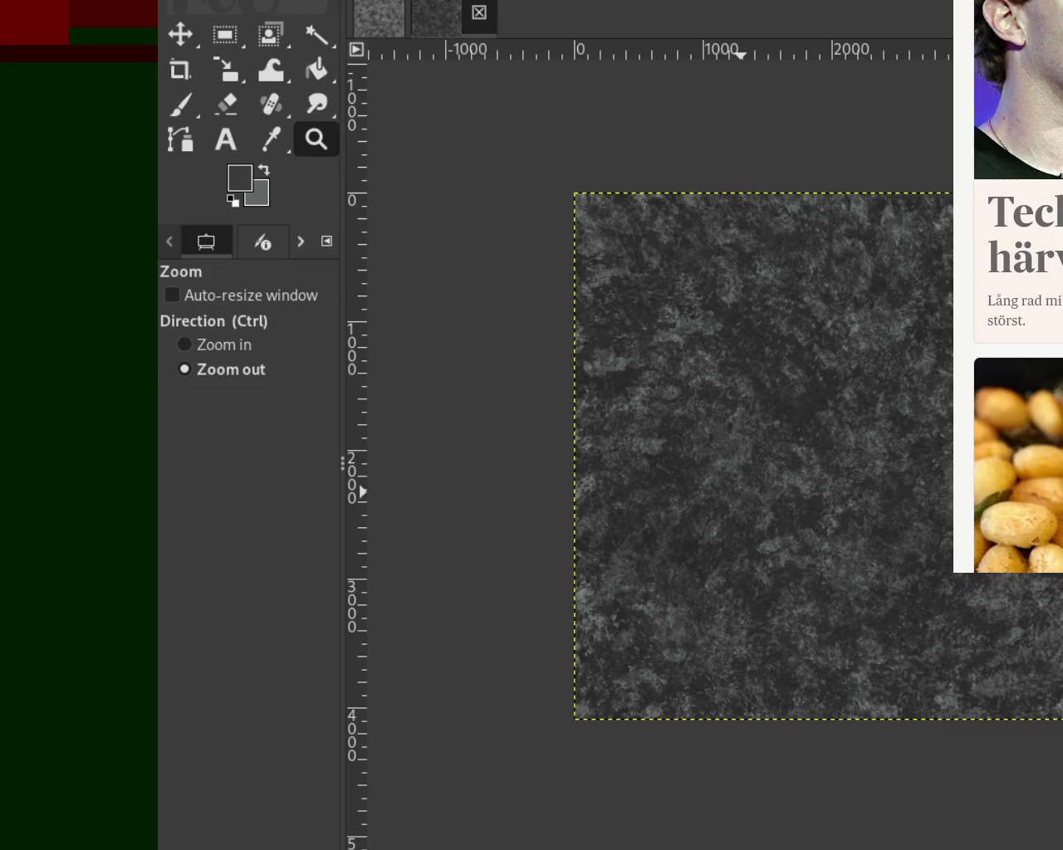
{"action": "scroll", "coordinate": [1018, 286], "scroll_direction": "down", "scroll_amount": 5}
{"action": "scroll", "coordinate": [1018, 286], "scroll_direction": "down", "scroll_amount": 5}
{"action": "scroll", "coordinate": [1018, 287], "scroll_direction": "down", "scroll_amount": 5}
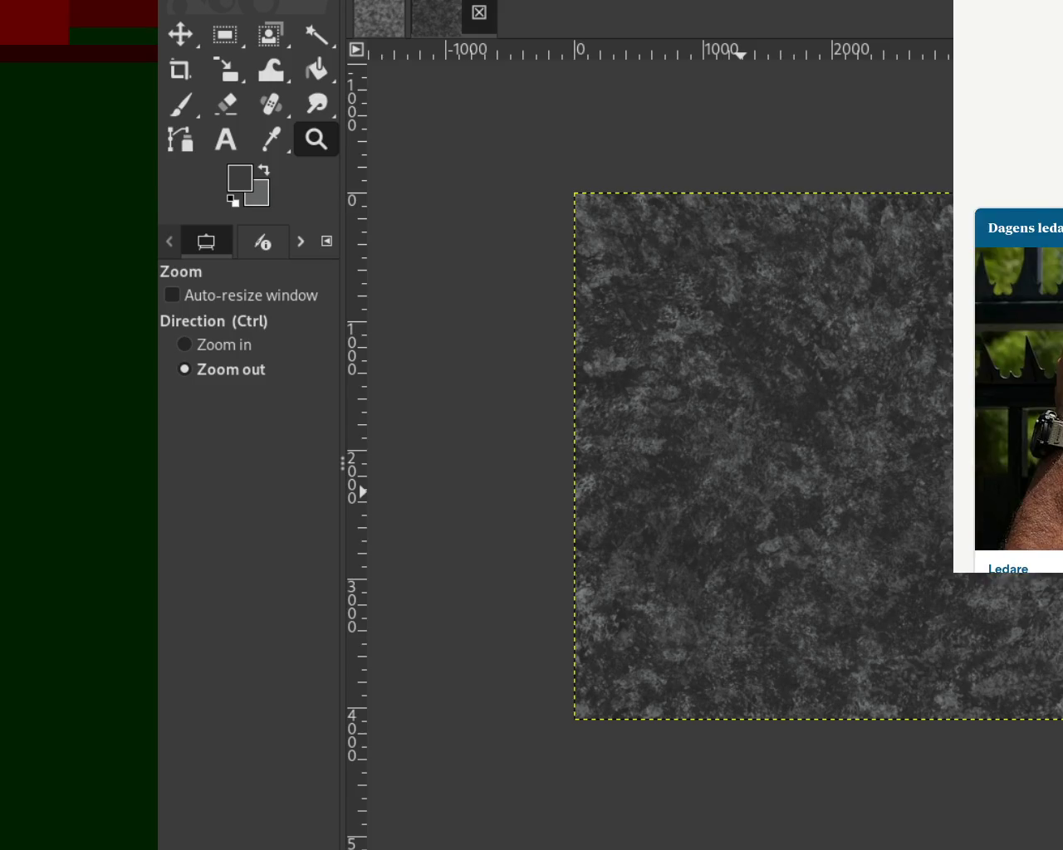
{"action": "scroll", "coordinate": [1018, 286], "scroll_direction": "down", "scroll_amount": 5}
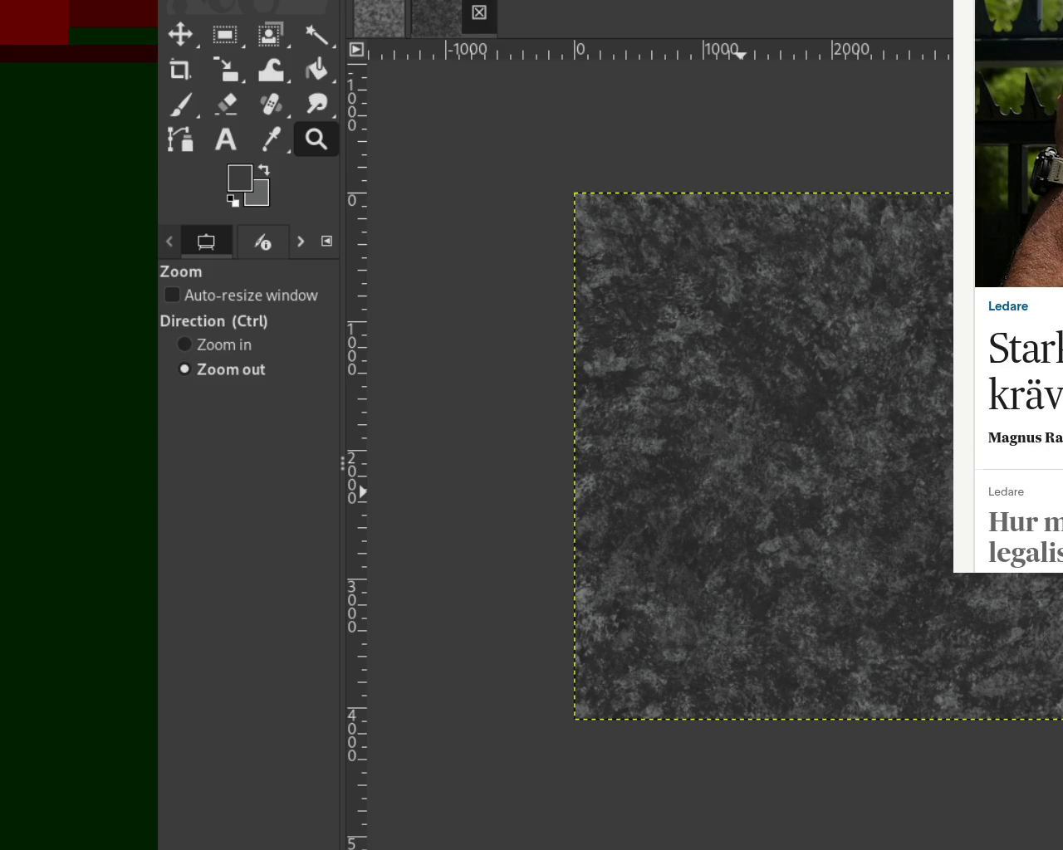
{"action": "scroll", "coordinate": [1018, 287], "scroll_direction": "down", "scroll_amount": 5}
{"action": "scroll", "coordinate": [1018, 286], "scroll_direction": "down", "scroll_amount": 5}
{"action": "scroll", "coordinate": [1018, 286], "scroll_direction": "down", "scroll_amount": 2}
{"action": "scroll", "coordinate": [1018, 286], "scroll_direction": "down", "scroll_amount": 4}
{"action": "scroll", "coordinate": [1018, 287], "scroll_direction": "down", "scroll_amount": 5}
{"action": "scroll", "coordinate": [1018, 287], "scroll_direction": "down", "scroll_amount": 5}
{"action": "scroll", "coordinate": [1018, 287], "scroll_direction": "down", "scroll_amount": 5}
{"action": "scroll", "coordinate": [1018, 287], "scroll_direction": "down", "scroll_amount": 3}
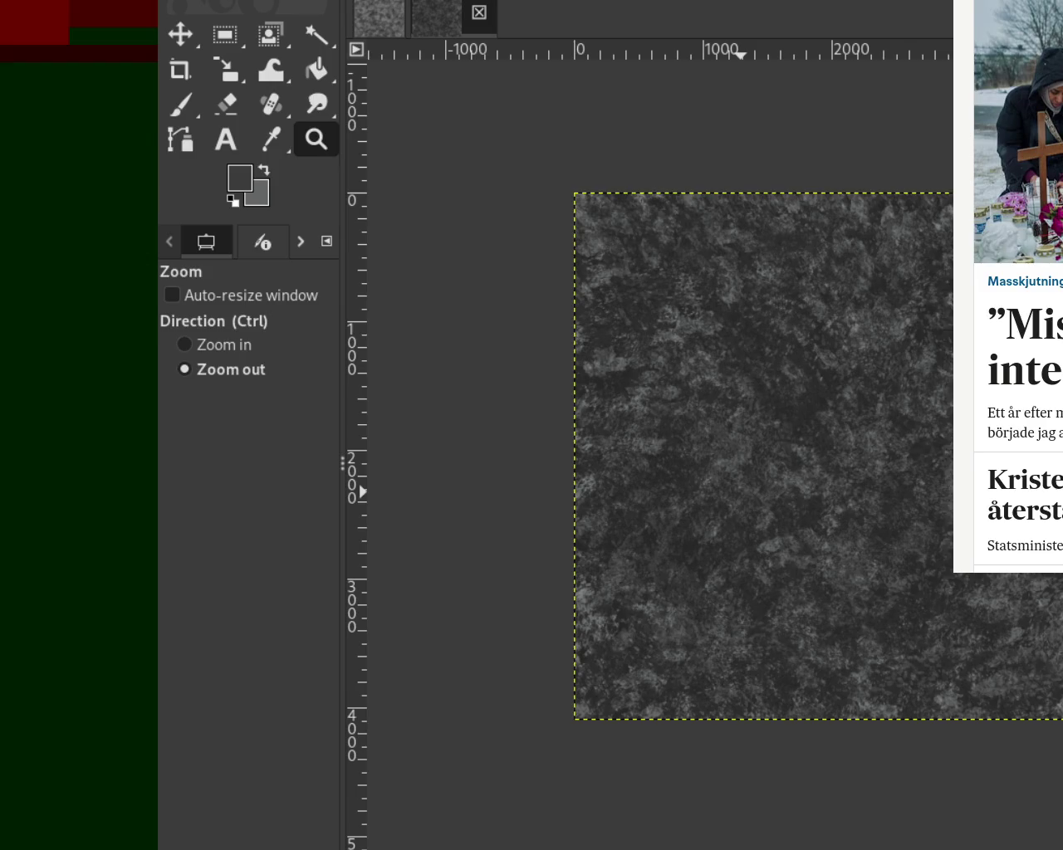
Bring up the second texture image and zoom in and out on it.
{"action": "left_click", "coordinate": [432, 19]}
{"action": "left_click", "coordinate": [782, 537], "text": "ctrl"}
{"action": "left_click", "coordinate": [782, 537]}
{"action": "left_click", "coordinate": [830, 420], "text": "ctrl"}
{"action": "left_click", "coordinate": [834, 420]}
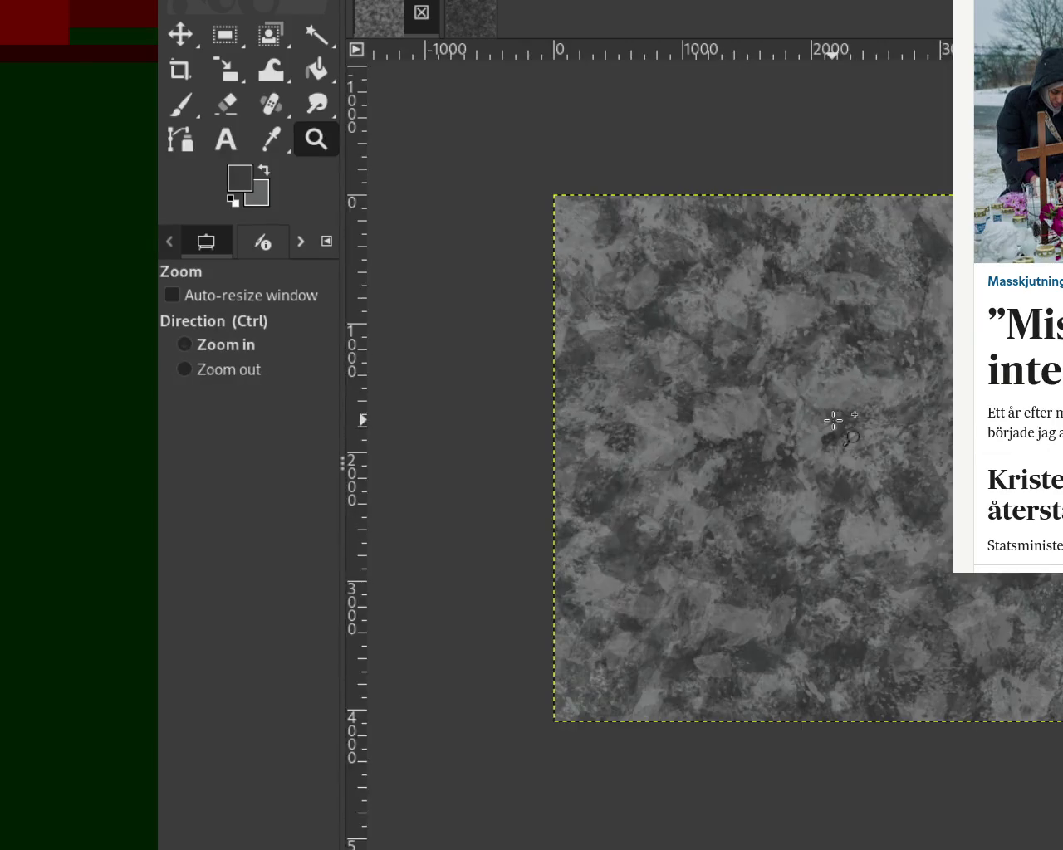
{"action": "left_click", "coordinate": [838, 425], "text": "ctrl"}
Set the Paintbrush to Splats 01 at size 546 with a mid grey colour.
{"action": "left_click", "coordinate": [180, 104]}
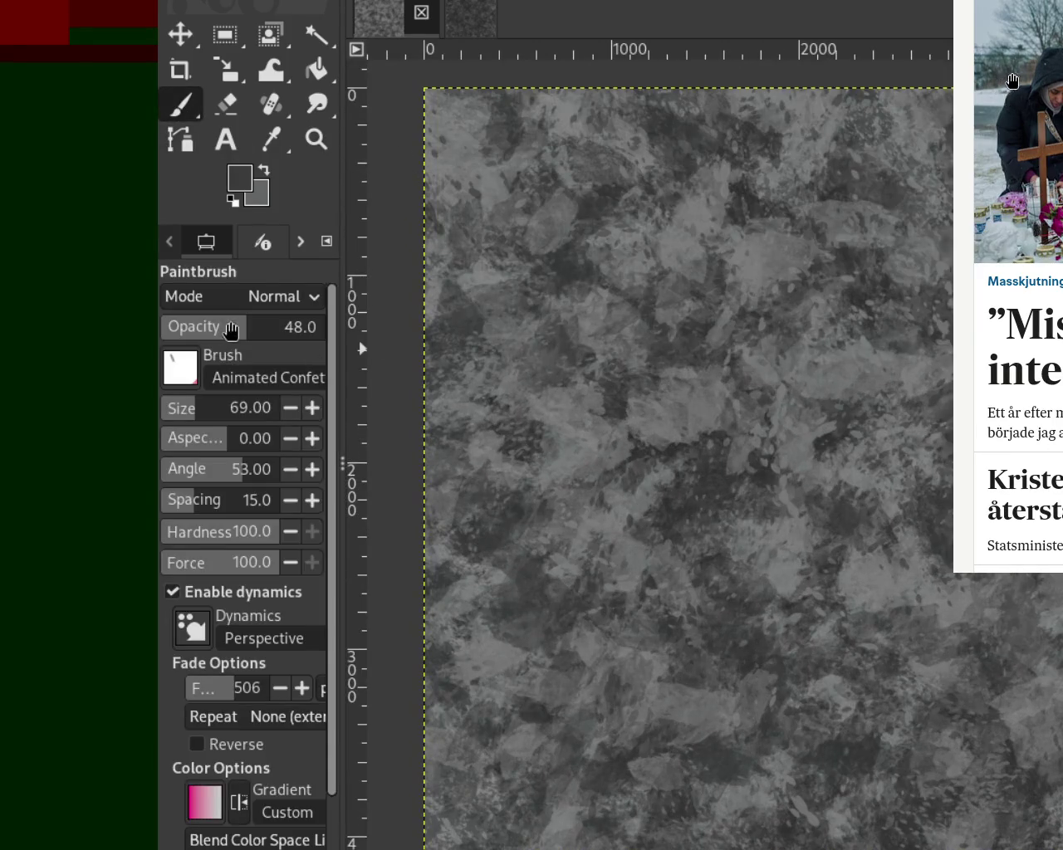
{"action": "left_click_drag", "start_coordinate": [177, 417], "coordinate": [225, 408]}
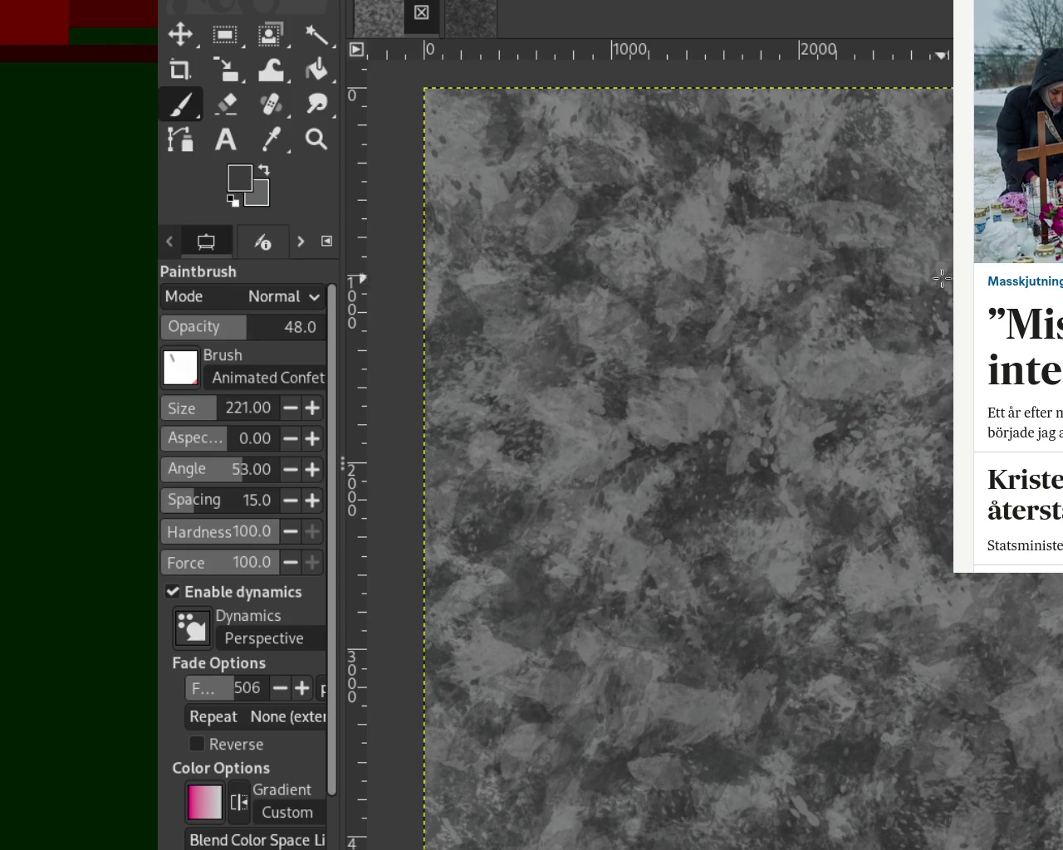
{"action": "key", "text": "period"}
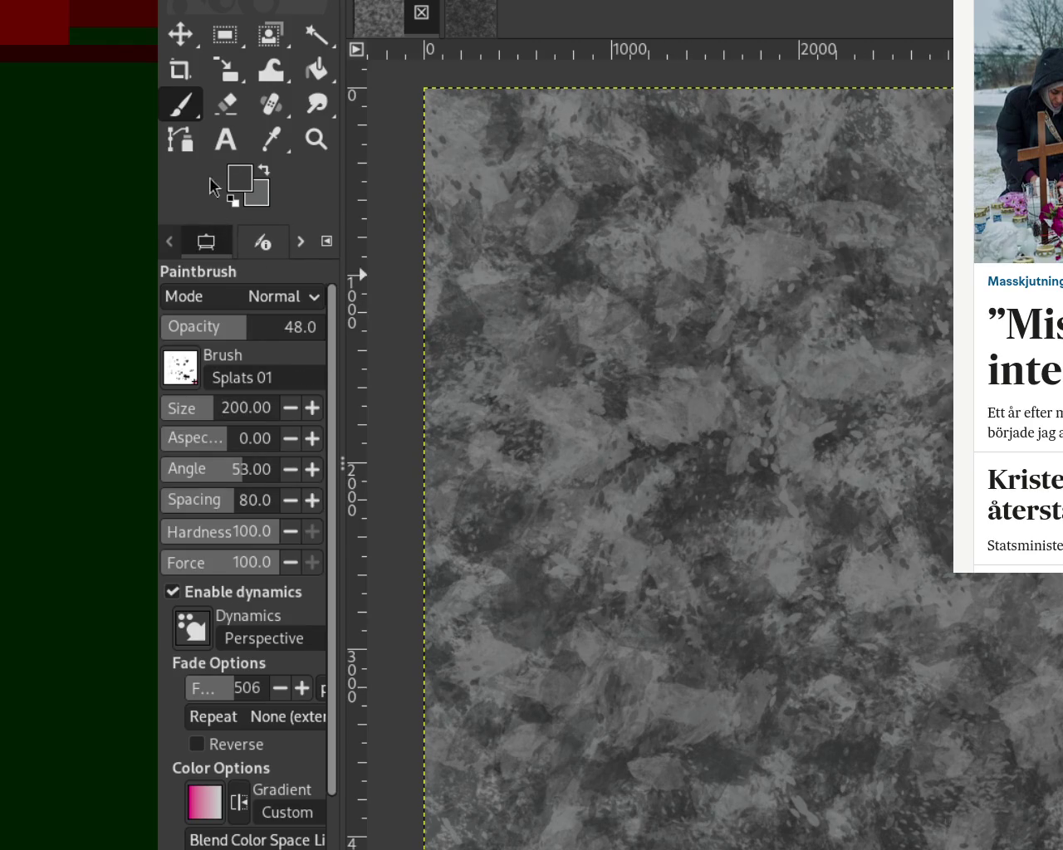
{"action": "left_click_drag", "start_coordinate": [215, 425], "coordinate": [235, 408]}
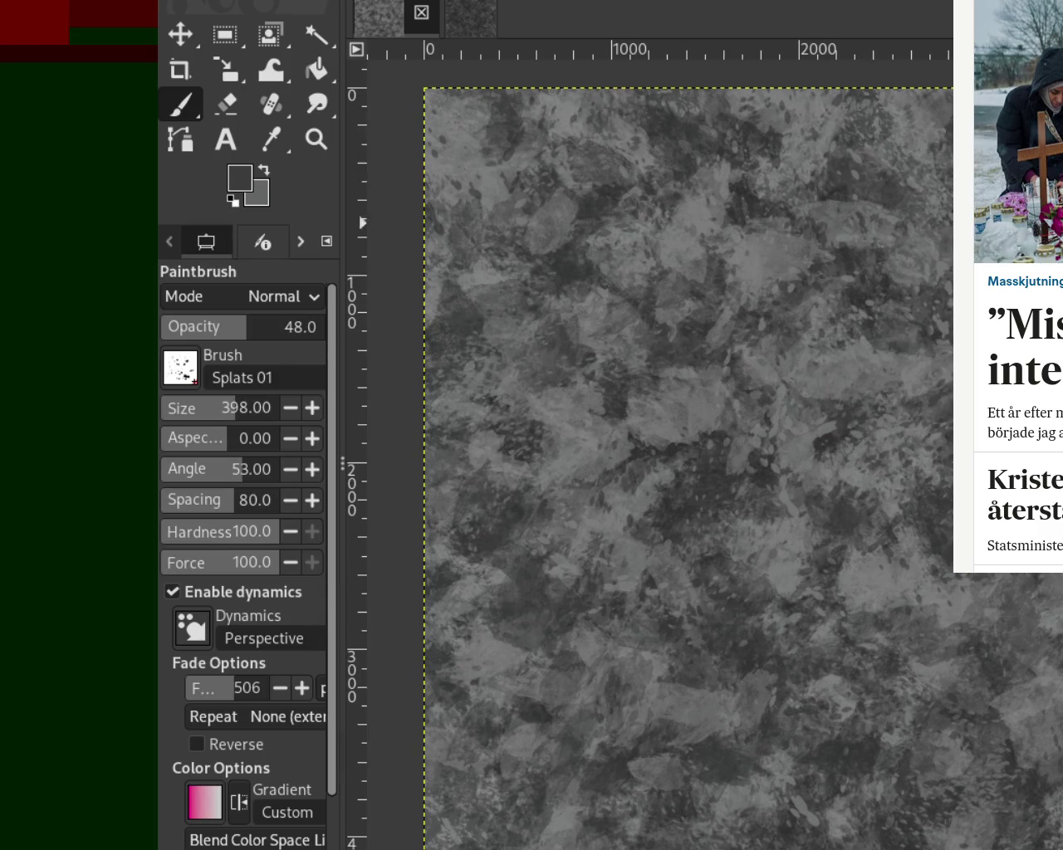
{"action": "left_click_drag", "start_coordinate": [218, 407], "coordinate": [248, 407]}
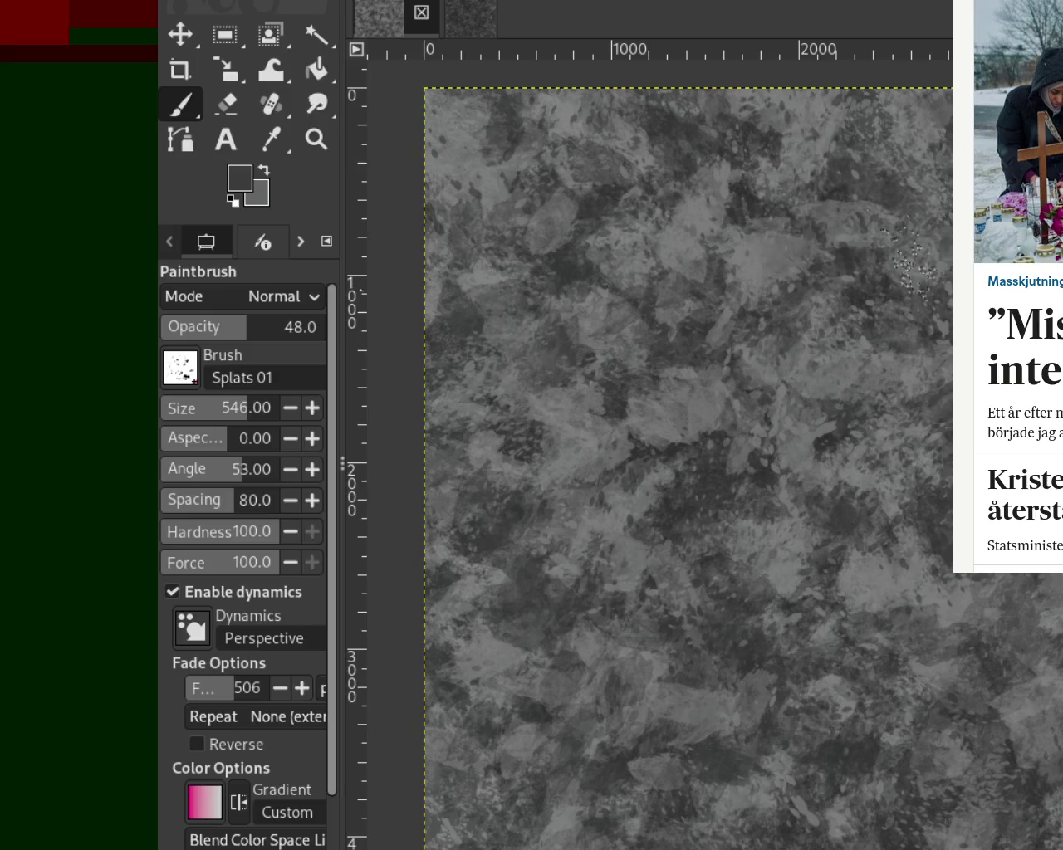
{"action": "left_click", "coordinate": [700, 421], "text": "ctrl"}
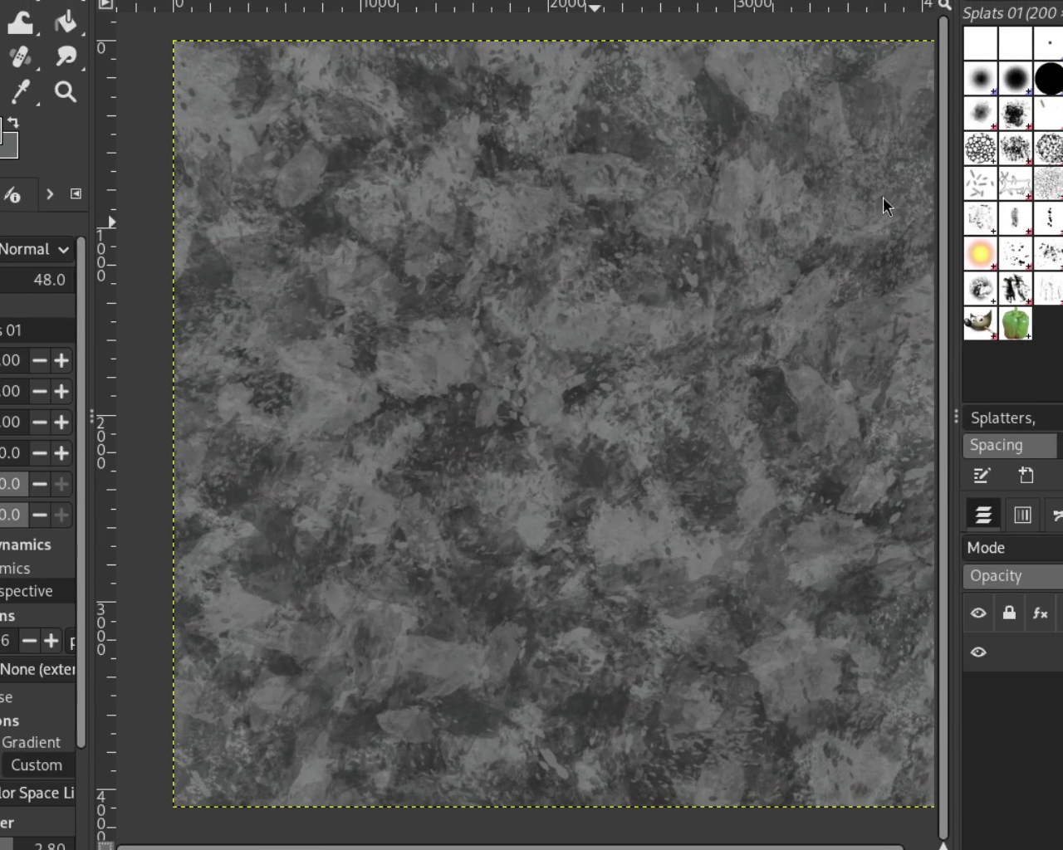
Stamp one Splats 01 dab on the stone texture, then select the Texture Hose 03 brush.
{"action": "left_click", "coordinate": [710, 258]}
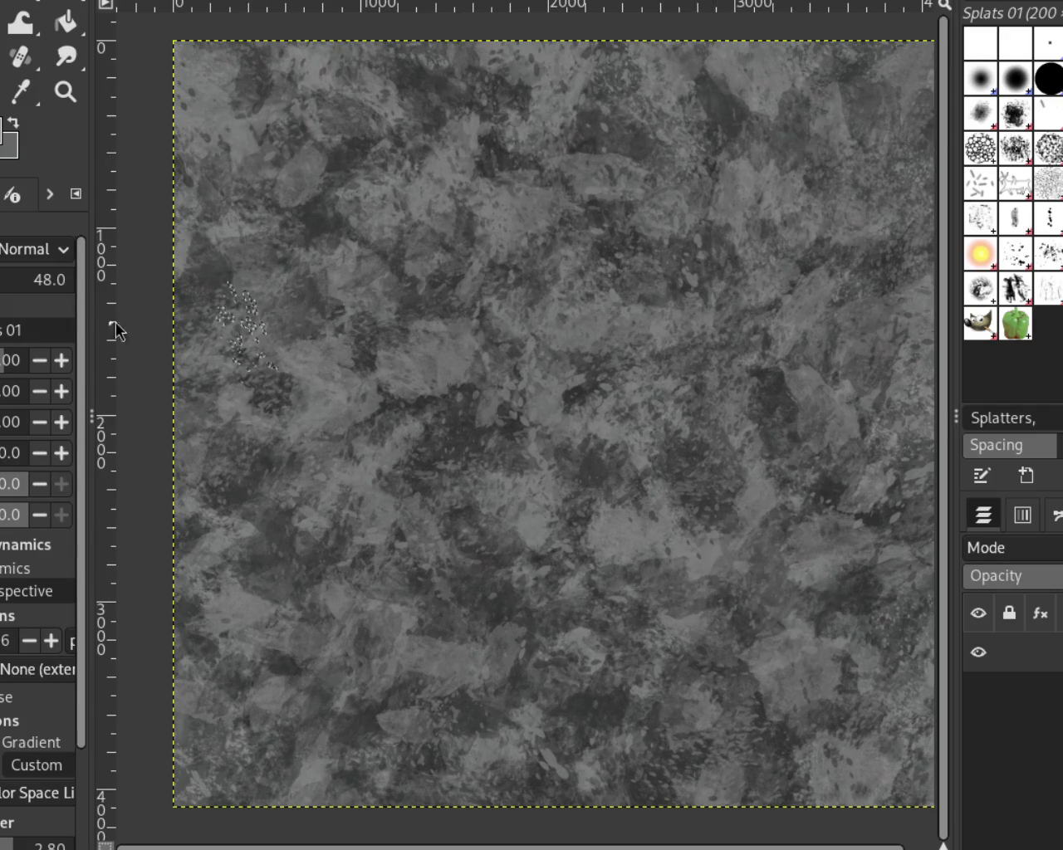
{"action": "left_click", "coordinate": [1015, 217]}
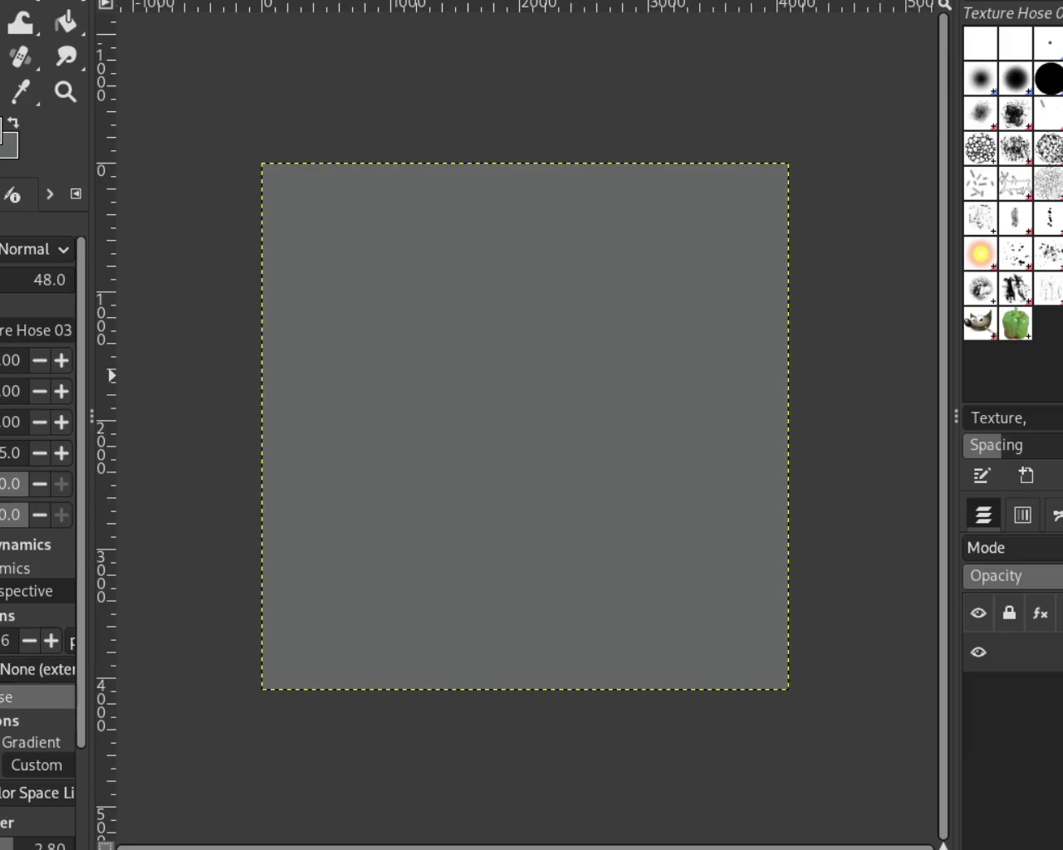
Discard two trial strokes, then scatter faint Texture Hose 03 stamps across the grey canvas and reselect Splats 01.
{"action": "scroll", "coordinate": [50, 664], "scroll_direction": "down", "scroll_amount": 2}
{"action": "scroll", "coordinate": [25, 697], "scroll_direction": "down", "scroll_amount": 1}
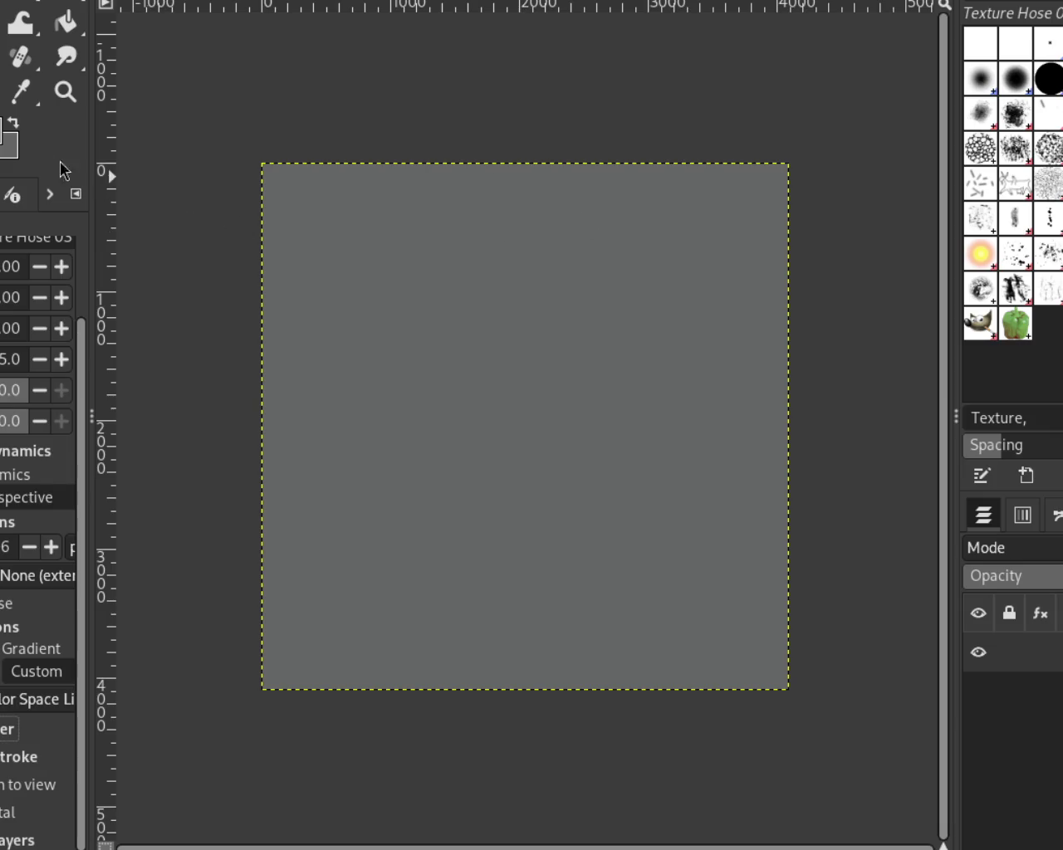
{"action": "left_click_drag", "start_coordinate": [540, 274], "coordinate": [446, 523]}
{"action": "key", "text": "ctrl+z"}
{"action": "left_click_drag", "start_coordinate": [546, 304], "coordinate": [489, 425]}
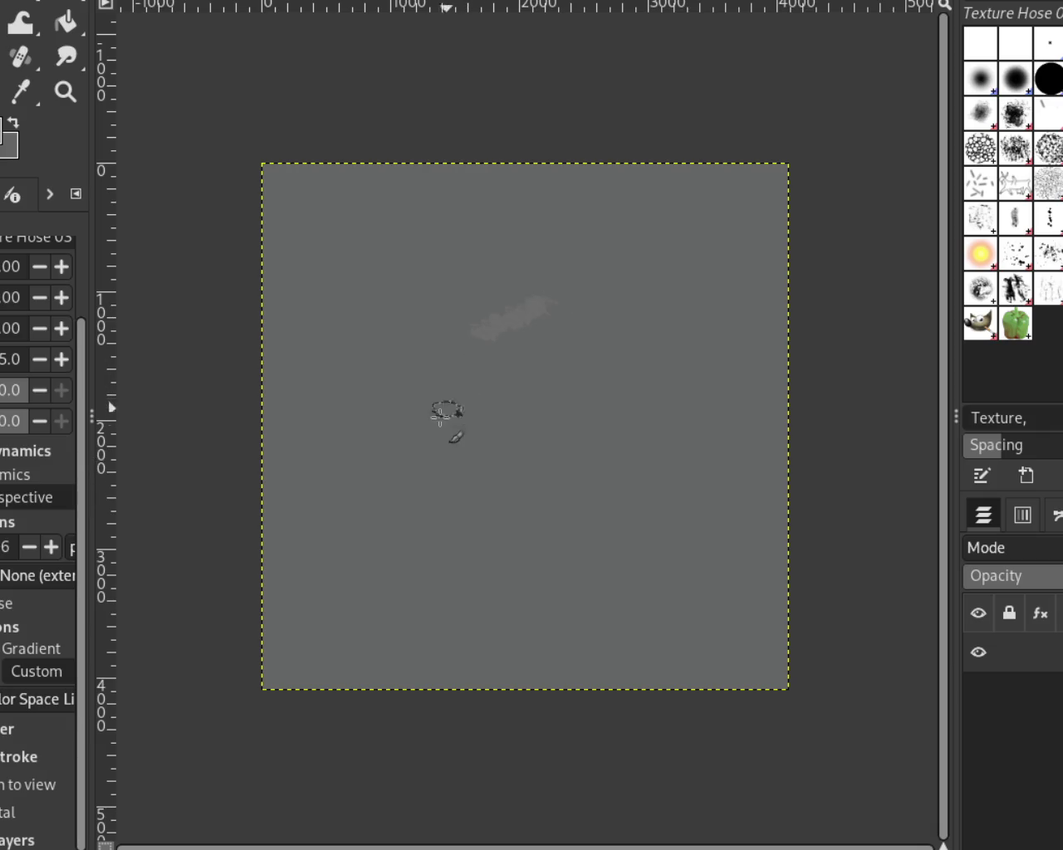
{"action": "key", "text": "ctrl+z"}
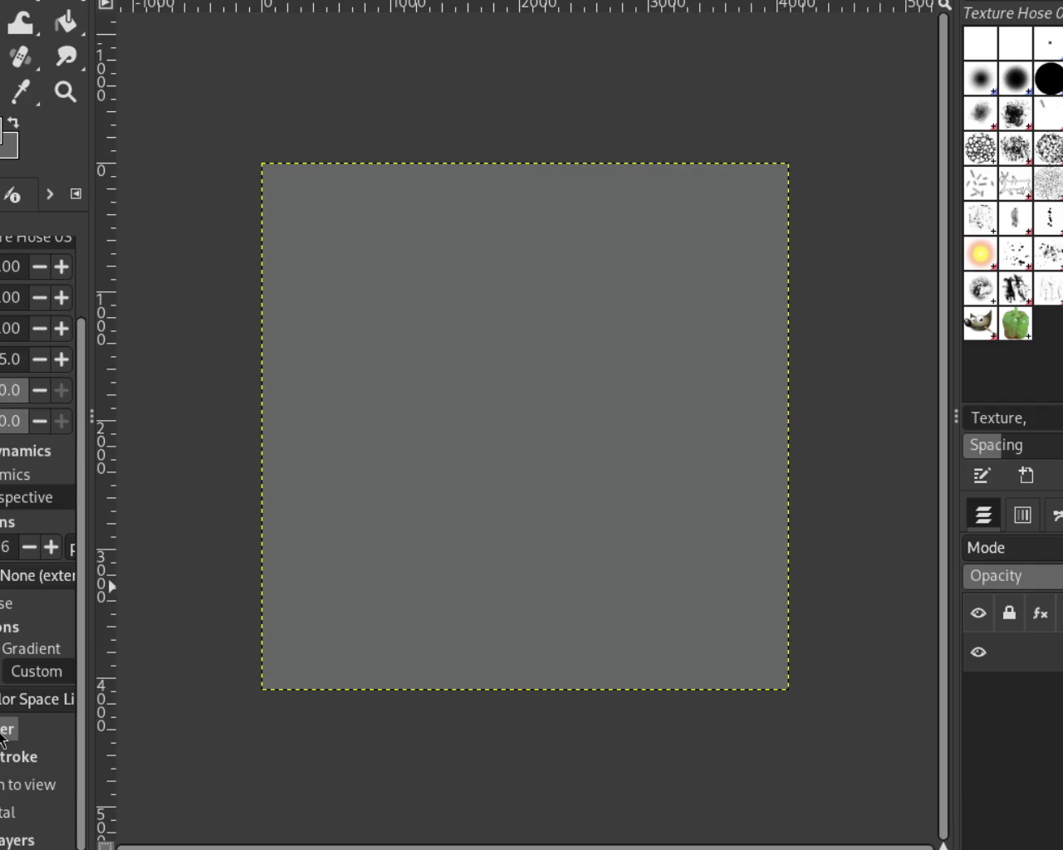
{"action": "mouse_move", "coordinate": [359, 346]}
{"action": "left_mouse_down"}
{"action": "mouse_move", "coordinate": [391, 429]}
{"action": "mouse_move", "coordinate": [569, 277]}
{"action": "mouse_move", "coordinate": [541, 378]}
{"action": "mouse_move", "coordinate": [444, 406]}
{"action": "mouse_move", "coordinate": [465, 246]}
{"action": "mouse_move", "coordinate": [431, 340]}
{"action": "mouse_move", "coordinate": [313, 238]}
{"action": "mouse_move", "coordinate": [482, 177]}
{"action": "mouse_move", "coordinate": [444, 254]}
{"action": "mouse_move", "coordinate": [352, 367]}
{"action": "mouse_move", "coordinate": [310, 467]}
{"action": "mouse_move", "coordinate": [507, 557]}
{"action": "mouse_move", "coordinate": [390, 640]}
{"action": "mouse_move", "coordinate": [408, 552]}
{"action": "mouse_move", "coordinate": [467, 508]}
{"action": "mouse_move", "coordinate": [574, 501]}
{"action": "mouse_move", "coordinate": [601, 640]}
{"action": "mouse_move", "coordinate": [547, 650]}
{"action": "mouse_move", "coordinate": [681, 545]}
{"action": "mouse_move", "coordinate": [731, 645]}
{"action": "mouse_move", "coordinate": [593, 674]}
{"action": "mouse_move", "coordinate": [572, 496]}
{"action": "mouse_move", "coordinate": [742, 492]}
{"action": "mouse_move", "coordinate": [605, 442]}
{"action": "mouse_move", "coordinate": [747, 299]}
{"action": "mouse_move", "coordinate": [703, 336]}
{"action": "mouse_move", "coordinate": [648, 285]}
{"action": "mouse_move", "coordinate": [733, 344]}
{"action": "mouse_move", "coordinate": [671, 379]}
{"action": "mouse_move", "coordinate": [735, 239]}
{"action": "mouse_move", "coordinate": [645, 301]}
{"action": "mouse_move", "coordinate": [686, 283]}
{"action": "mouse_move", "coordinate": [562, 190]}
{"action": "mouse_move", "coordinate": [676, 174]}
{"action": "mouse_move", "coordinate": [636, 225]}
{"action": "mouse_move", "coordinate": [755, 177]}
{"action": "mouse_move", "coordinate": [569, 403]}
{"action": "mouse_move", "coordinate": [451, 450]}
{"action": "mouse_move", "coordinate": [284, 605]}
{"action": "mouse_move", "coordinate": [324, 629]}
{"action": "mouse_move", "coordinate": [309, 629]}
{"action": "left_mouse_up"}
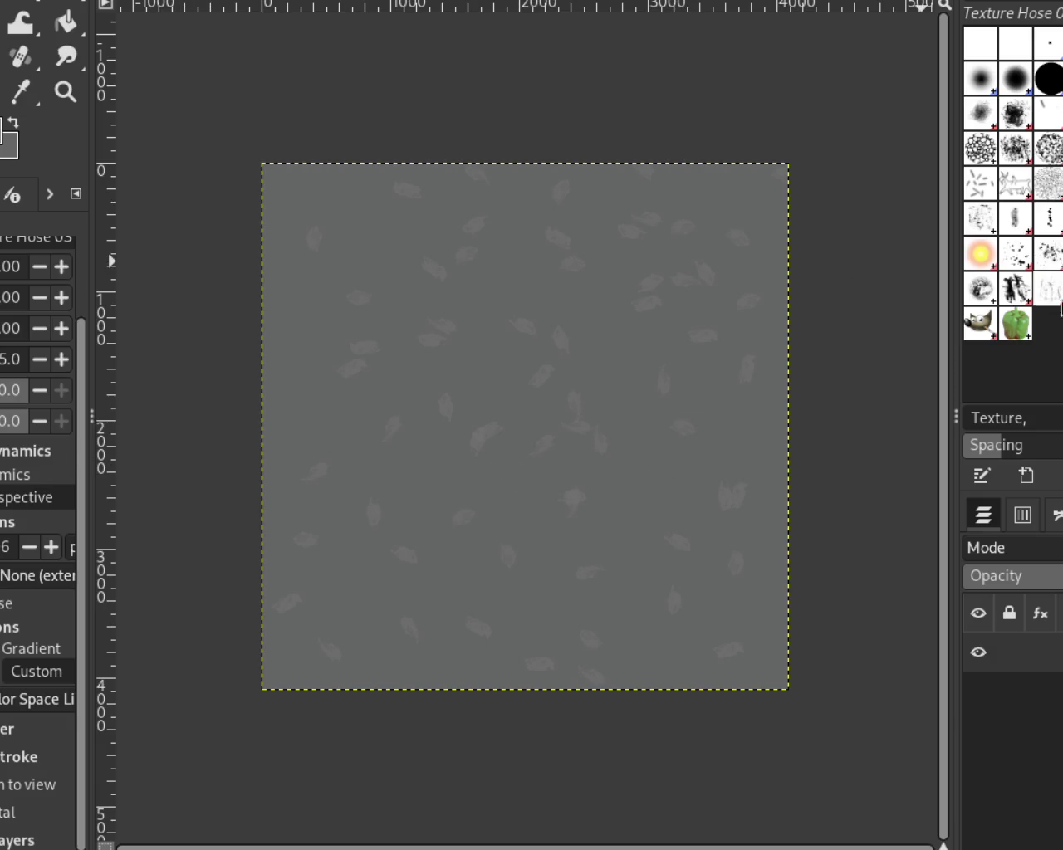
{"action": "left_click", "coordinate": [1047, 261]}
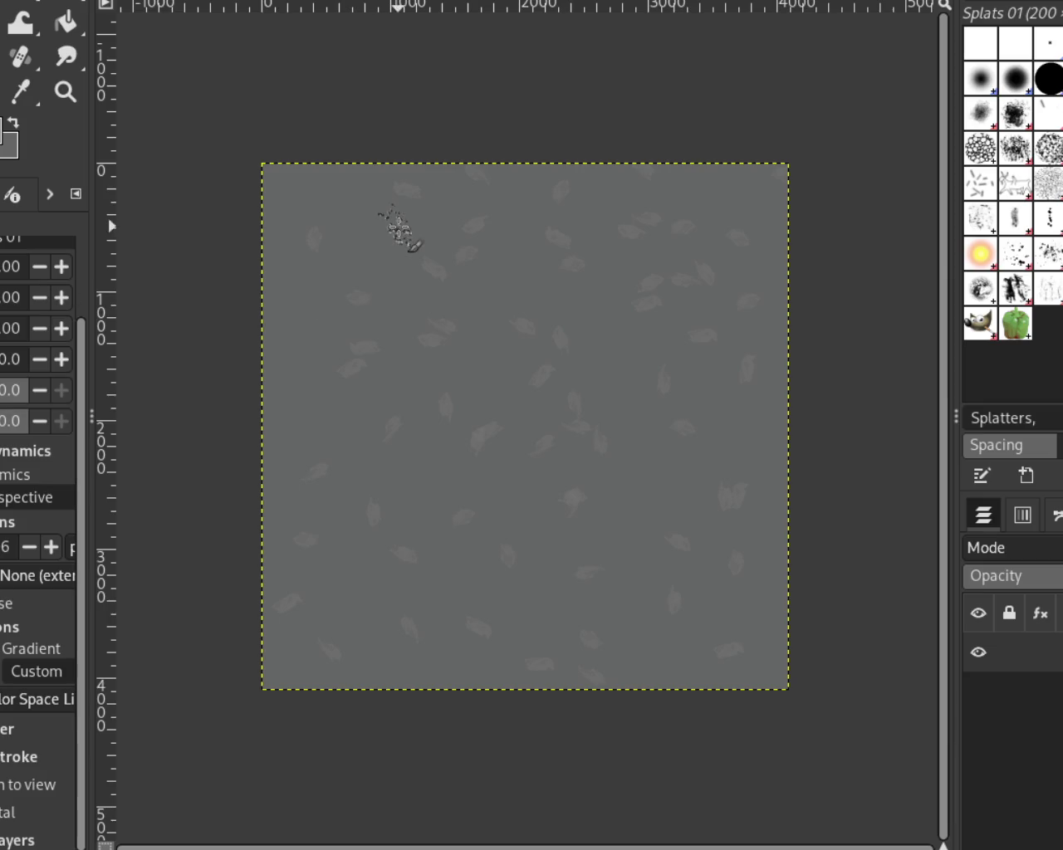
Zoom out to the whole image and paint faint Splats 01 dabs across the centre and upper middle.
{"action": "left_click", "coordinate": [74, 105]}
{"action": "left_click", "coordinate": [448, 373]}
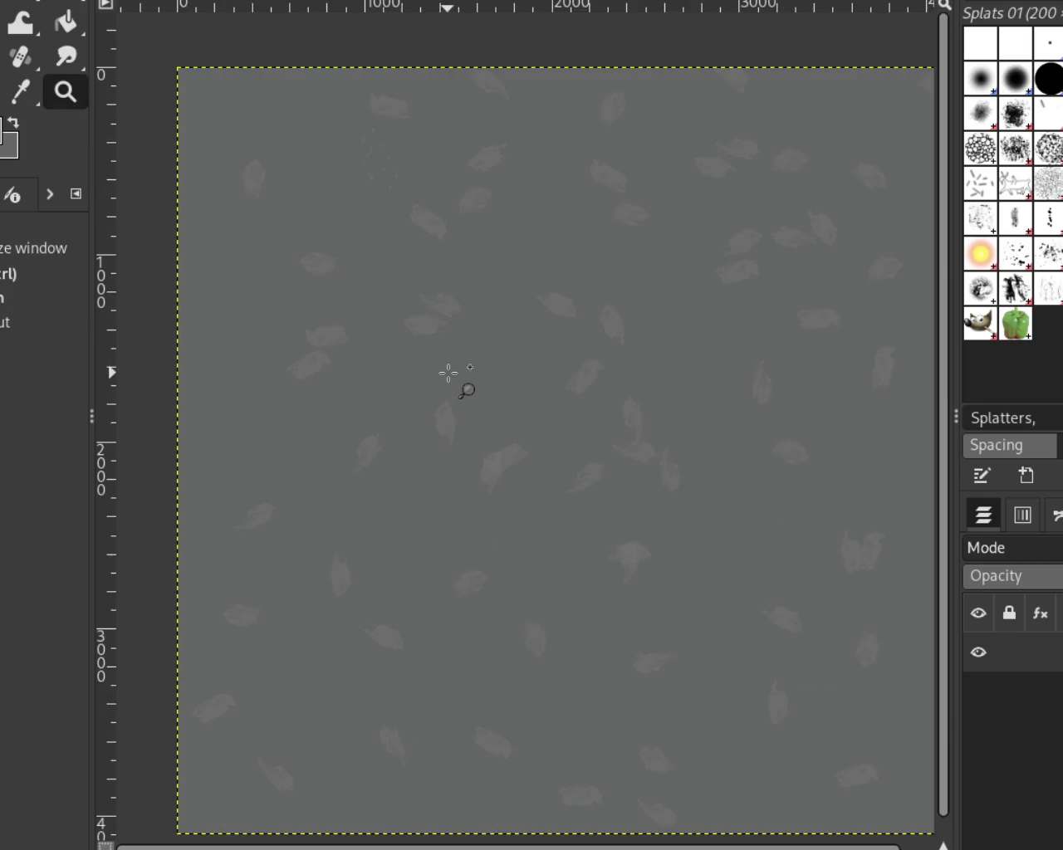
{"action": "left_click", "coordinate": [462, 285]}
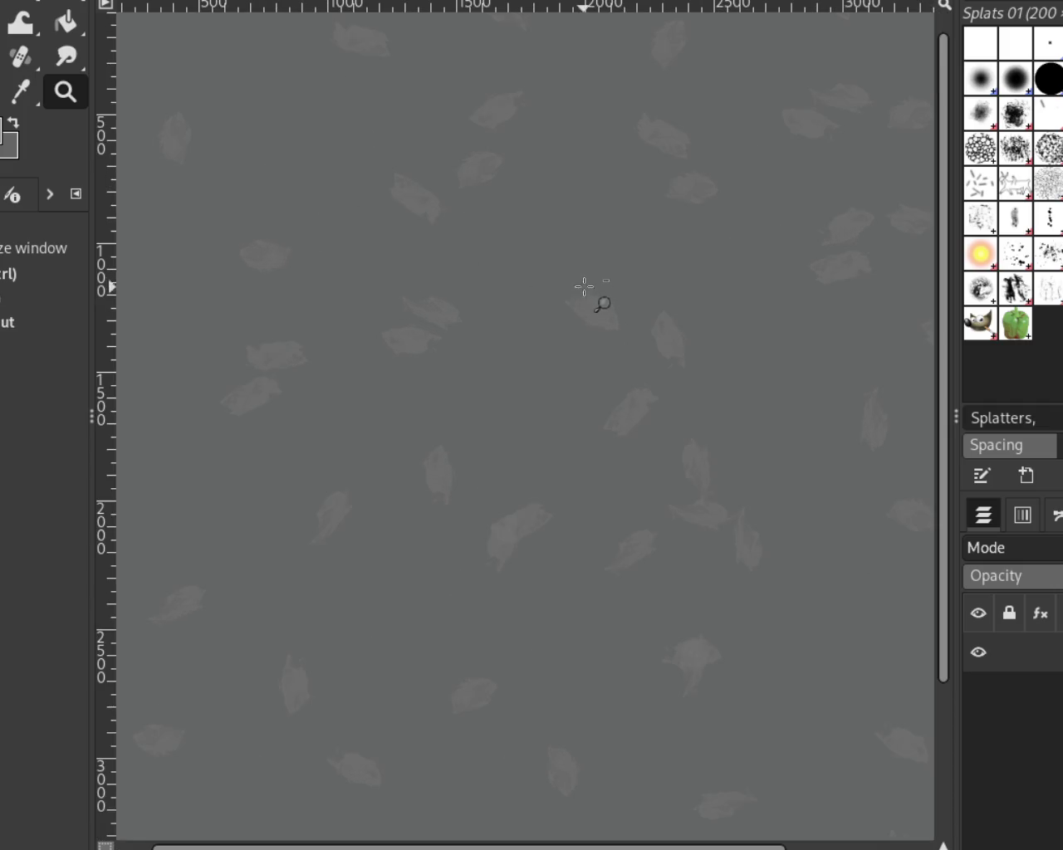
{"action": "left_click", "coordinate": [553, 263], "text": "ctrl"}
{"action": "left_click", "coordinate": [553, 263], "text": "ctrl"}
{"action": "left_click", "coordinate": [554, 263], "text": "ctrl"}
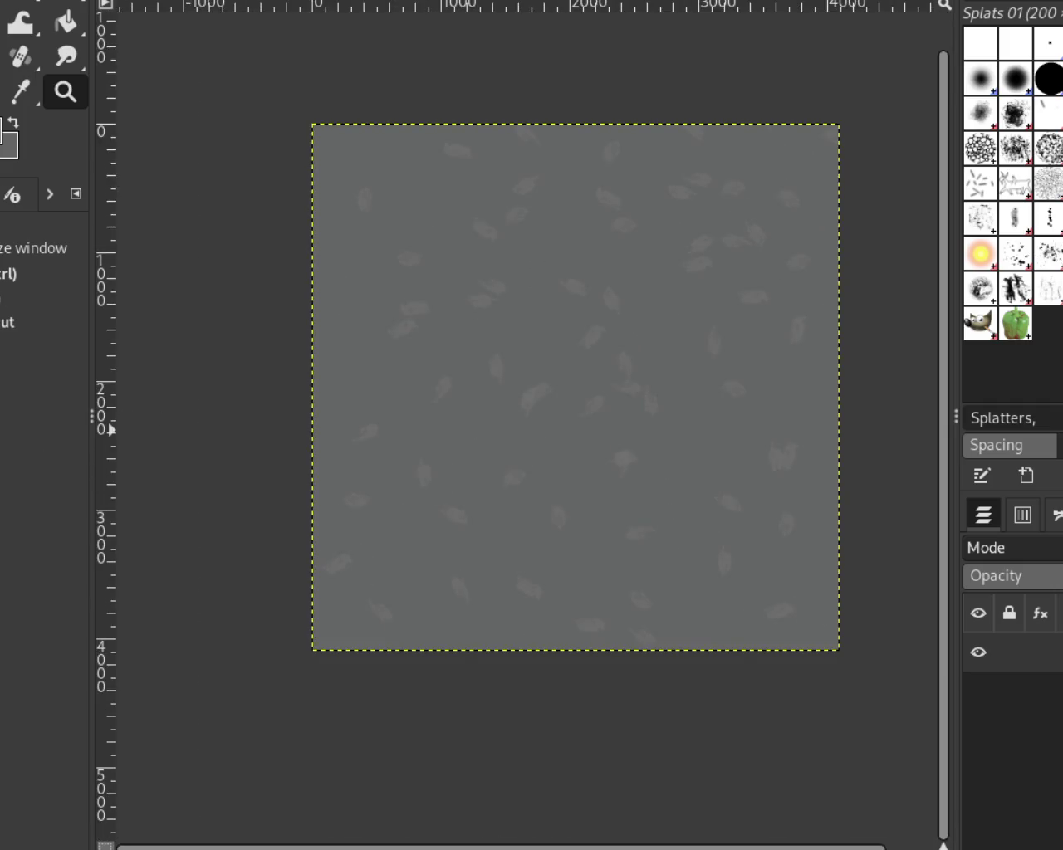
{"action": "key", "text": "p"}
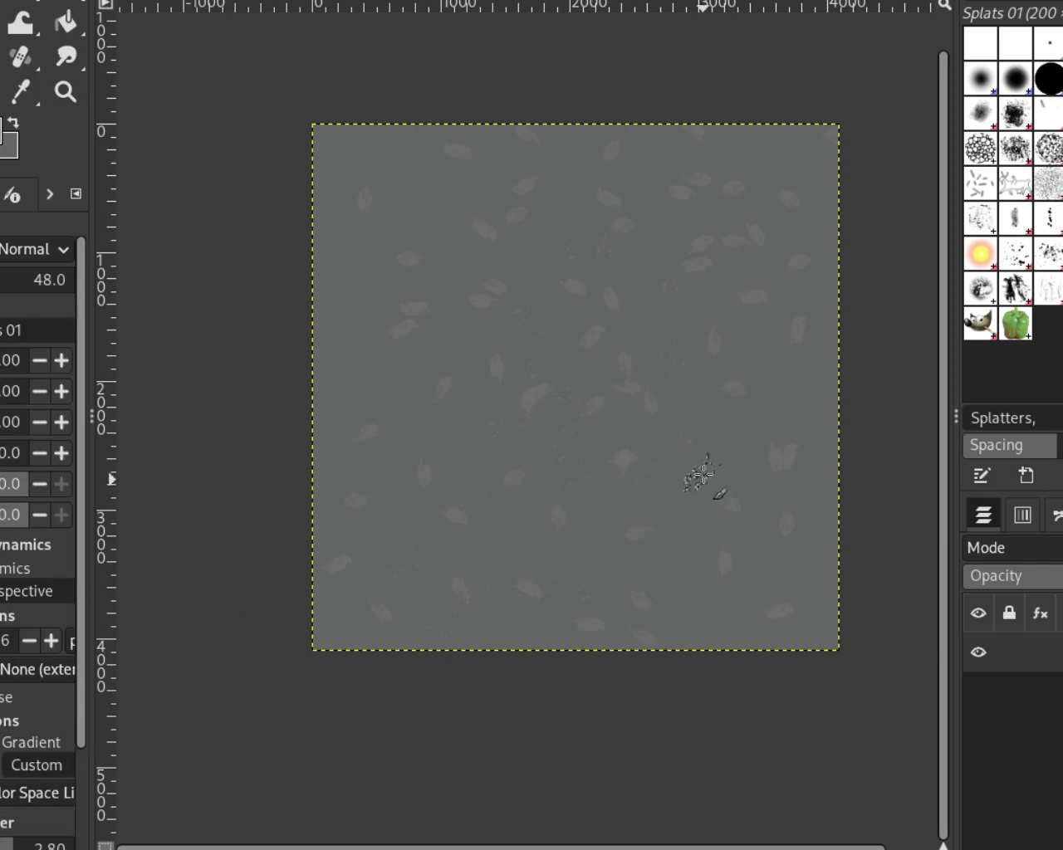
{"action": "mouse_move", "coordinate": [597, 332]}
{"action": "left_mouse_down"}
{"action": "mouse_move", "coordinate": [831, 557]}
{"action": "mouse_move", "coordinate": [684, 172]}
{"action": "left_mouse_up"}
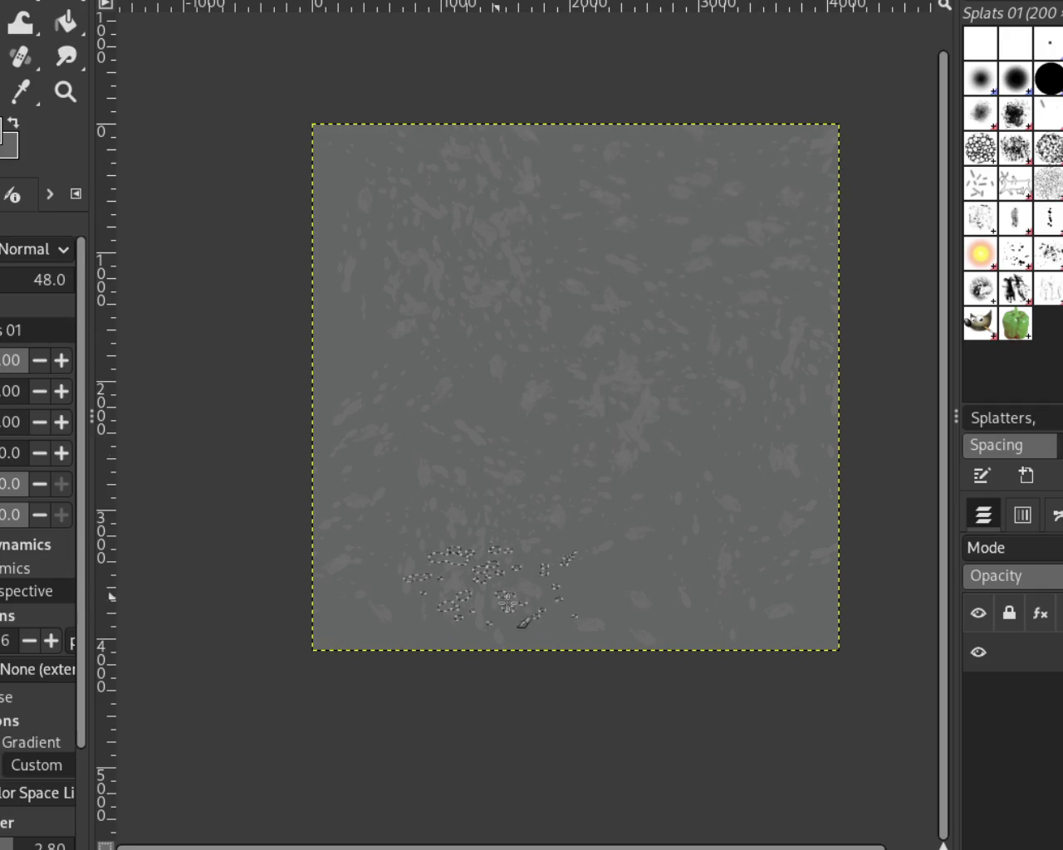
{"action": "mouse_move", "coordinate": [684, 172]}
{"action": "left_mouse_down"}
{"action": "mouse_move", "coordinate": [672, 483]}
{"action": "mouse_move", "coordinate": [598, 230]}
{"action": "mouse_move", "coordinate": [655, 142]}
{"action": "mouse_move", "coordinate": [830, 382]}
{"action": "mouse_move", "coordinate": [267, 265]}
{"action": "mouse_move", "coordinate": [403, 439]}
{"action": "mouse_move", "coordinate": [434, 266]}
{"action": "mouse_move", "coordinate": [314, 243]}
{"action": "left_mouse_up"}
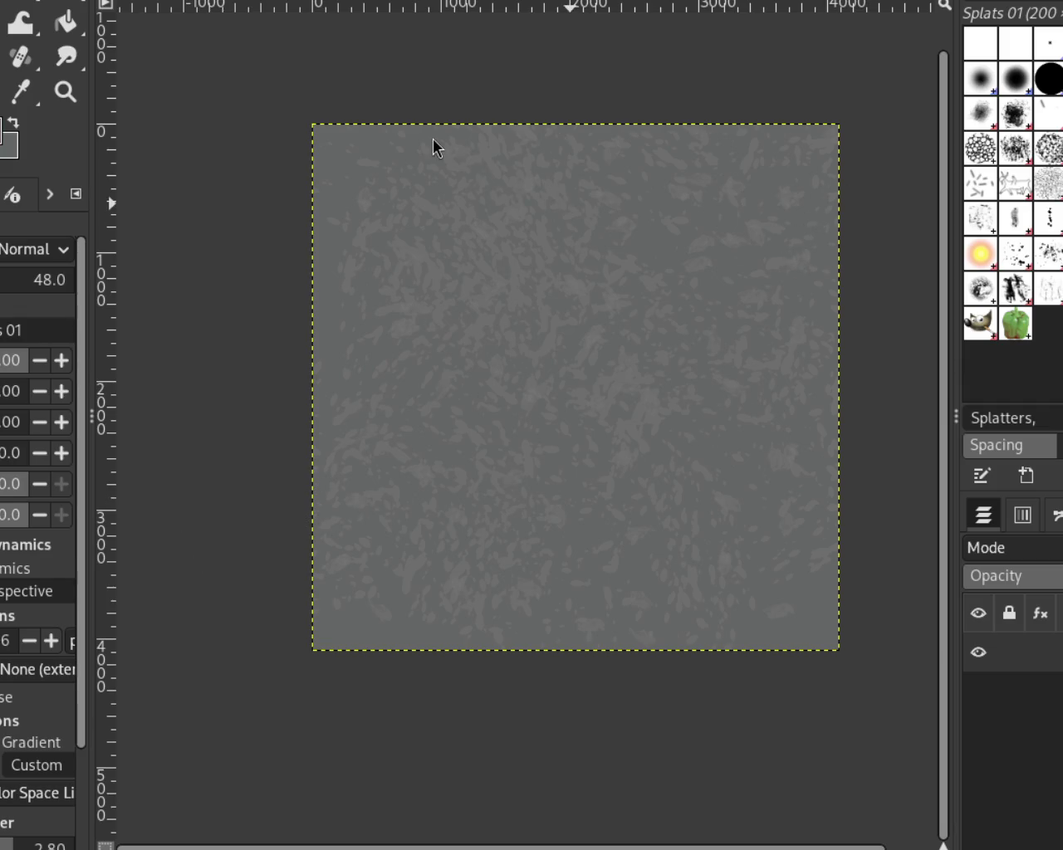
Cover the canvas with dark and light splatter dabs, then try a dab with Acrylic 01.
{"action": "mouse_move", "coordinate": [656, 366]}
{"action": "left_mouse_down"}
{"action": "mouse_move", "coordinate": [545, 439]}
{"action": "mouse_move", "coordinate": [487, 404]}
{"action": "mouse_move", "coordinate": [486, 273]}
{"action": "mouse_move", "coordinate": [396, 416]}
{"action": "mouse_move", "coordinate": [357, 606]}
{"action": "mouse_move", "coordinate": [873, 427]}
{"action": "mouse_move", "coordinate": [842, 499]}
{"action": "mouse_move", "coordinate": [665, 178]}
{"action": "mouse_move", "coordinate": [562, 439]}
{"action": "mouse_move", "coordinate": [668, 220]}
{"action": "mouse_move", "coordinate": [818, 546]}
{"action": "mouse_move", "coordinate": [748, 382]}
{"action": "mouse_move", "coordinate": [708, 504]}
{"action": "mouse_move", "coordinate": [570, 451]}
{"action": "mouse_move", "coordinate": [782, 474]}
{"action": "left_mouse_up"}
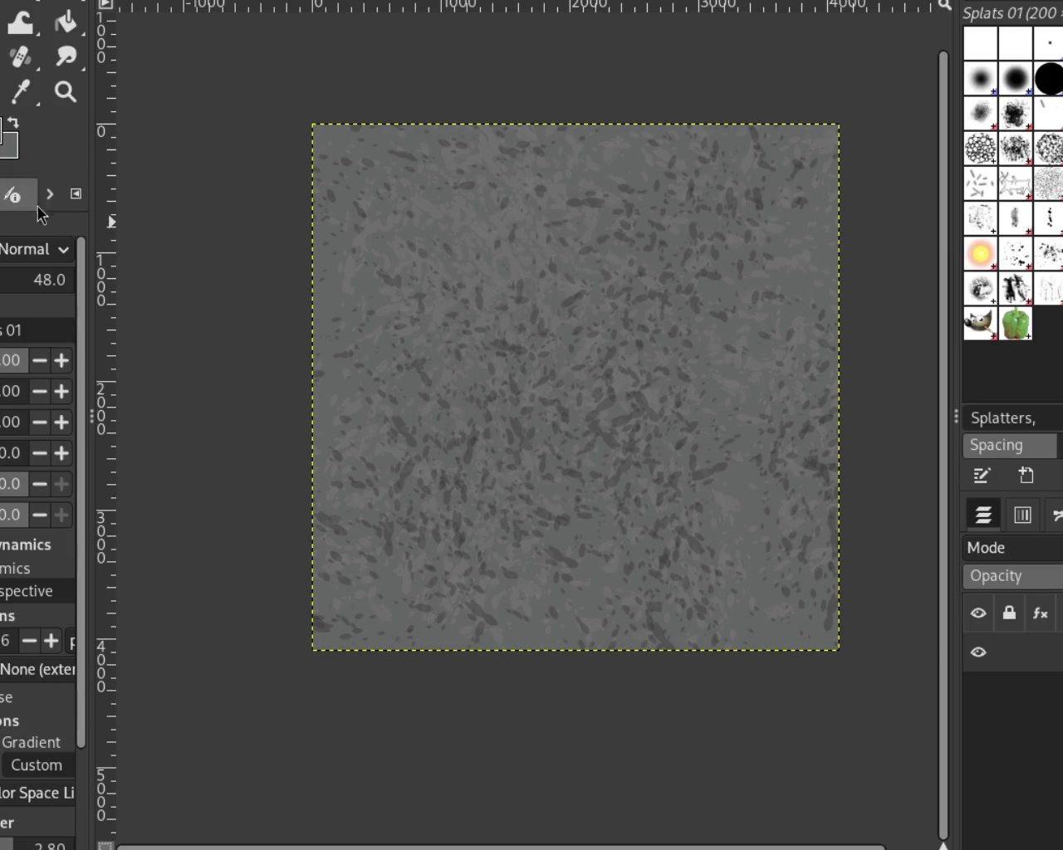
{"action": "mouse_move", "coordinate": [757, 206]}
{"action": "left_mouse_down"}
{"action": "mouse_move", "coordinate": [548, 353]}
{"action": "mouse_move", "coordinate": [395, 238]}
{"action": "mouse_move", "coordinate": [605, 427]}
{"action": "mouse_move", "coordinate": [463, 308]}
{"action": "mouse_move", "coordinate": [440, 509]}
{"action": "mouse_move", "coordinate": [382, 658]}
{"action": "mouse_move", "coordinate": [465, 374]}
{"action": "mouse_move", "coordinate": [356, 285]}
{"action": "mouse_move", "coordinate": [301, 178]}
{"action": "mouse_move", "coordinate": [375, 737]}
{"action": "mouse_move", "coordinate": [593, 700]}
{"action": "left_mouse_up"}
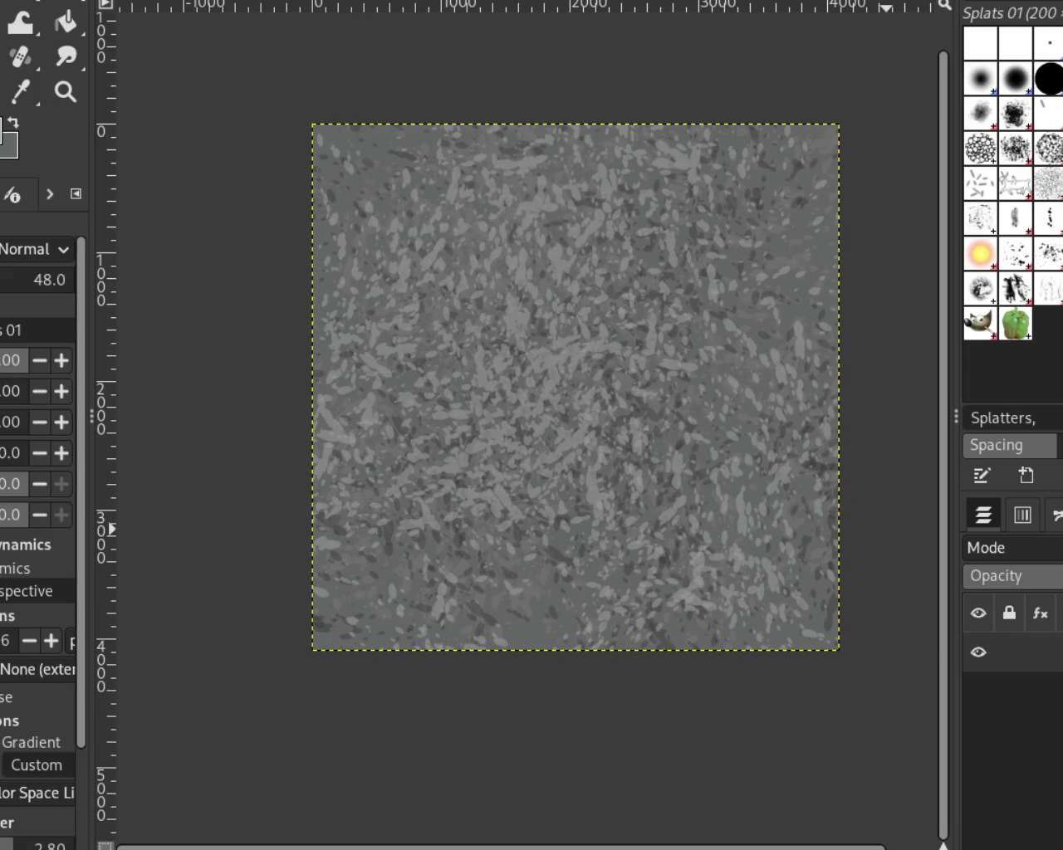
{"action": "key", "text": "comma"}
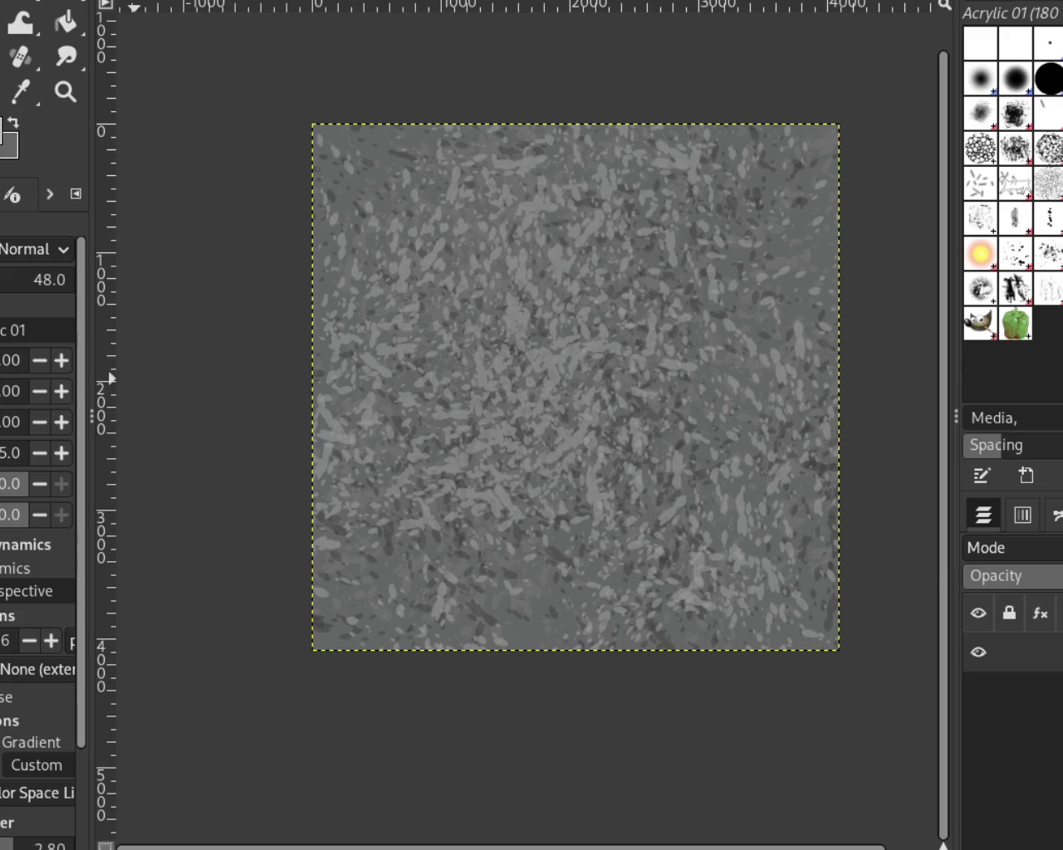
{"action": "left_click_drag", "start_coordinate": [687, 332], "coordinate": [689, 345]}
Undo the trial Acrylic 01 light dabs.
{"action": "key", "text": "ctrl+z"}
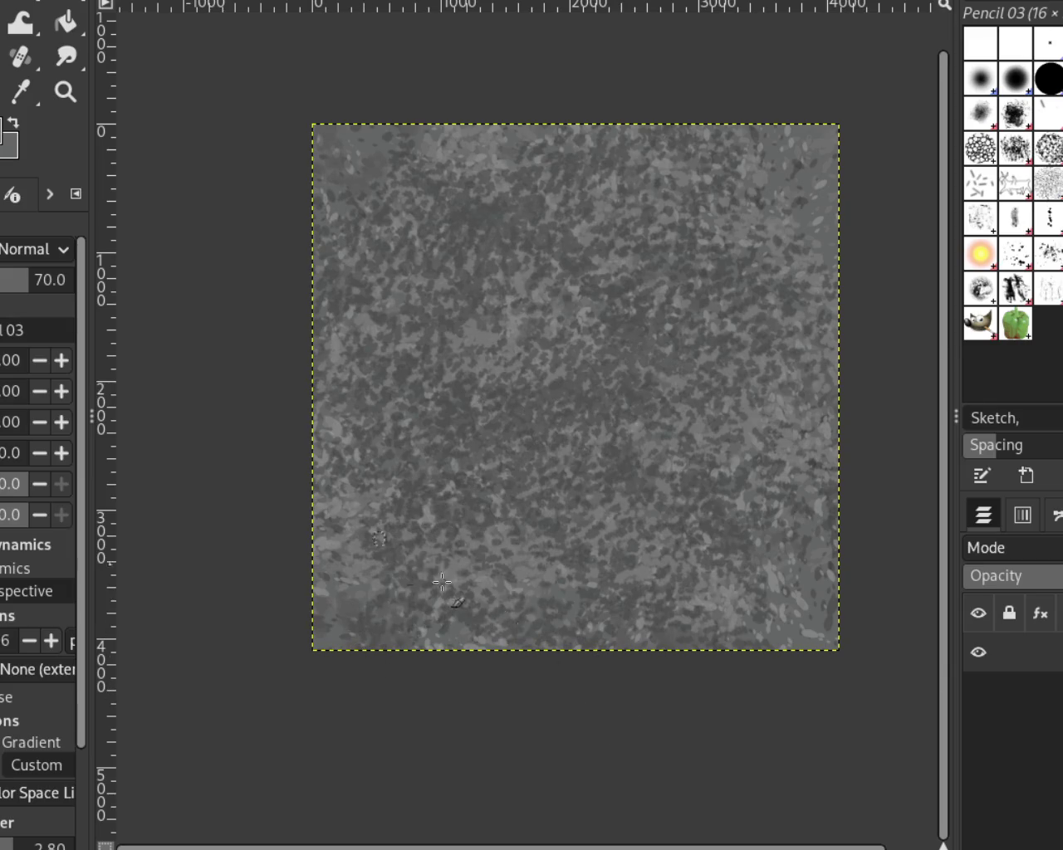
Paint dark dabs along the top, left and bottom edges, then zoom in until the image fills the view.
{"action": "mouse_move", "coordinate": [845, 236]}
{"action": "left_mouse_down"}
{"action": "mouse_move", "coordinate": [547, 665]}
{"action": "mouse_move", "coordinate": [499, 287]}
{"action": "left_mouse_up"}
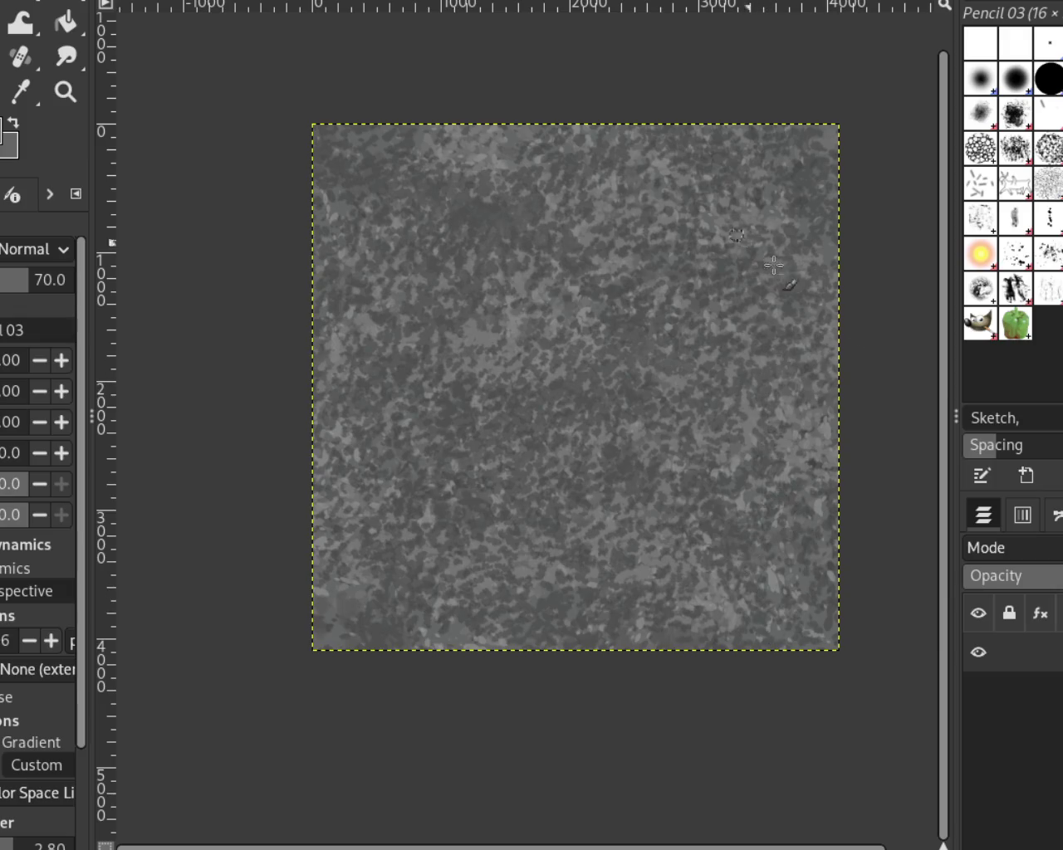
{"action": "left_click", "coordinate": [55, 99]}
{"action": "left_click", "coordinate": [488, 260]}
{"action": "left_click", "coordinate": [532, 263], "text": "ctrl"}
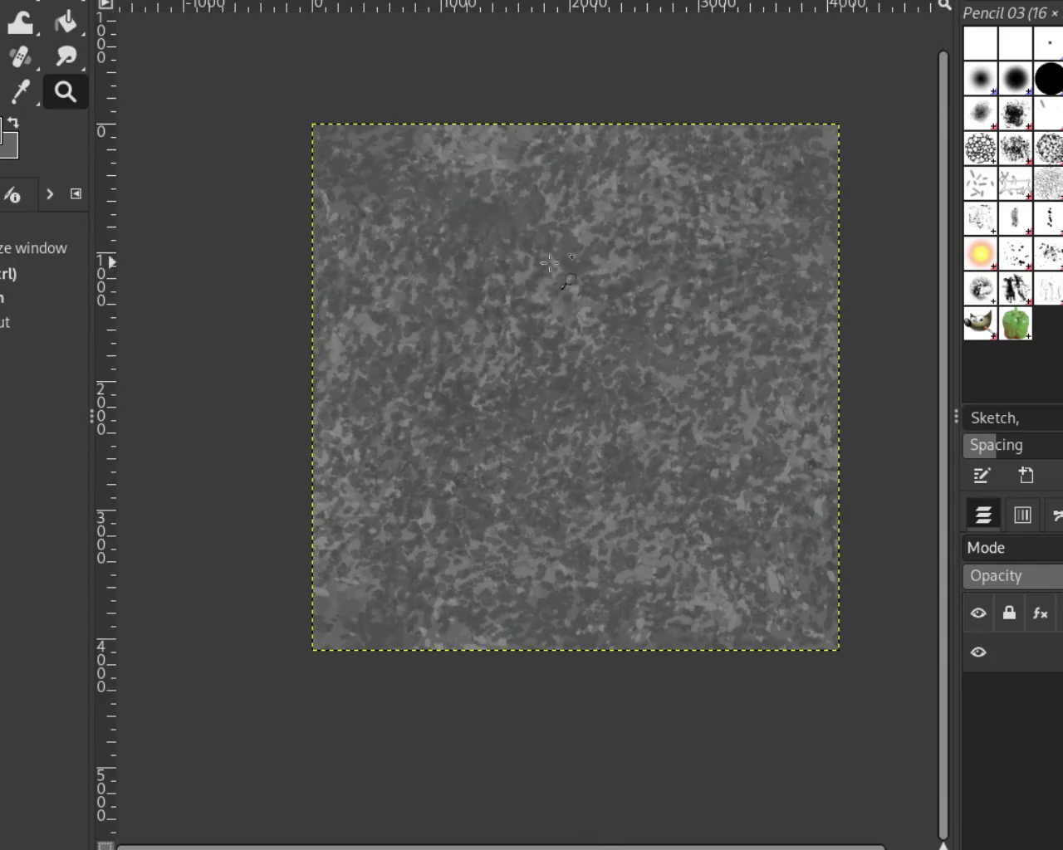
{"action": "left_click", "coordinate": [621, 266]}
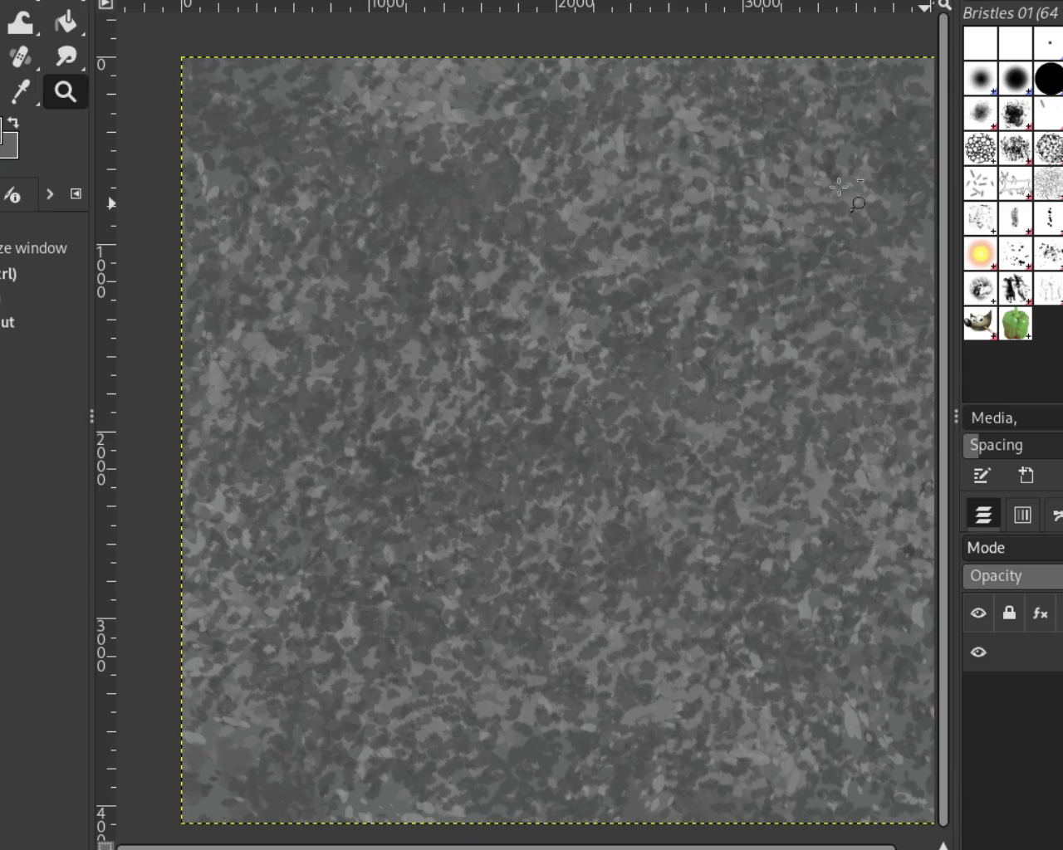
{"action": "key", "text": "p"}
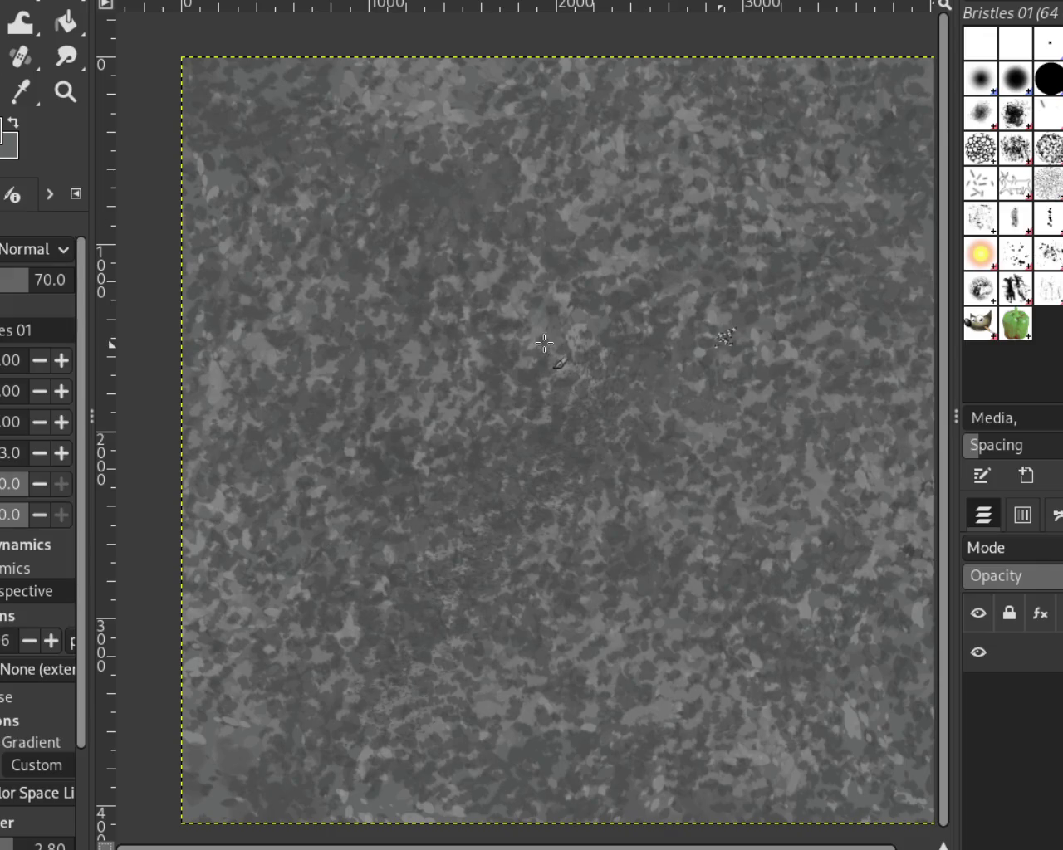
Try two Bristles 01 strokes across the canvas centre and undo both.
{"action": "mouse_move", "coordinate": [598, 332]}
{"action": "left_mouse_down"}
{"action": "mouse_move", "coordinate": [515, 648]}
{"action": "mouse_move", "coordinate": [411, 501]}
{"action": "left_mouse_up"}
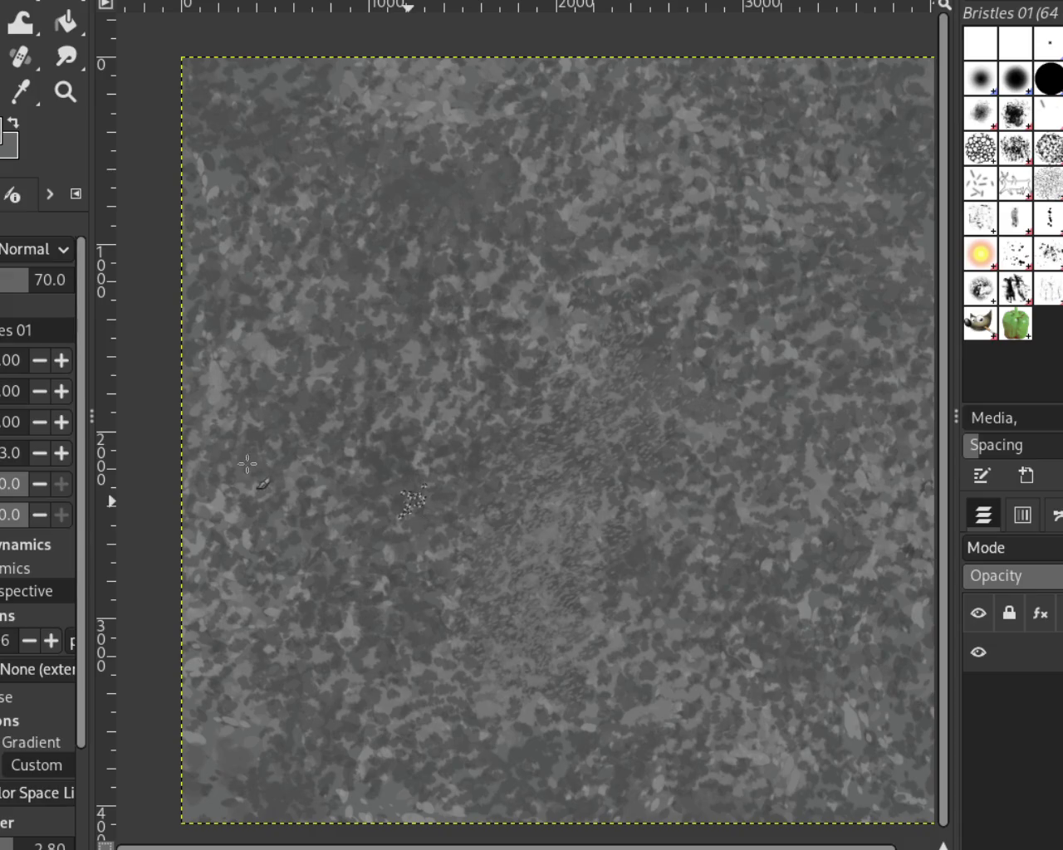
{"action": "key", "text": "ctrl+z"}
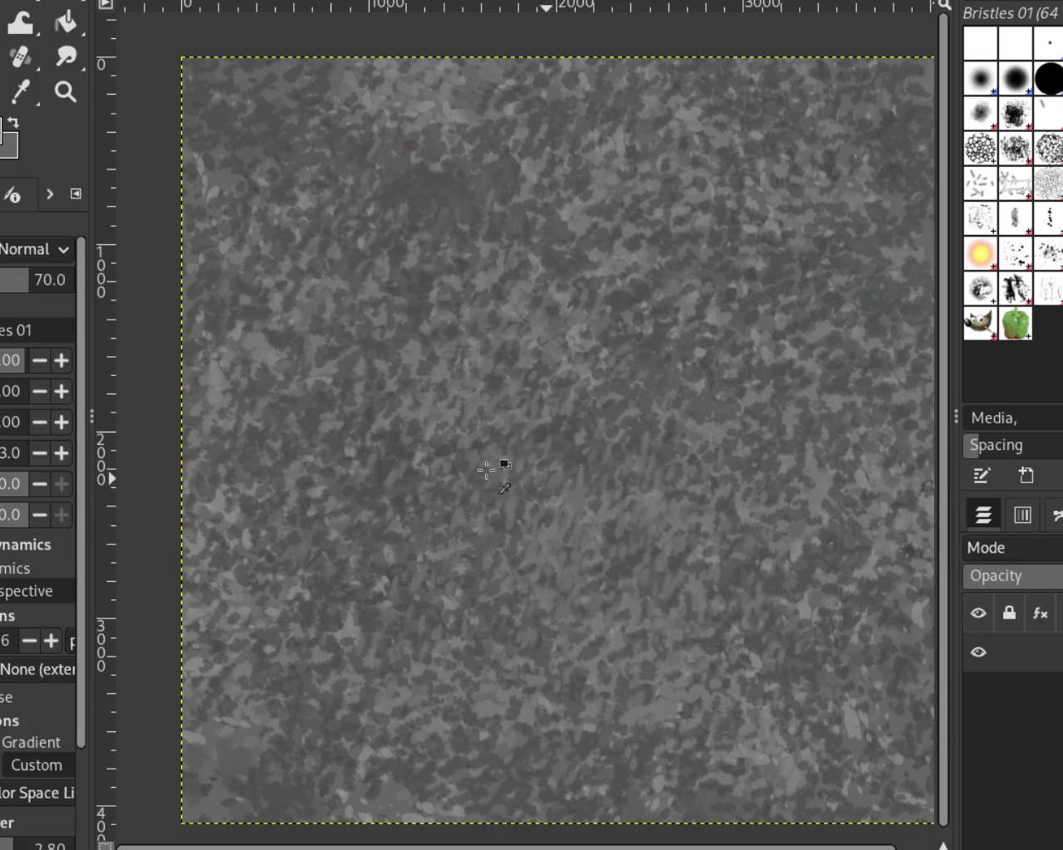
{"action": "mouse_move", "coordinate": [398, 369]}
{"action": "left_mouse_down"}
{"action": "mouse_move", "coordinate": [612, 565]}
{"action": "mouse_move", "coordinate": [479, 356]}
{"action": "mouse_move", "coordinate": [689, 257]}
{"action": "left_mouse_up"}
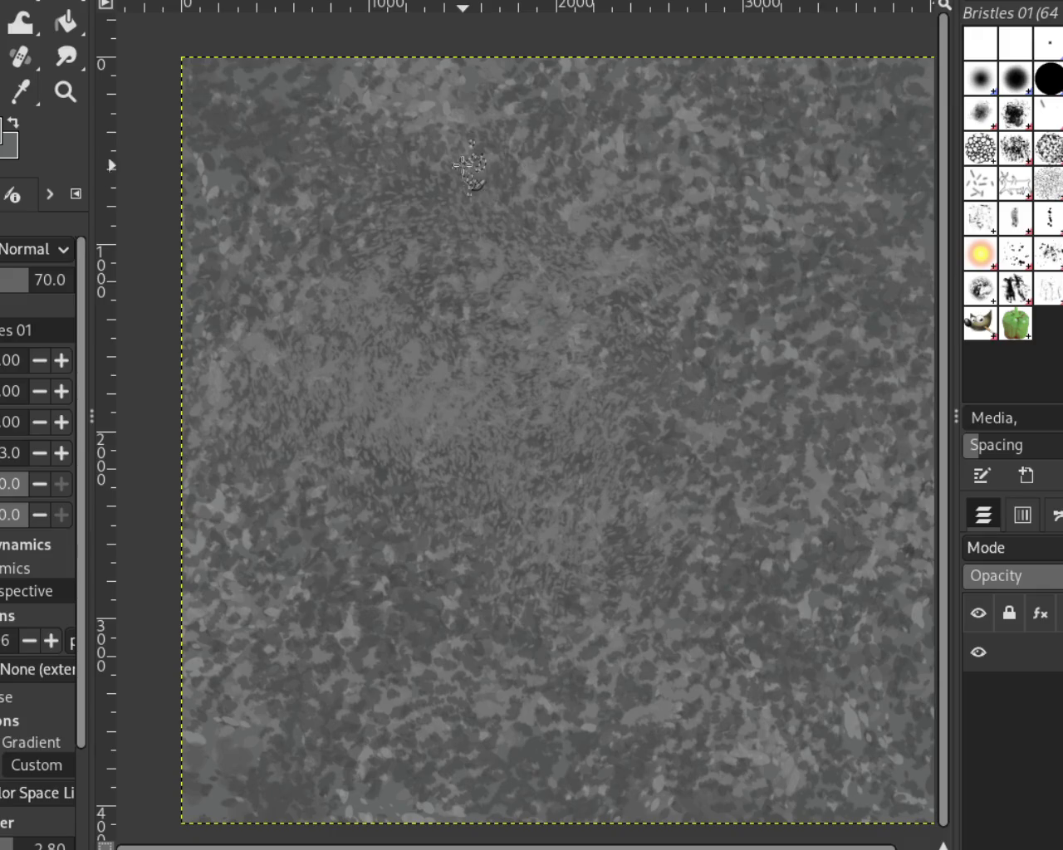
{"action": "key", "text": "ctrl+z"}
{"action": "key", "text": "ctrl+z"}
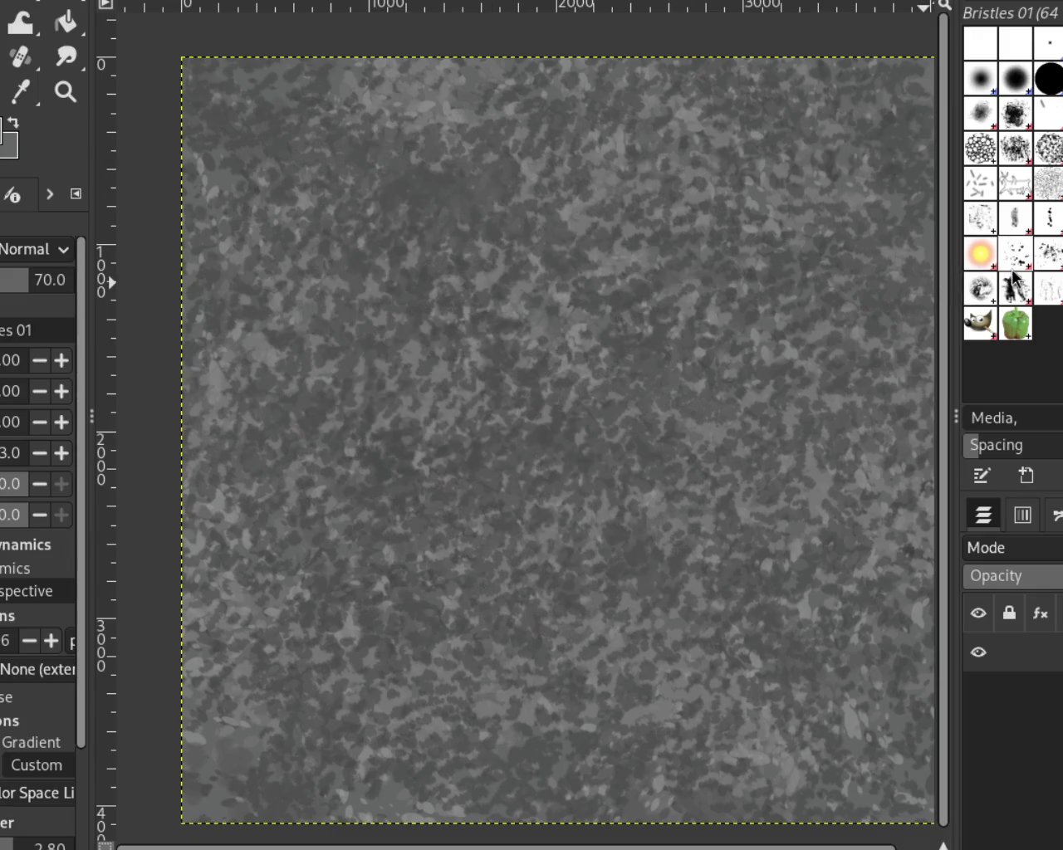
Select the Splats 01 brush and zoom so the whole image is visible.
{"action": "left_click", "coordinate": [1010, 276]}
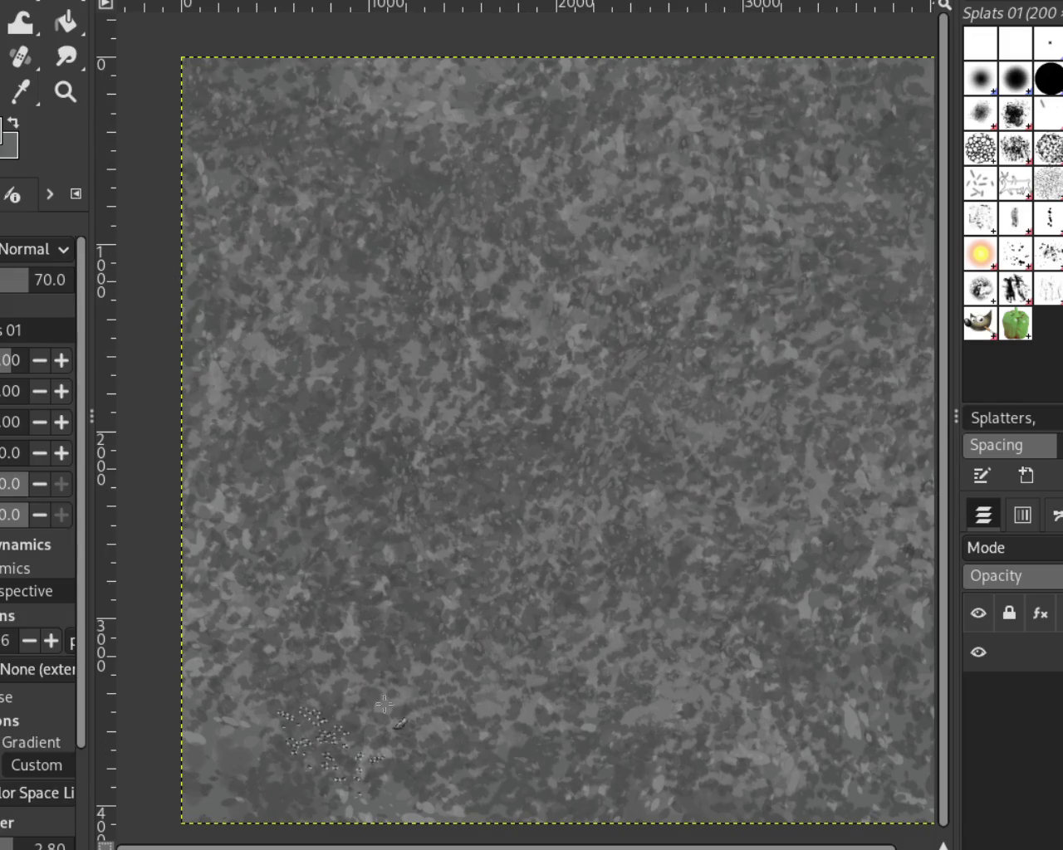
{"action": "left_click", "coordinate": [66, 91]}
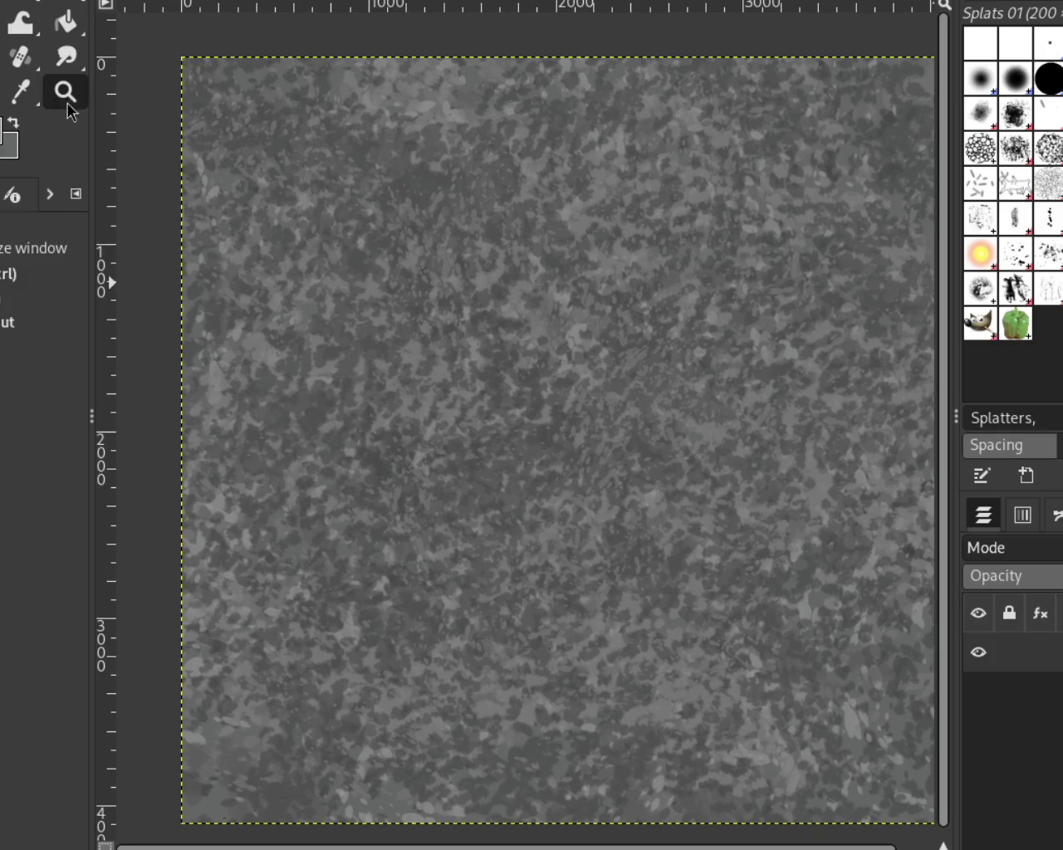
{"action": "left_click", "coordinate": [689, 305]}
{"action": "left_click", "coordinate": [689, 306], "text": "ctrl"}
{"action": "left_click", "coordinate": [721, 369]}
{"action": "left_click", "coordinate": [722, 369]}
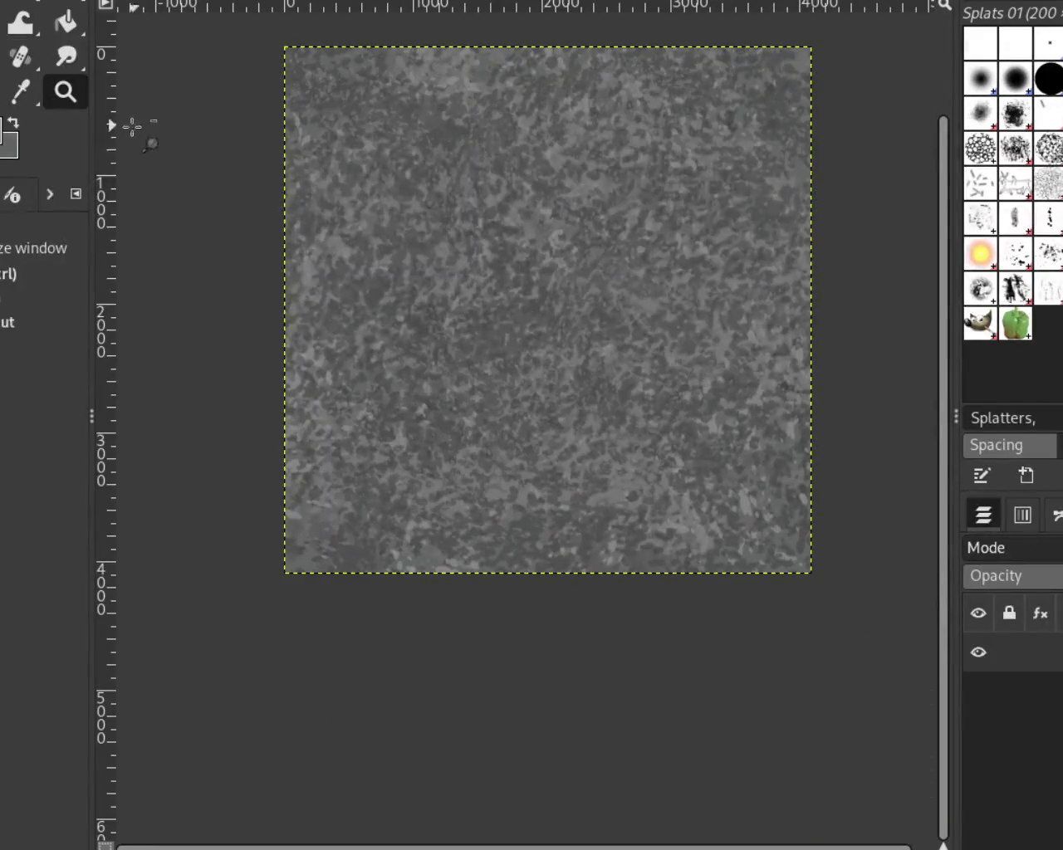
{"action": "key", "text": "p"}
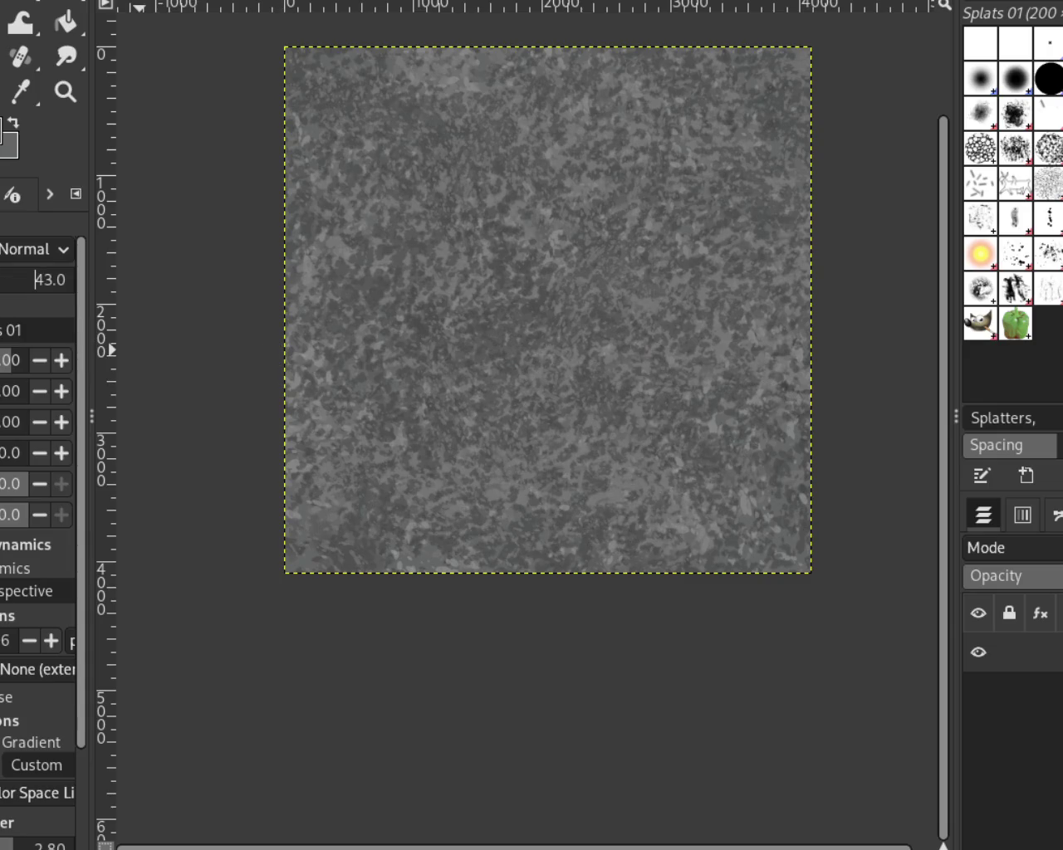
Paint a semi-transparent Splats 01 stroke near the lower left, then zoom in and back out to check the blend.
{"action": "left_click_drag", "start_coordinate": [407, 531], "coordinate": [455, 536]}
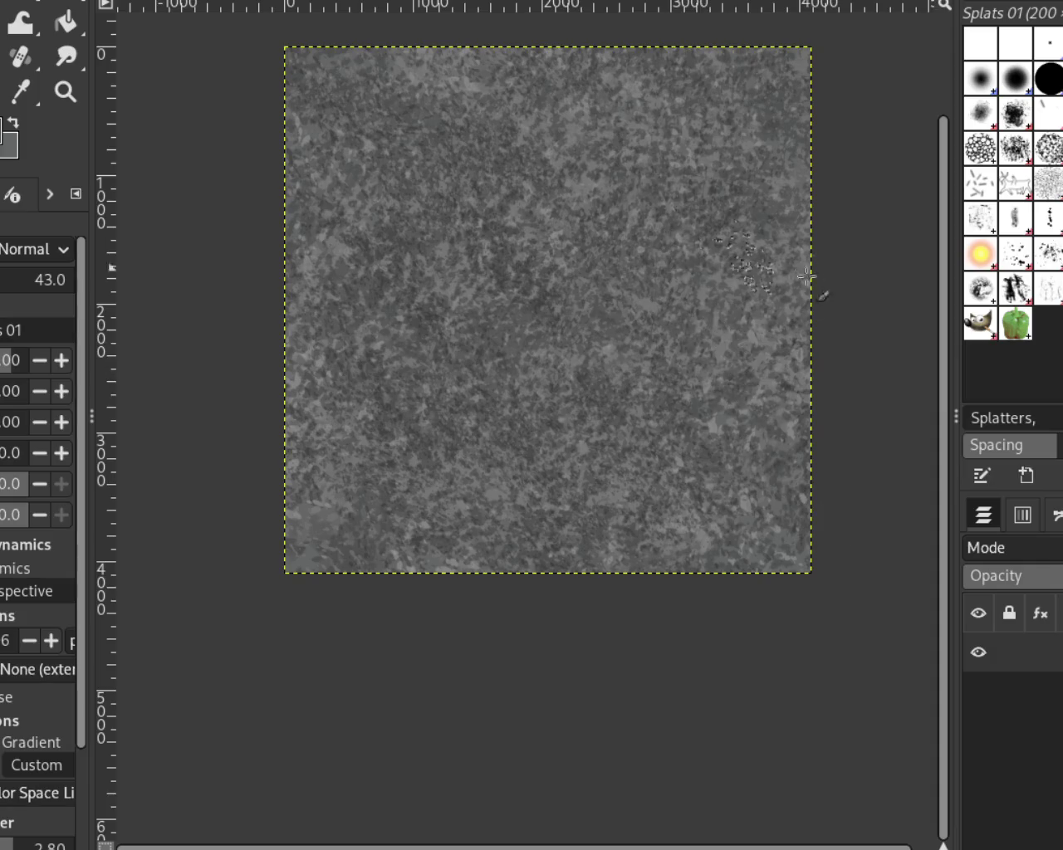
{"action": "left_click", "coordinate": [619, 298]}
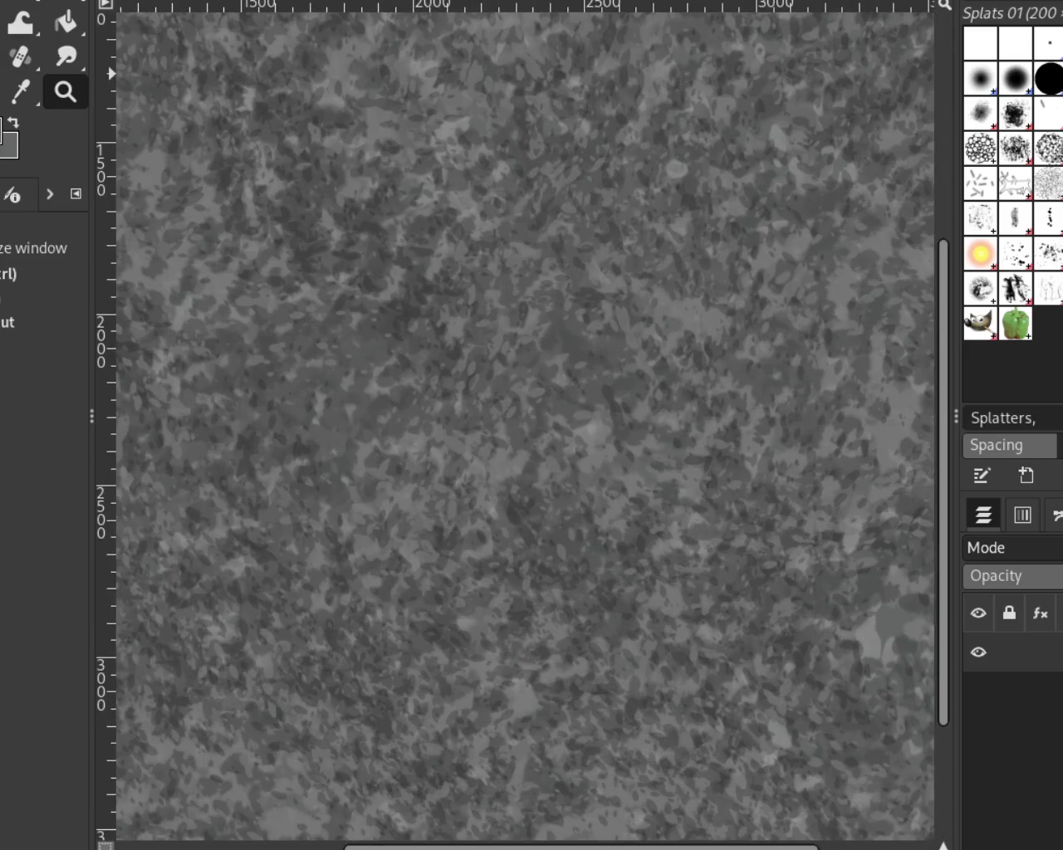
{"action": "key", "text": "p"}
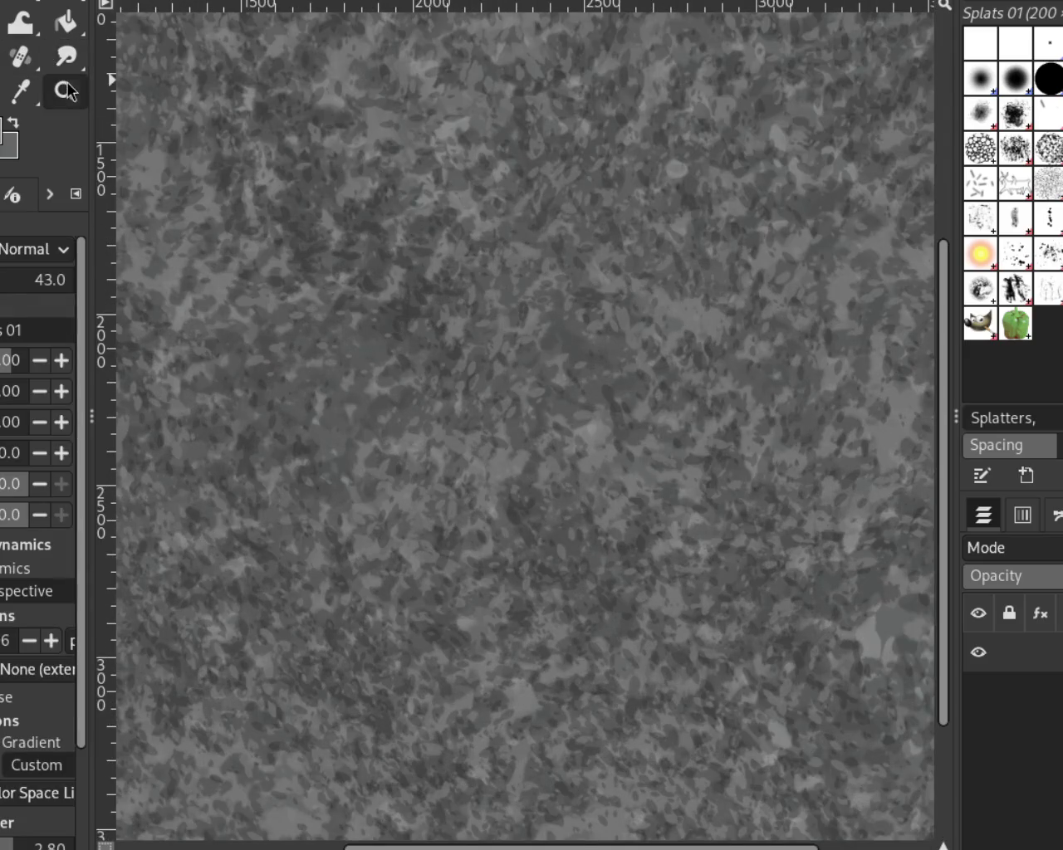
{"action": "left_click", "coordinate": [67, 92]}
{"action": "left_click", "coordinate": [540, 304], "text": "ctrl"}
{"action": "left_click", "coordinate": [548, 311], "text": "ctrl"}
{"action": "left_click", "coordinate": [519, 250]}
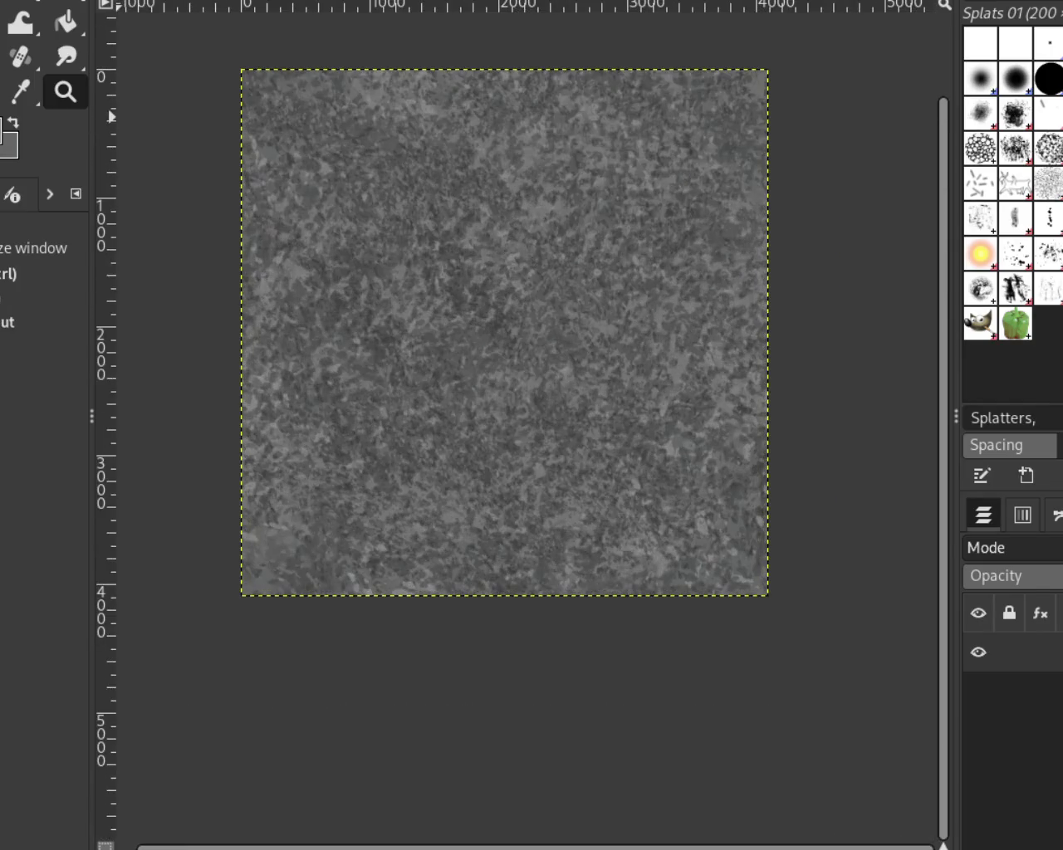
{"action": "key", "text": "p"}
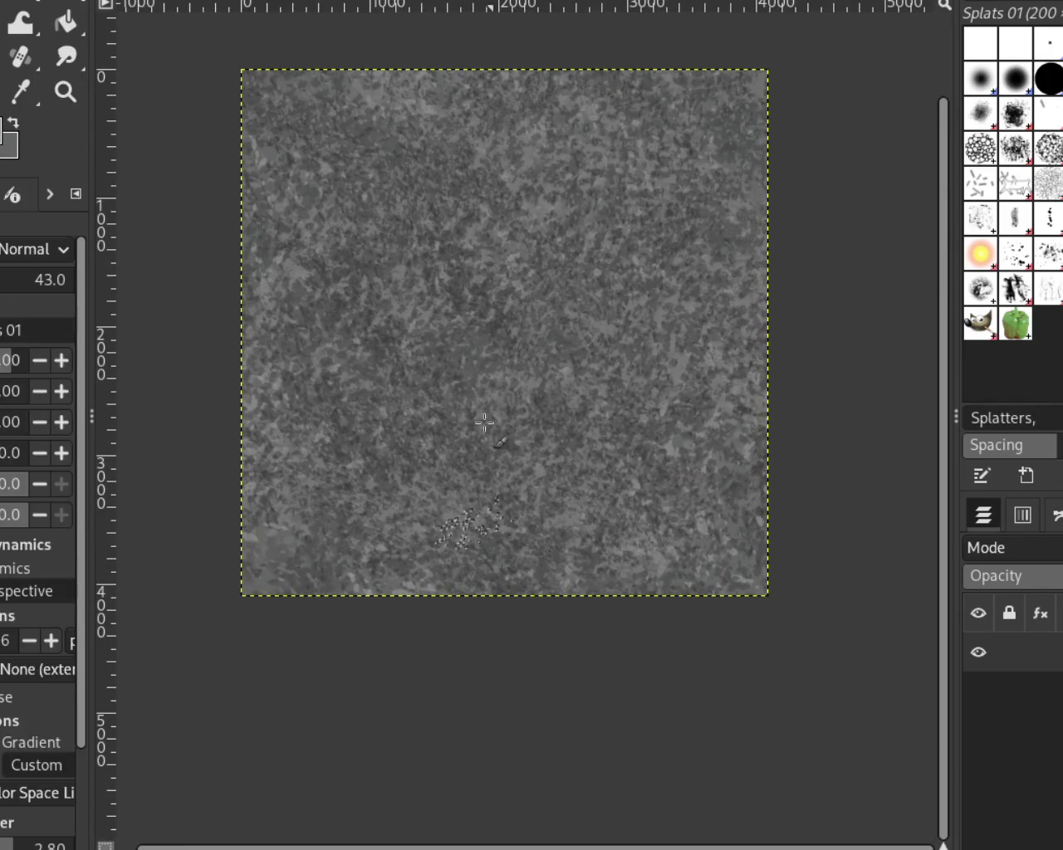